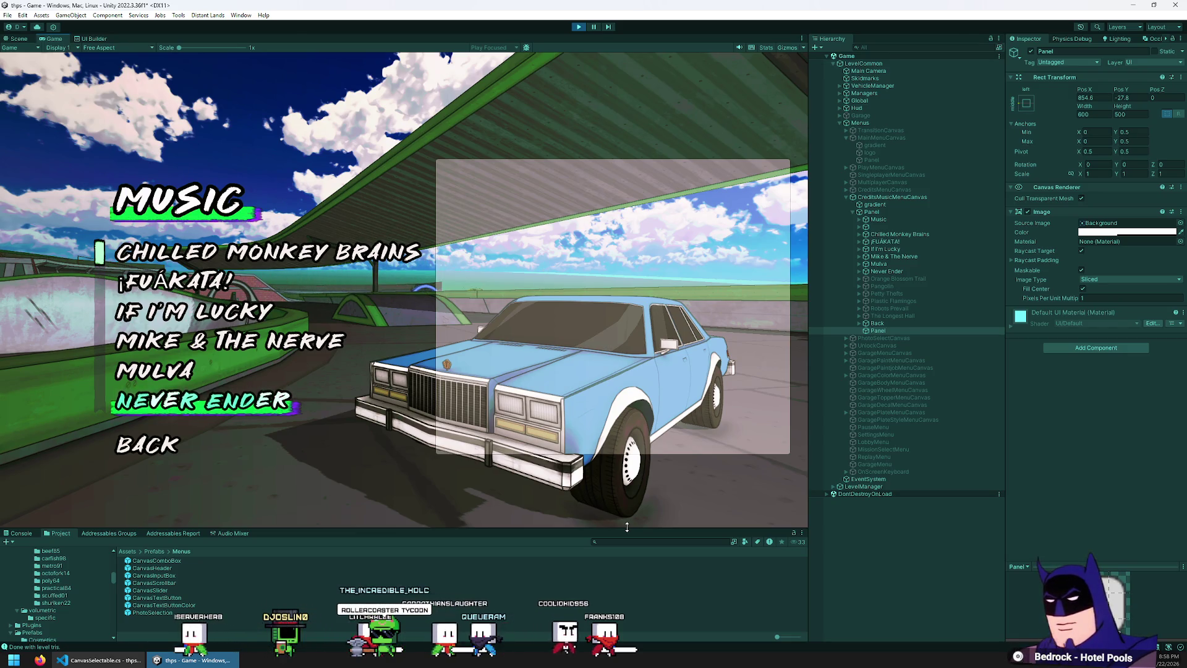
- Pause the running game and switch to the Scene view
mouse_move(688, 529)
mouse_down()
mouse_move(688, 473)
mouse_move(688, 502)
mouse_up()
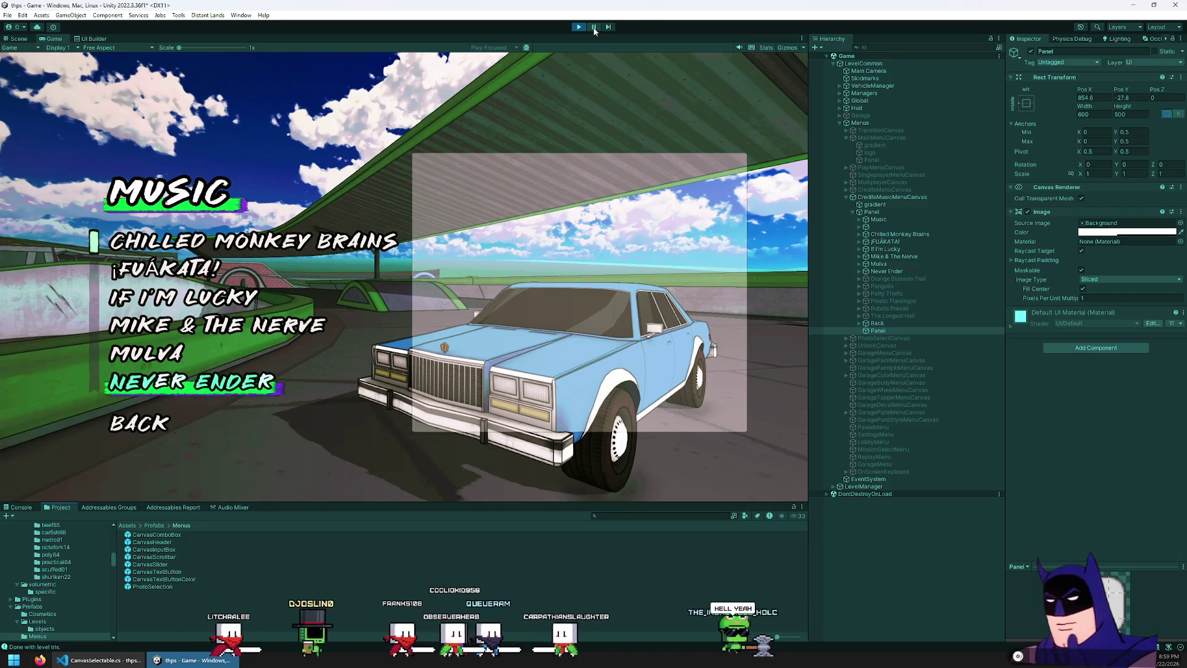
click(594, 26)
click(19, 38)
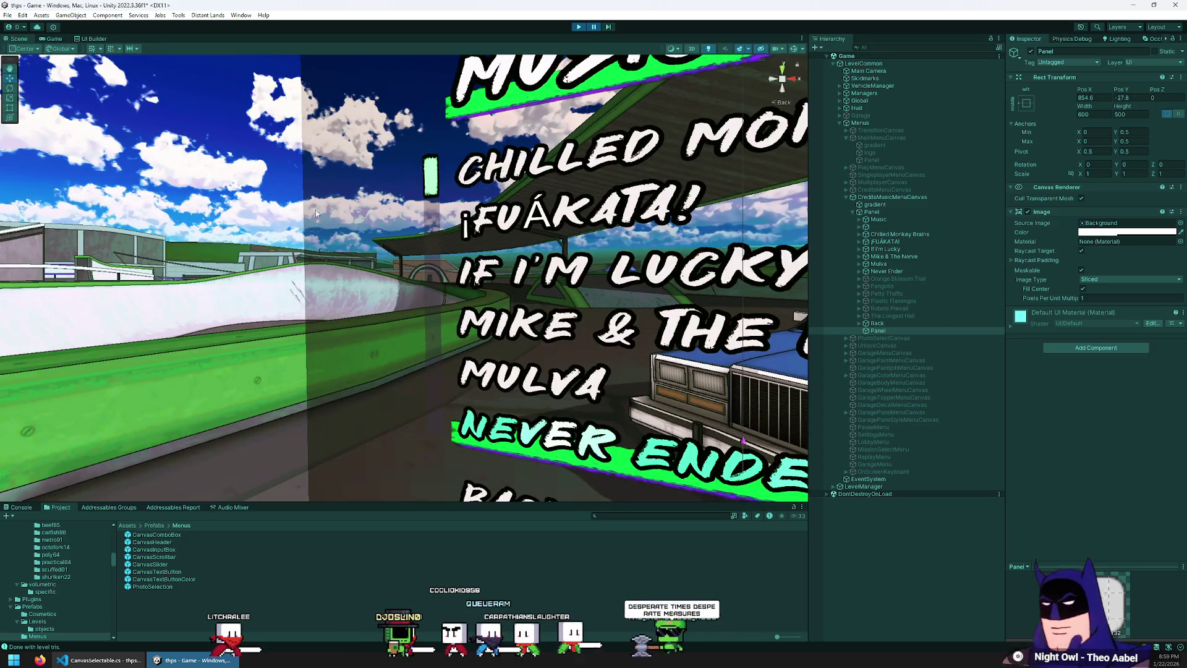
scroll(476, 243, down, 5)
scroll(477, 242, up, 5)
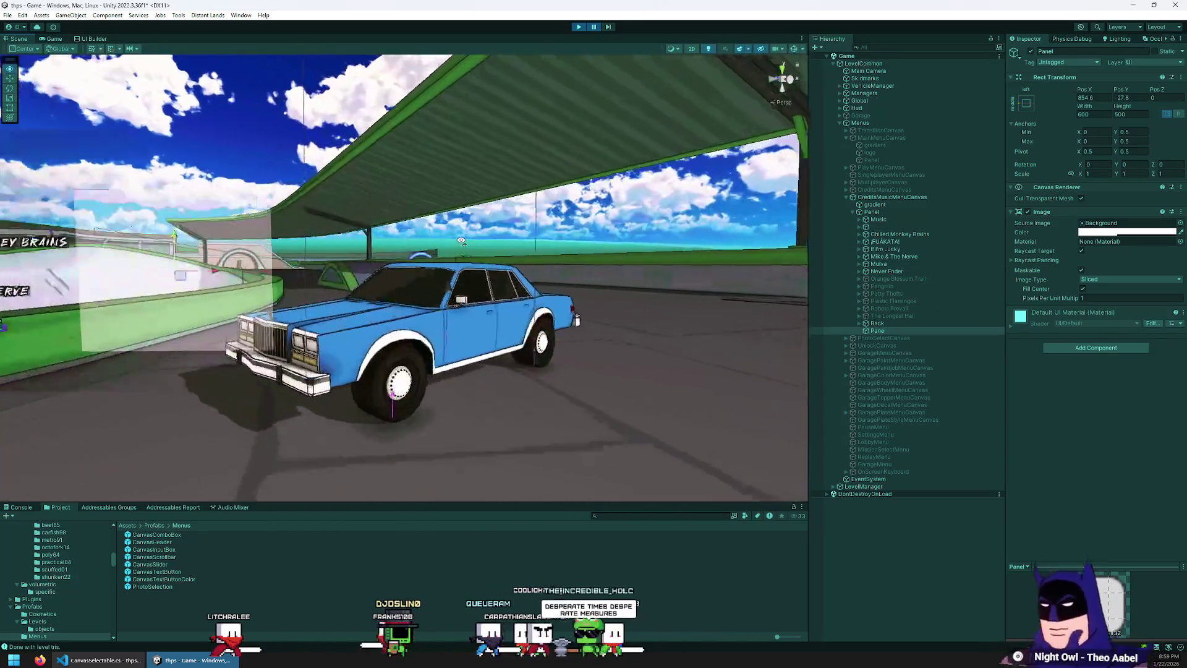
scroll(459, 239, up, 2)
scroll(460, 240, down, 5)
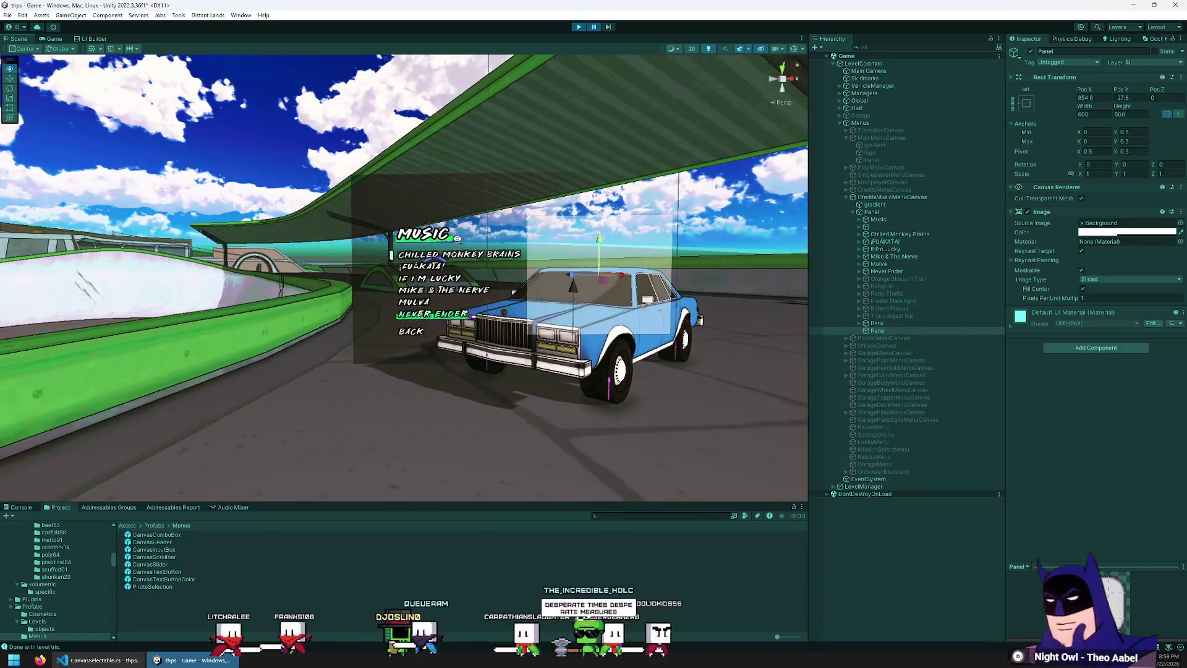
scroll(457, 239, up, 2)
scroll(458, 240, up, 5)
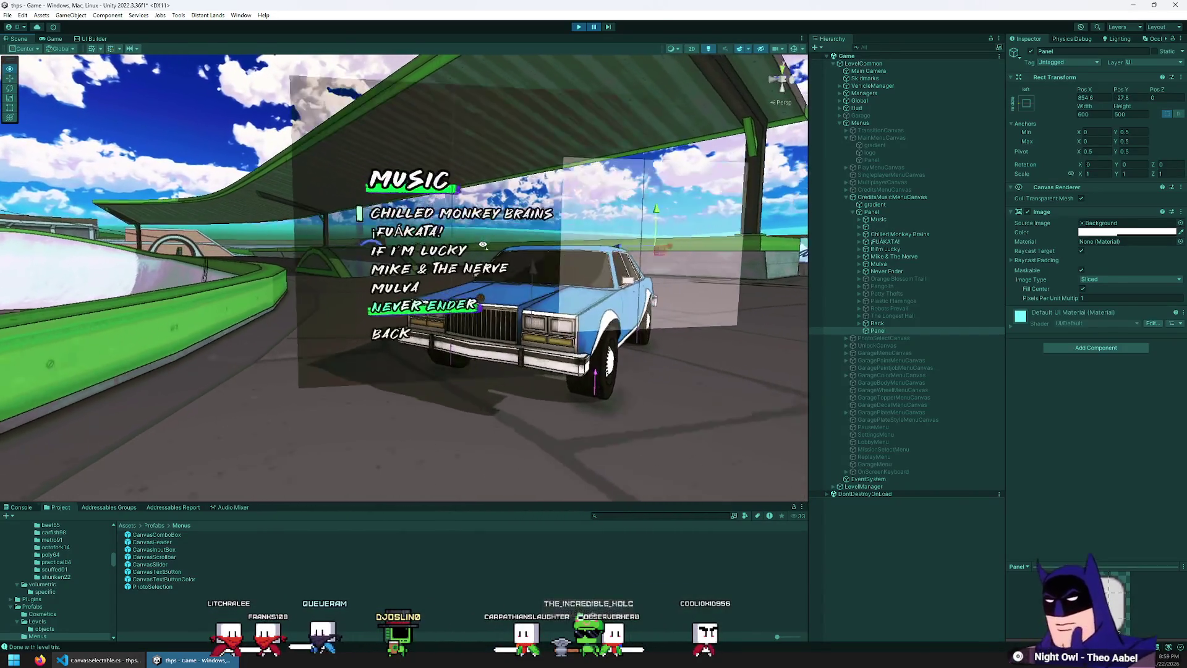
scroll(439, 274, down, 5)
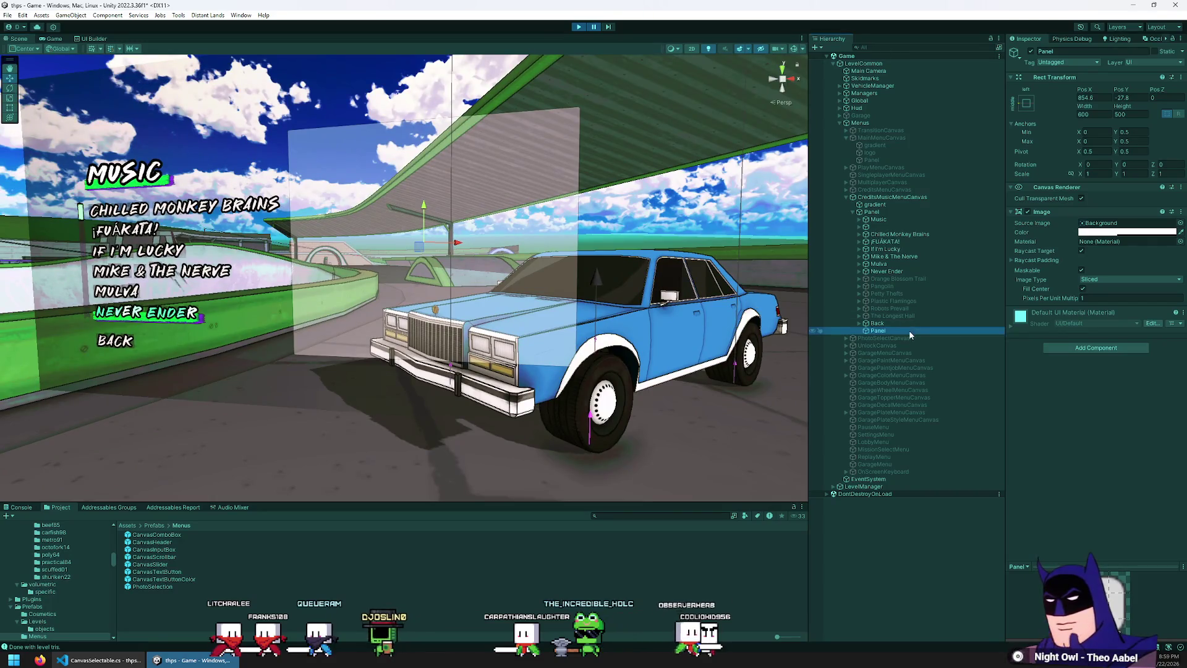
- Add a TextMeshPro text object under the credits Panel with the text 'Test!'
right_click(909, 331)
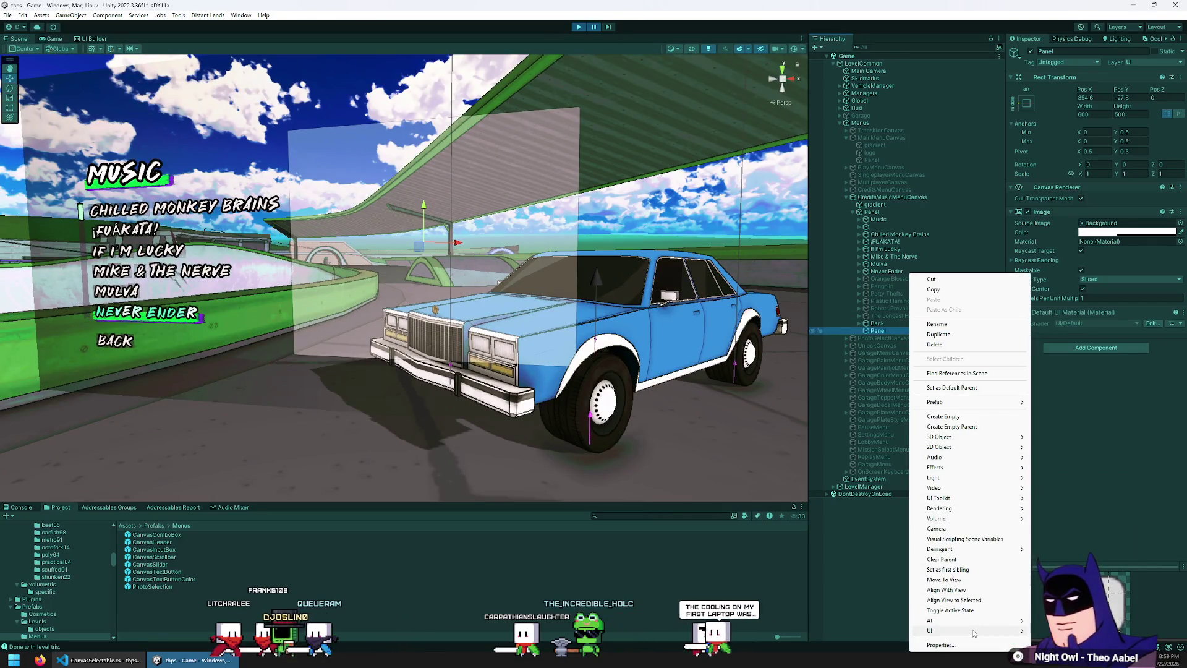
mouse_move(973, 630)
click(1068, 496)
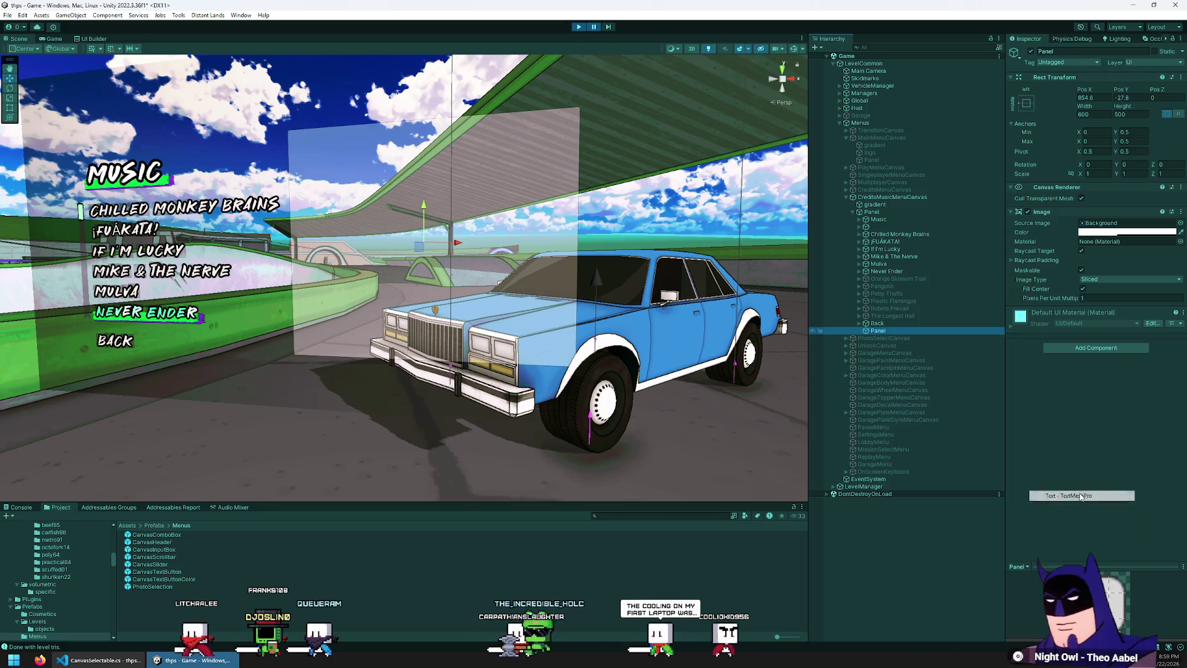
click(1064, 254)
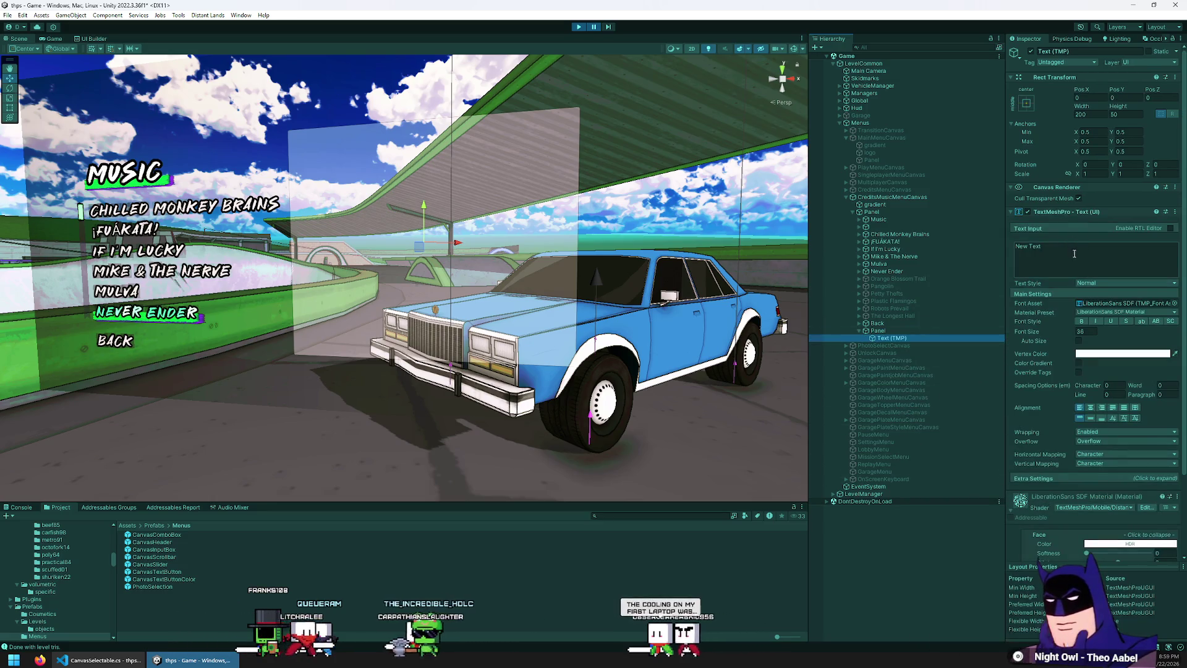
text(Test!)
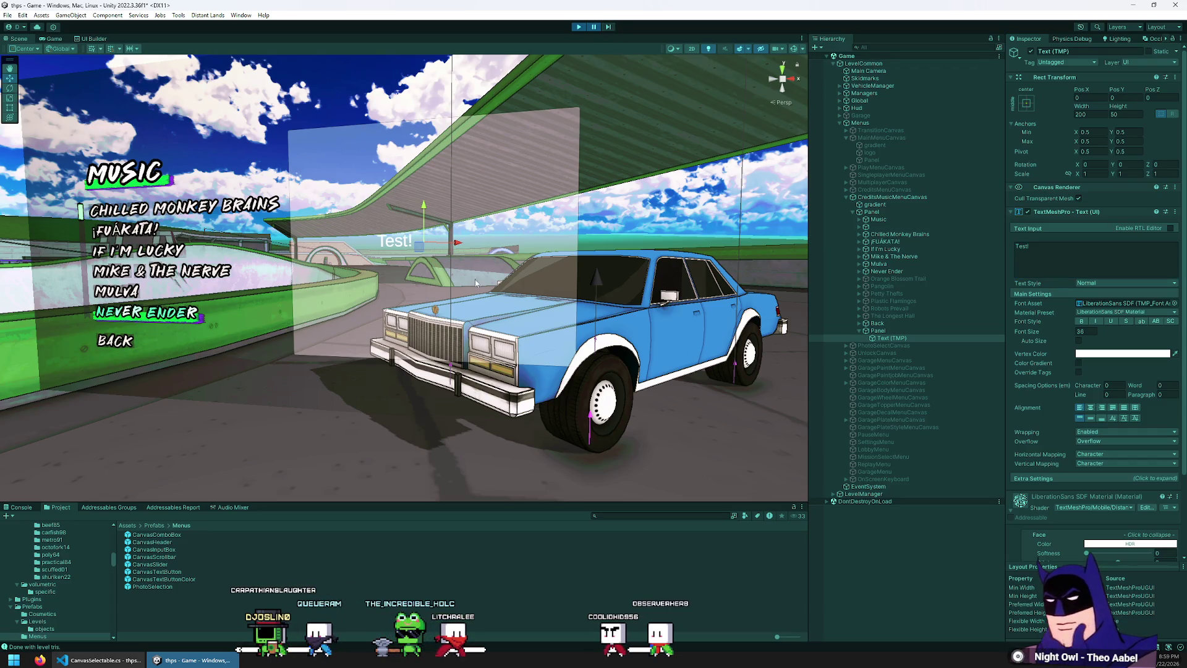
click(1170, 303)
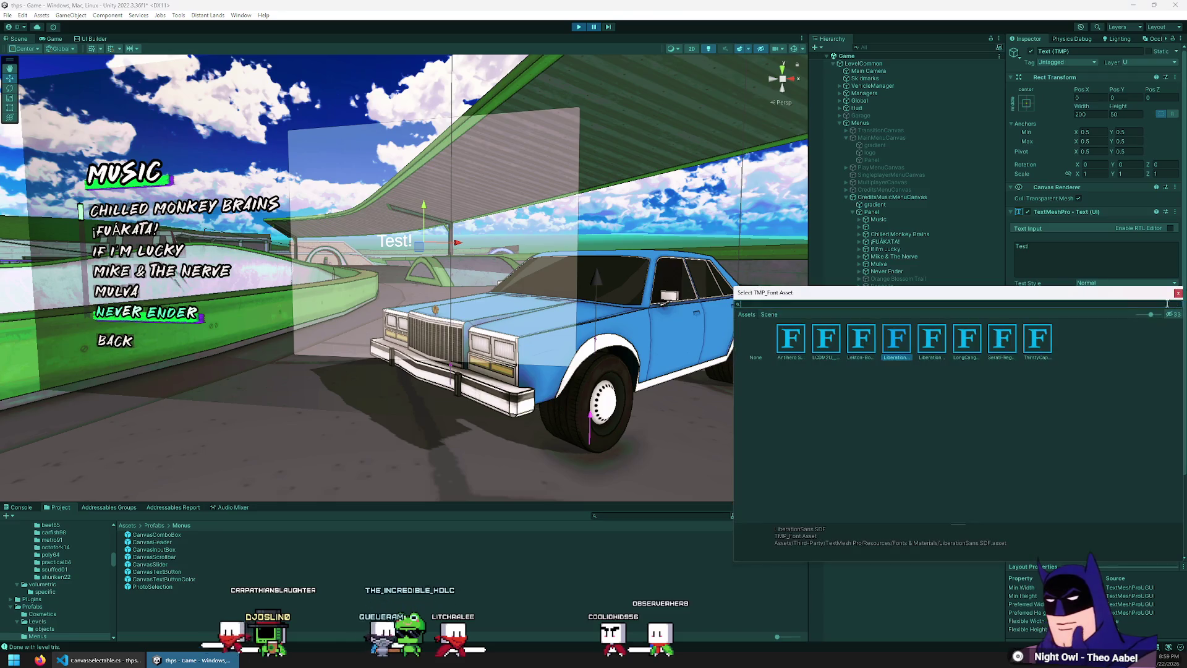
- Assign the Antihero SDF font asset to the Test! text
click(791, 340)
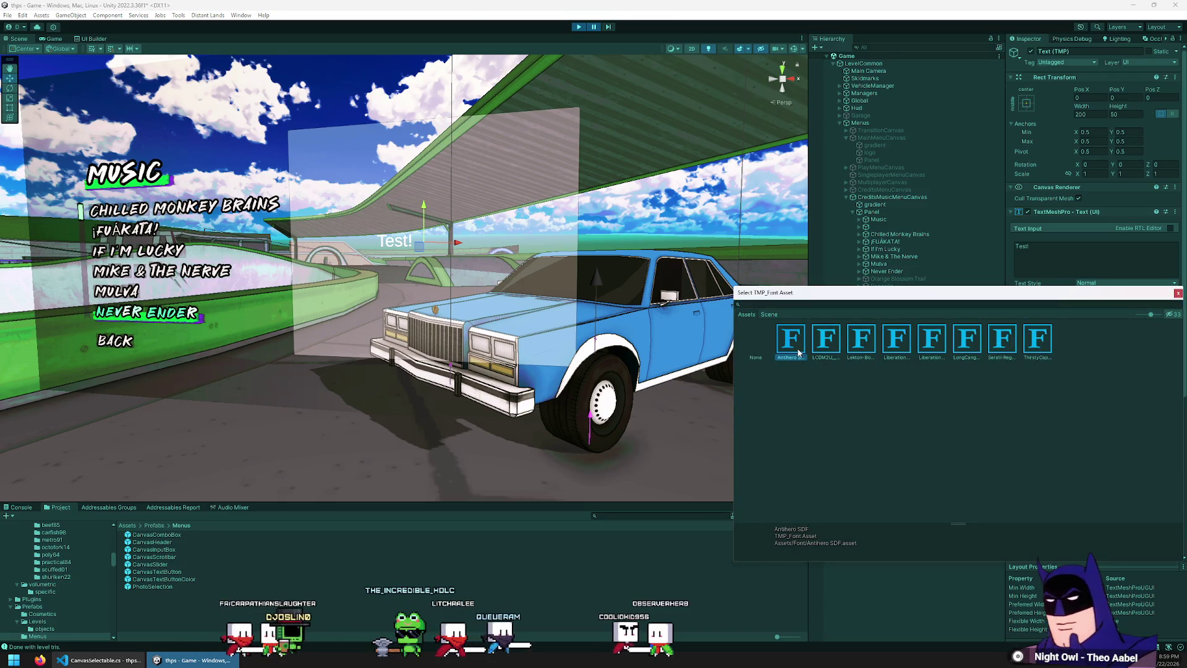
double_click(798, 352)
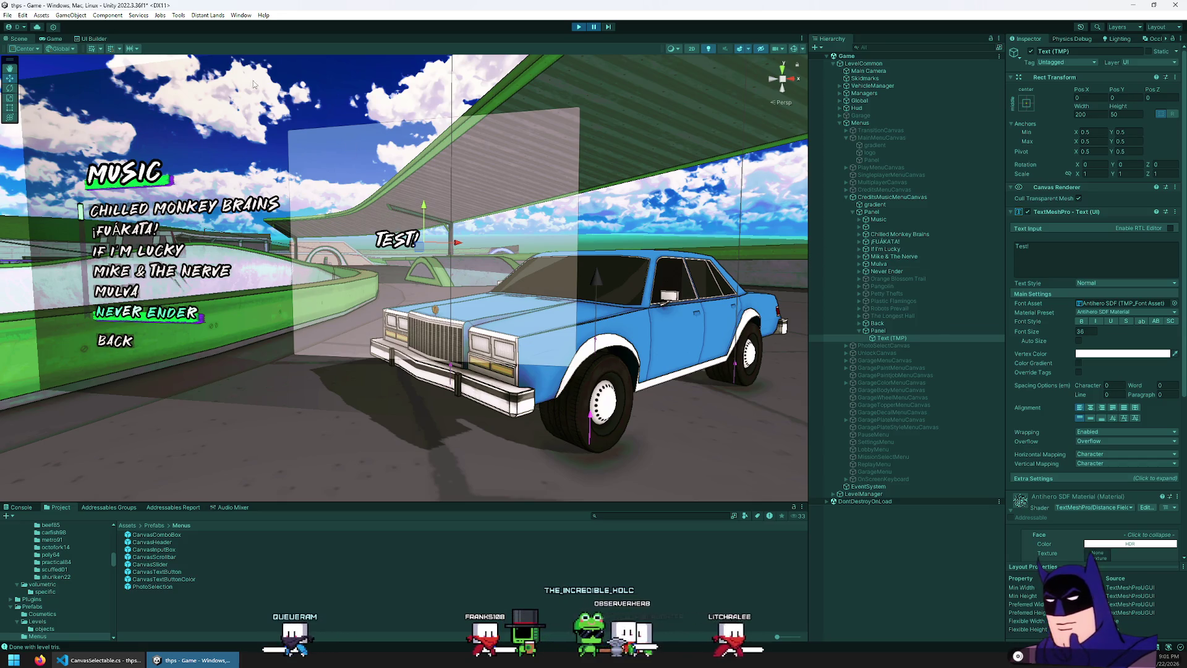
- Return to the Game view and anchor the text to the top-left corner
click(51, 39)
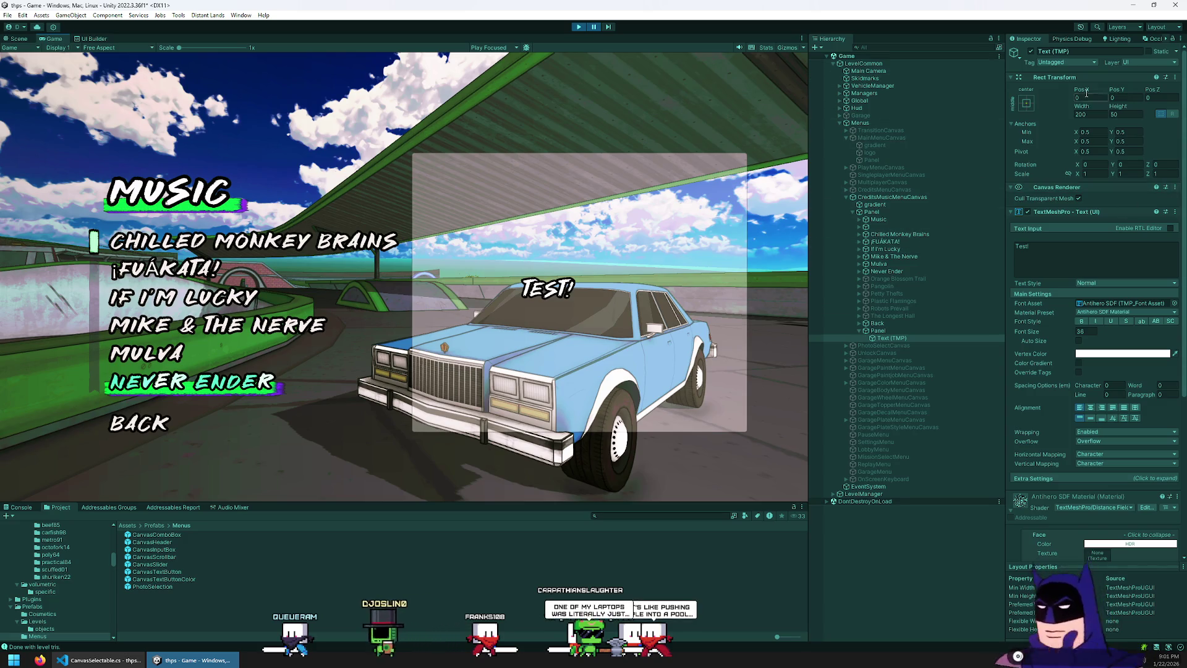
click(1026, 104)
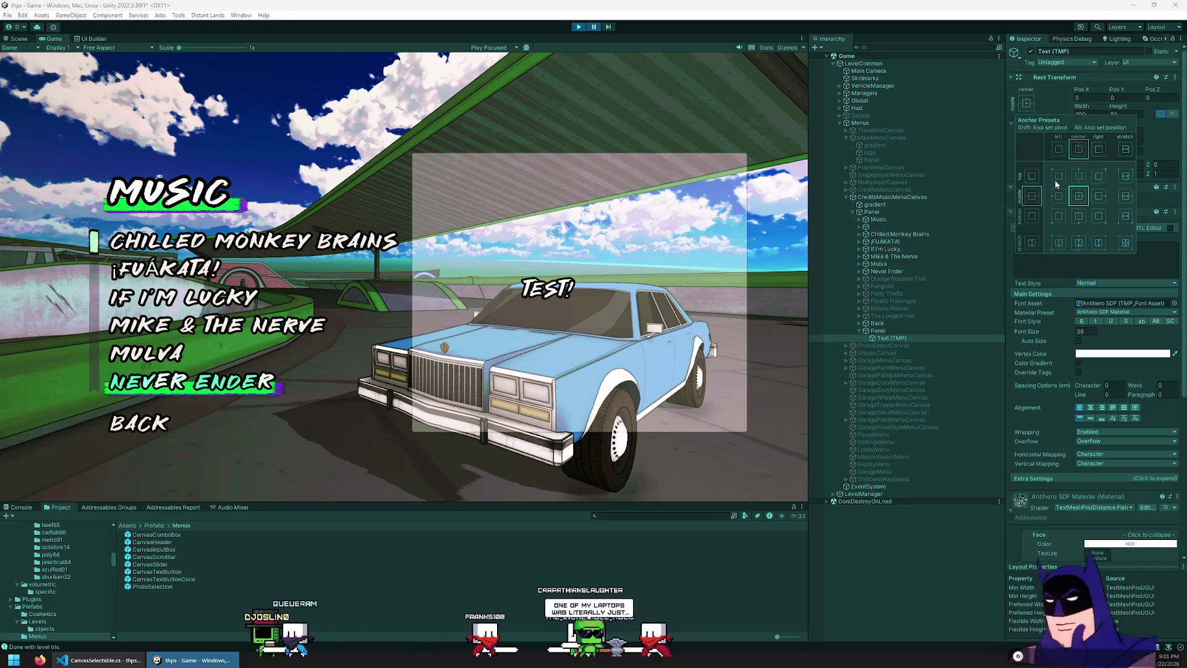
click(1045, 94)
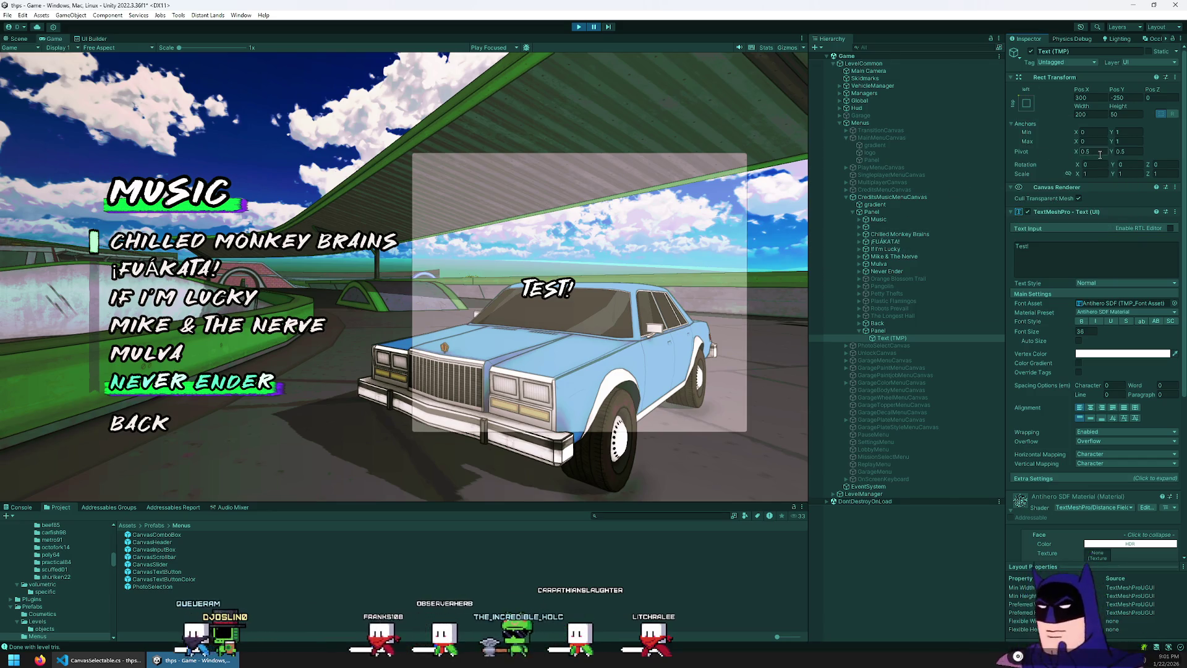
drag(1082, 90, 927, 113)
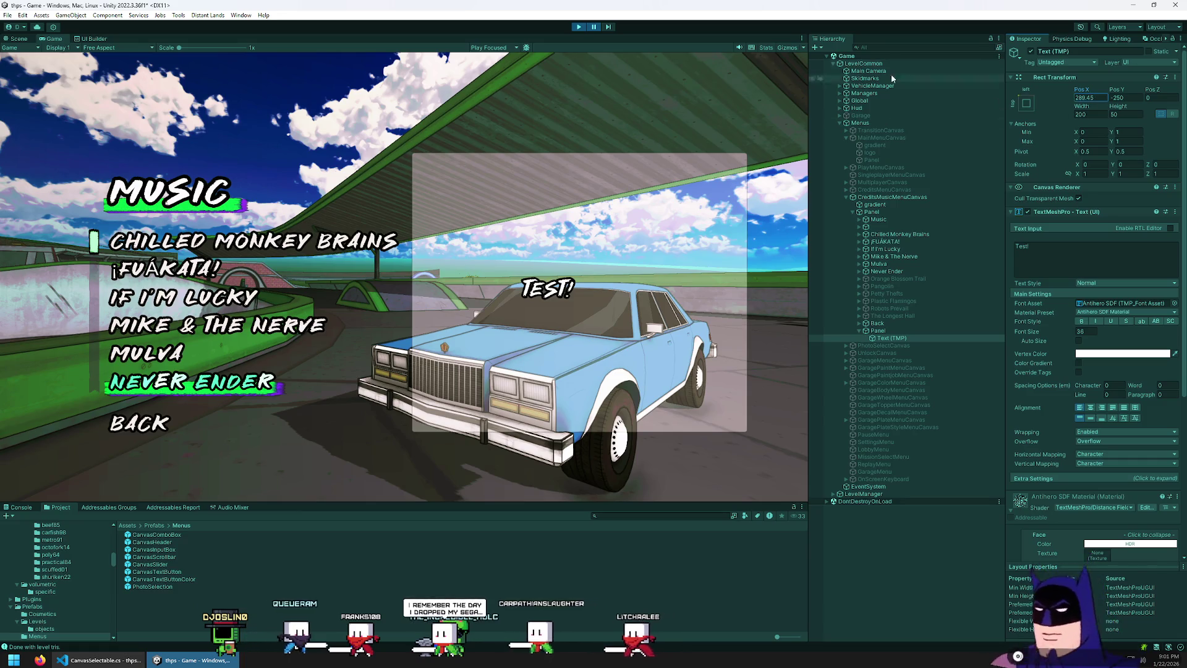
- Set the text's Pivot X to 0 and Pos X, Y and Z to 0
click(1092, 98)
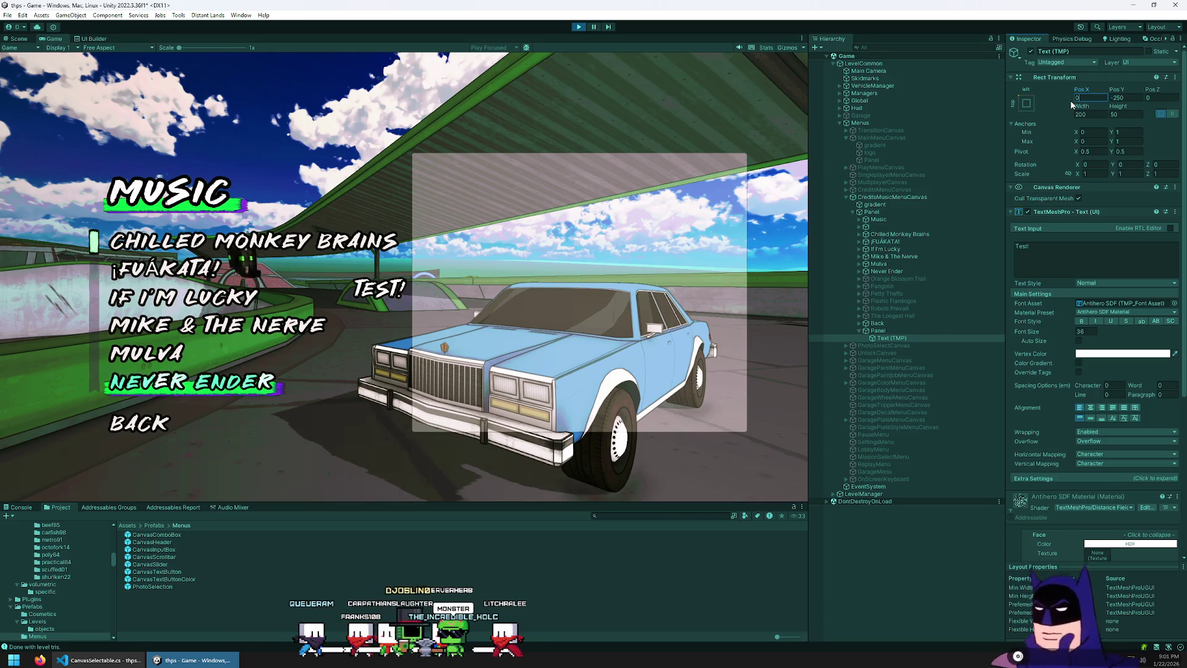
text(00)
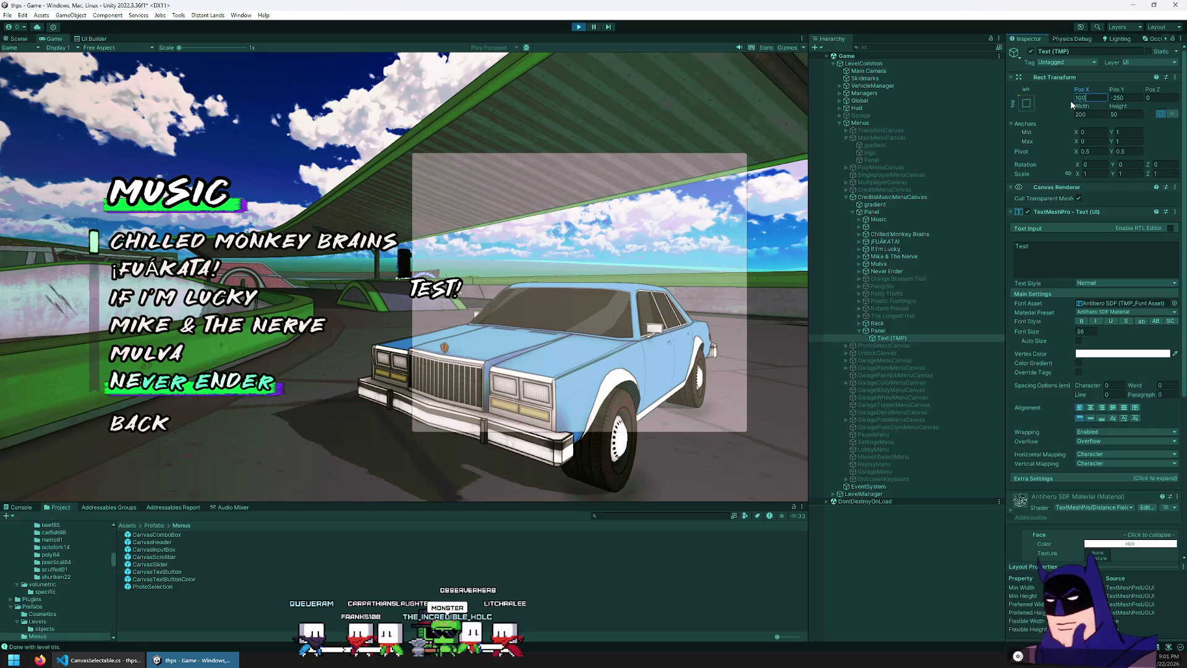
click(1089, 152)
text(0)
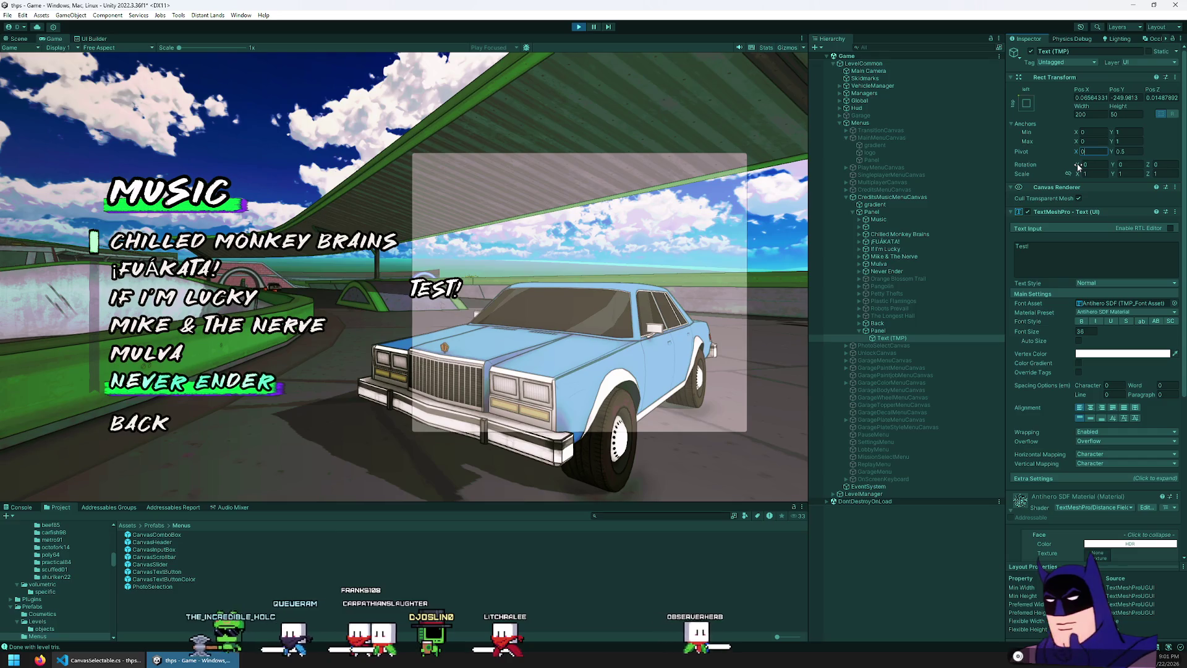
click(1094, 98)
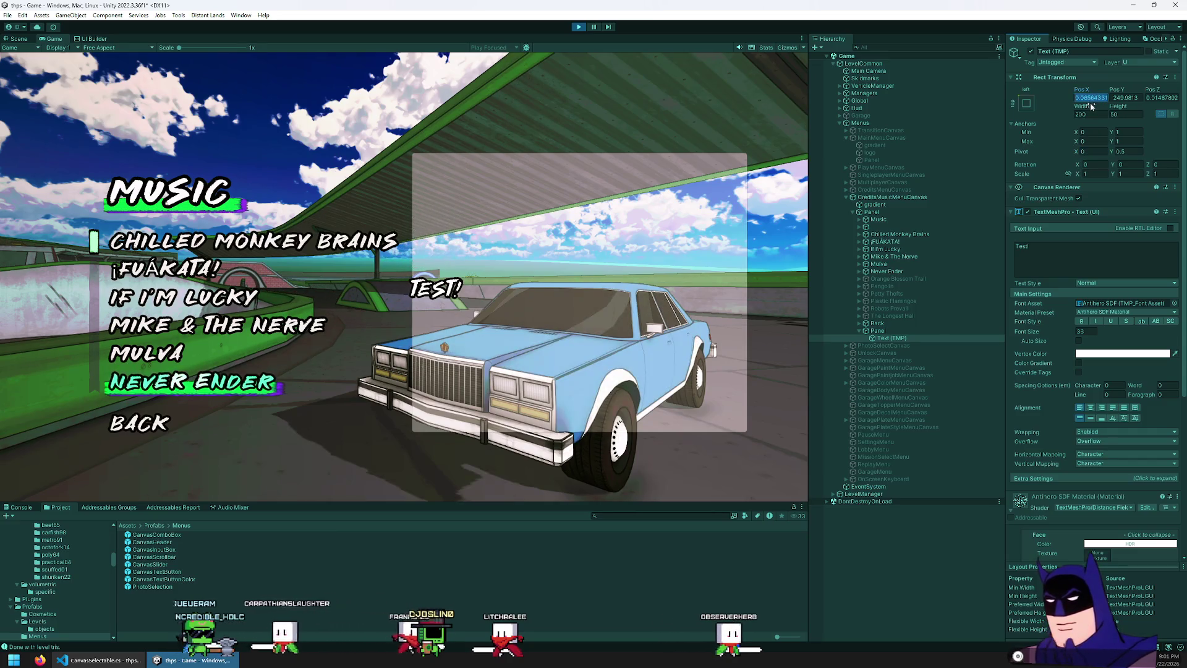
text(0)
click(1122, 97)
text(0)
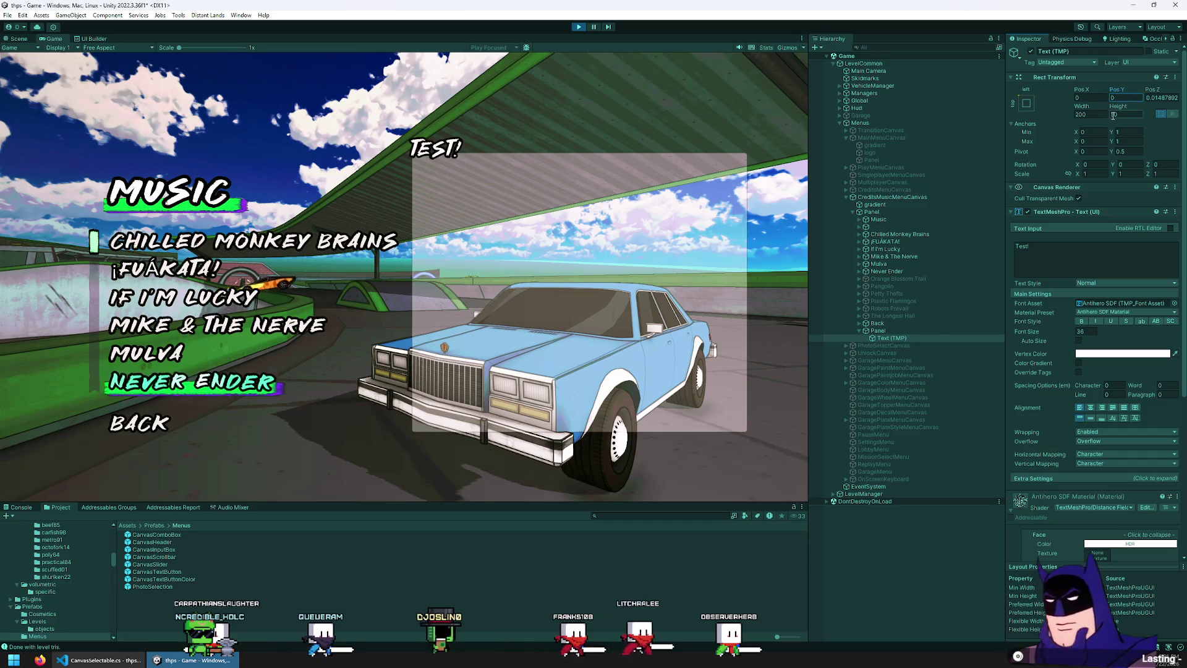
click(1097, 152)
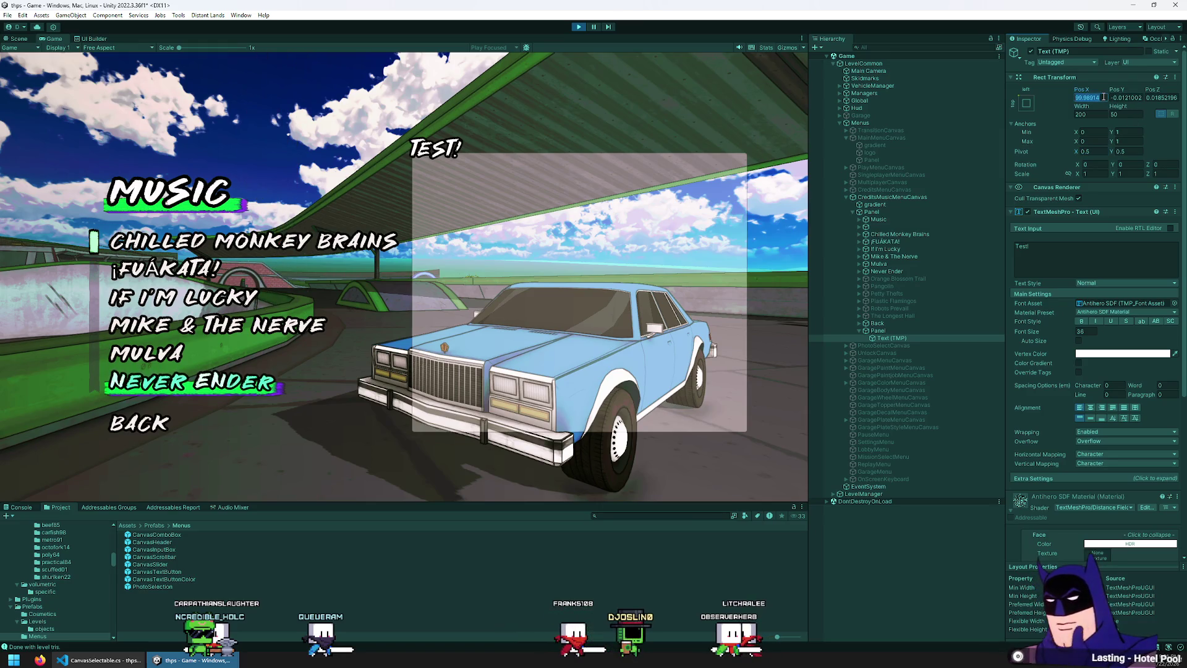
text(0)
click(1156, 97)
text(0)
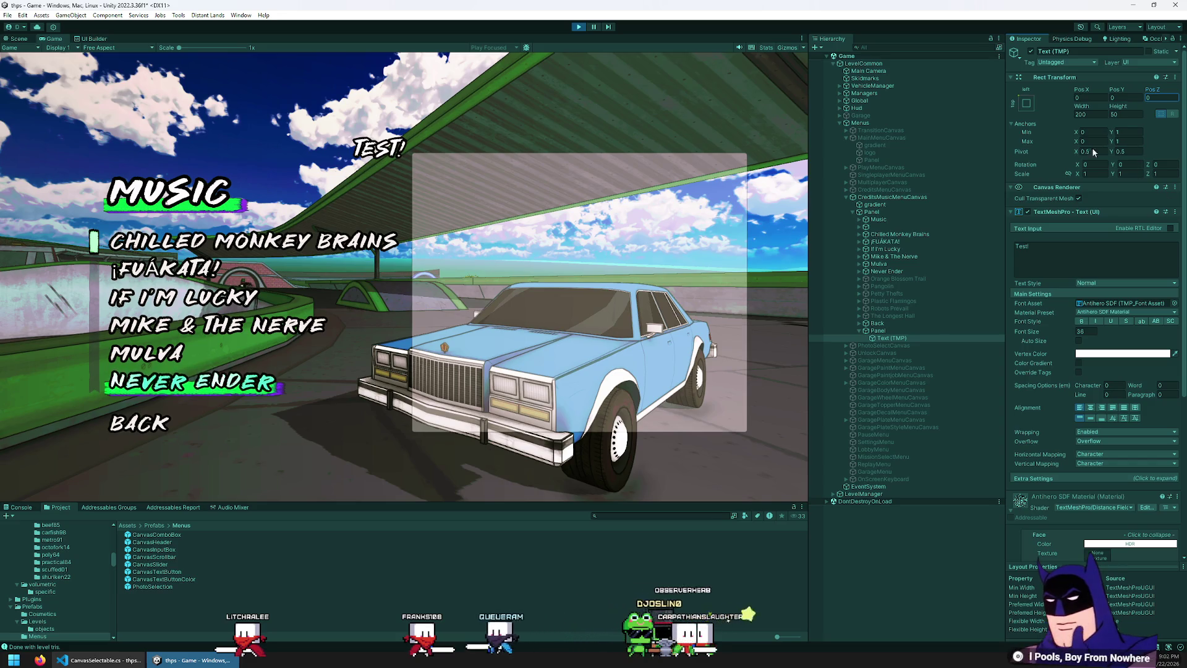
- Shift the TEST! text, then reset its horizontal position to 0
drag(1092, 102, 1165, 106)
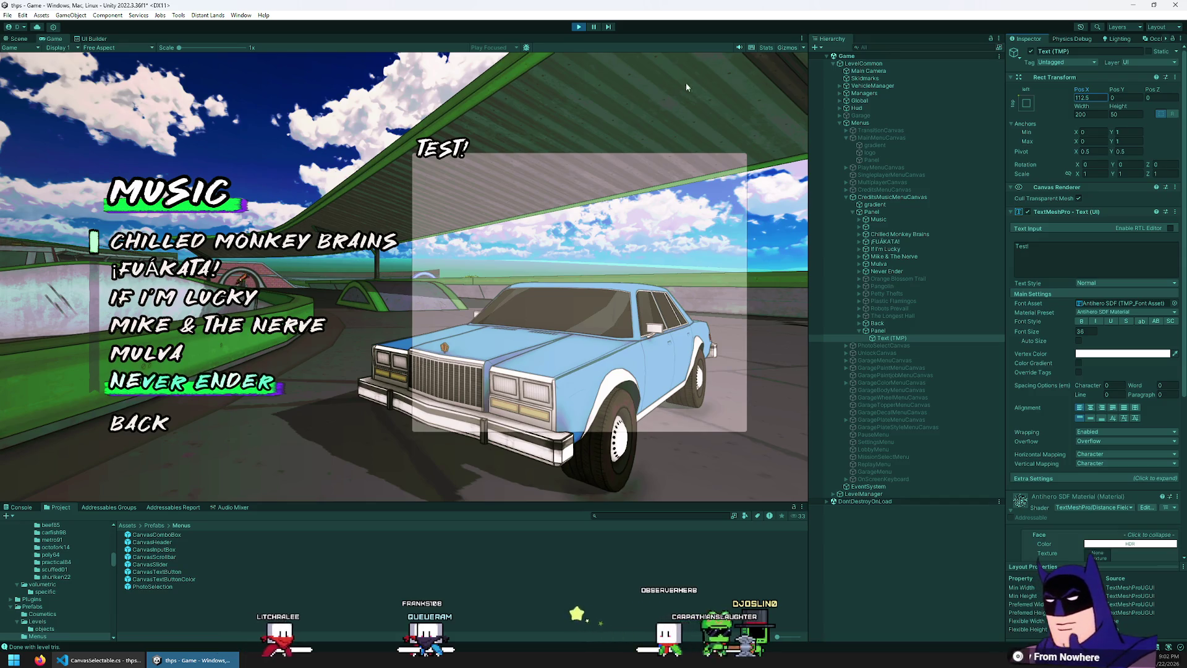
text(1)
click(1092, 98)
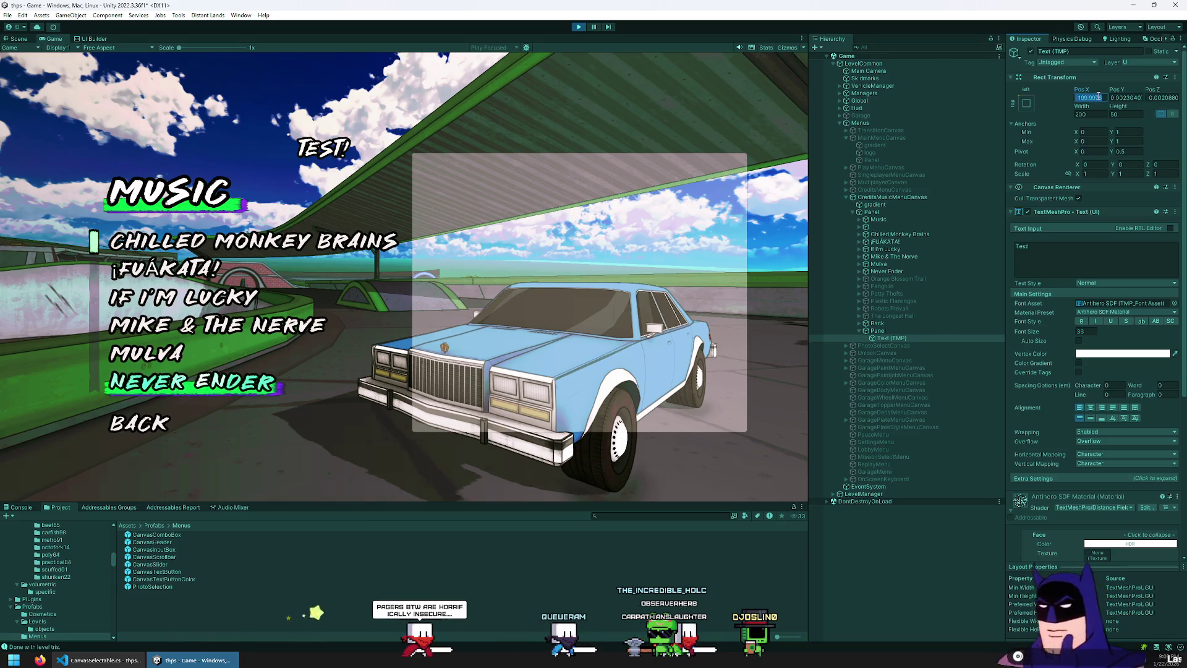
text(0)
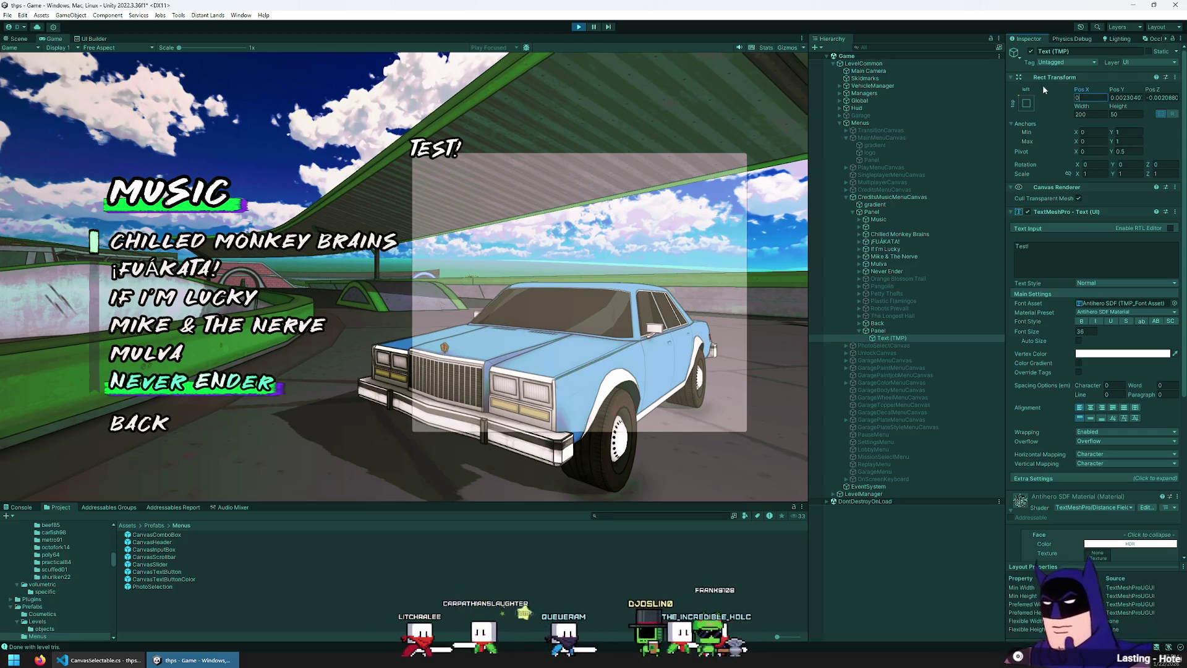
click(1134, 97)
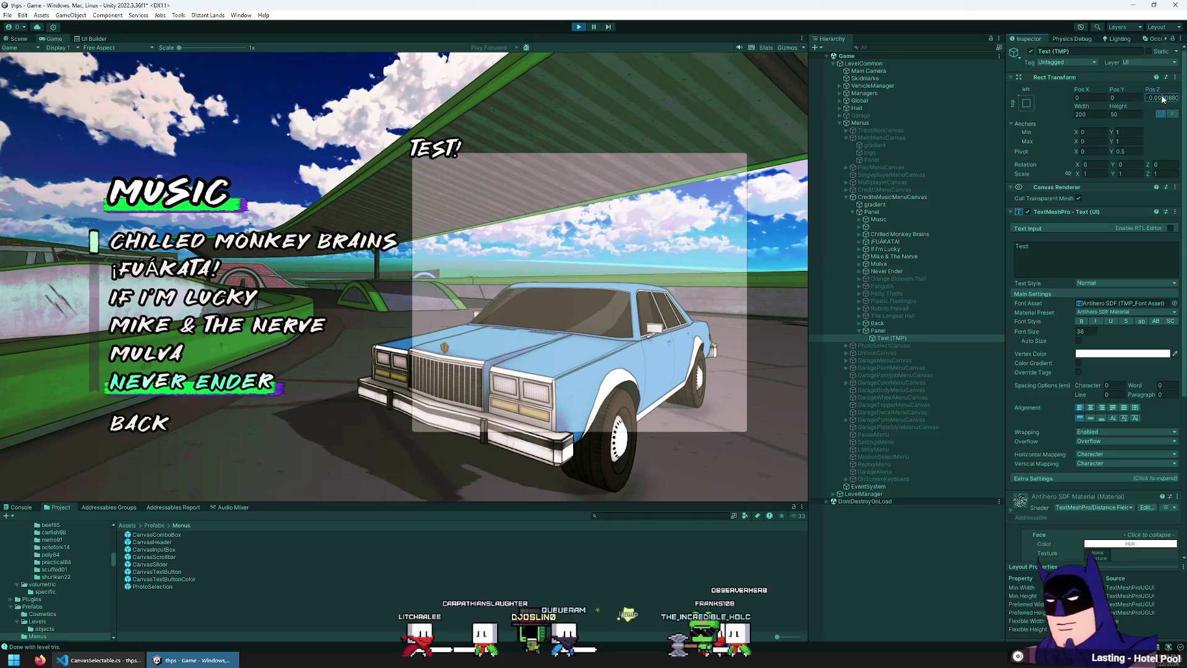
text(0)
- Set the text's Pivot X to 0.5, then 0, aligning it to the panel's left edge
click(1138, 150)
text(0)
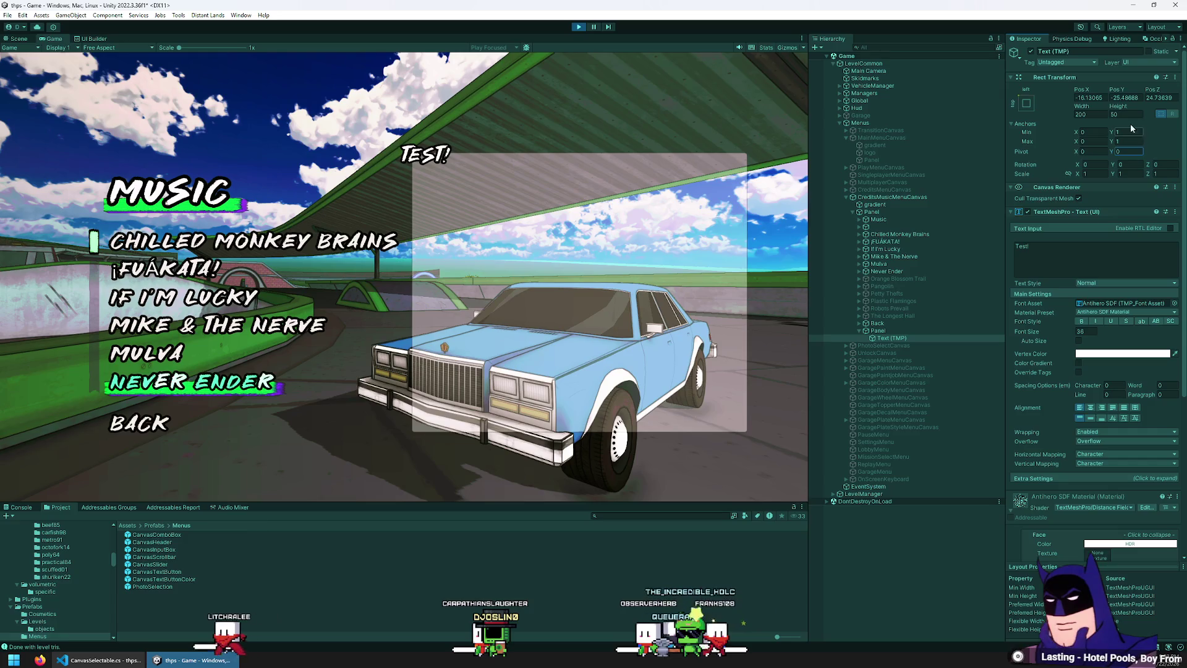
text(0)
click(1139, 99)
text(0)
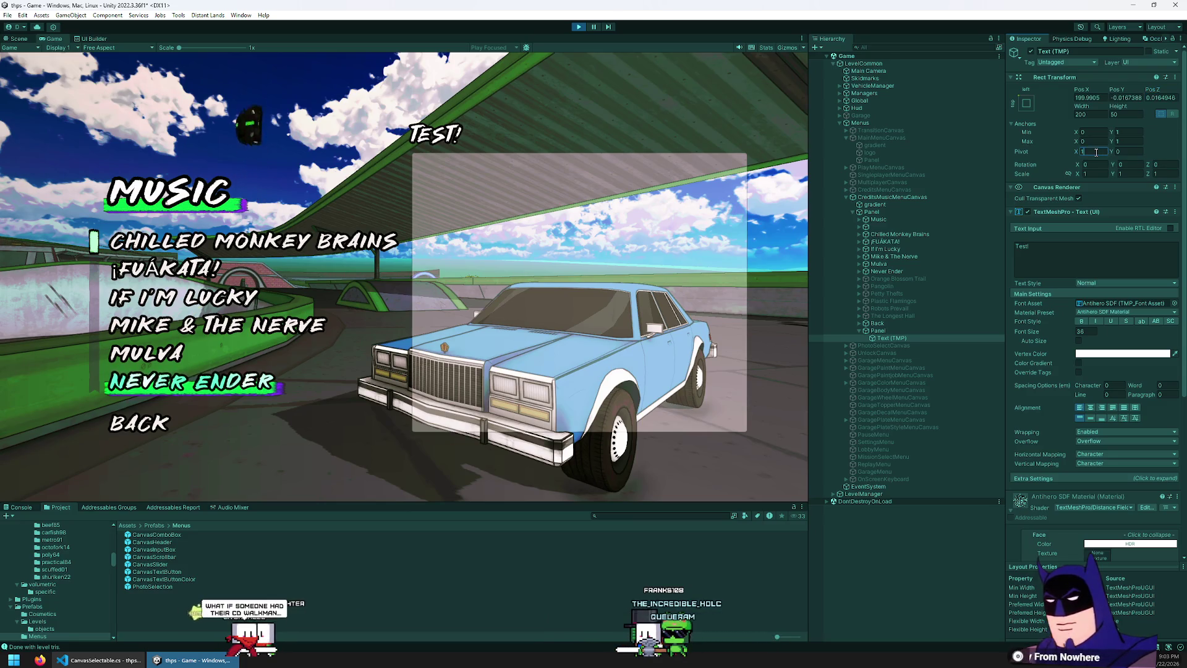
text(0)
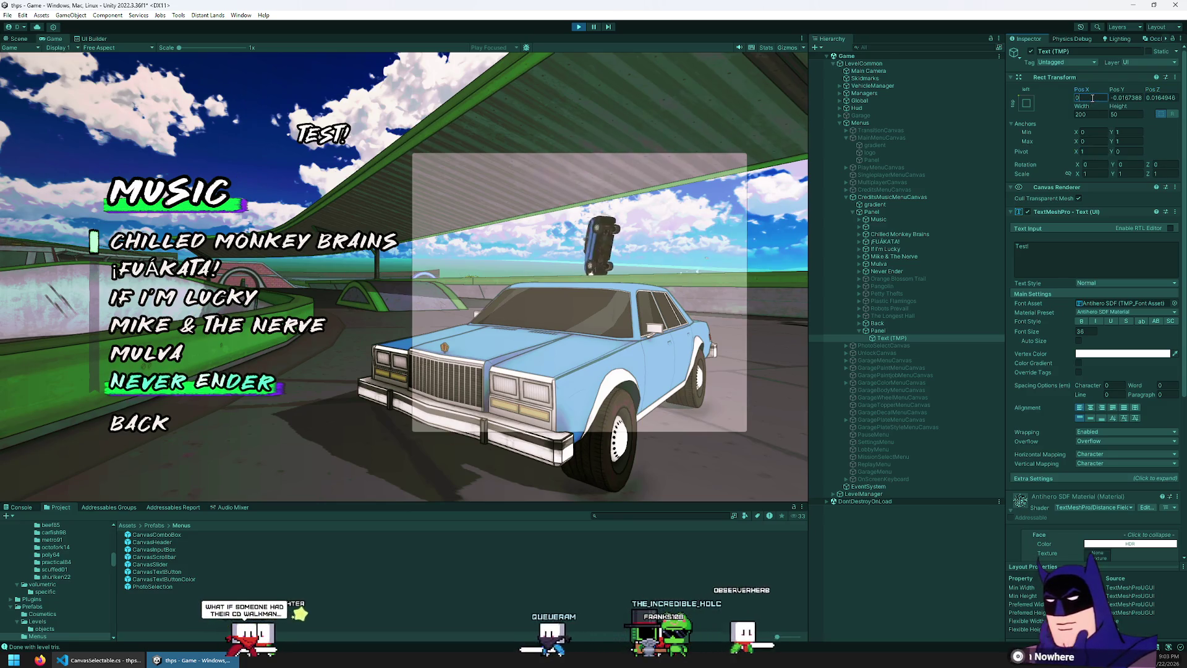
key(Escape)
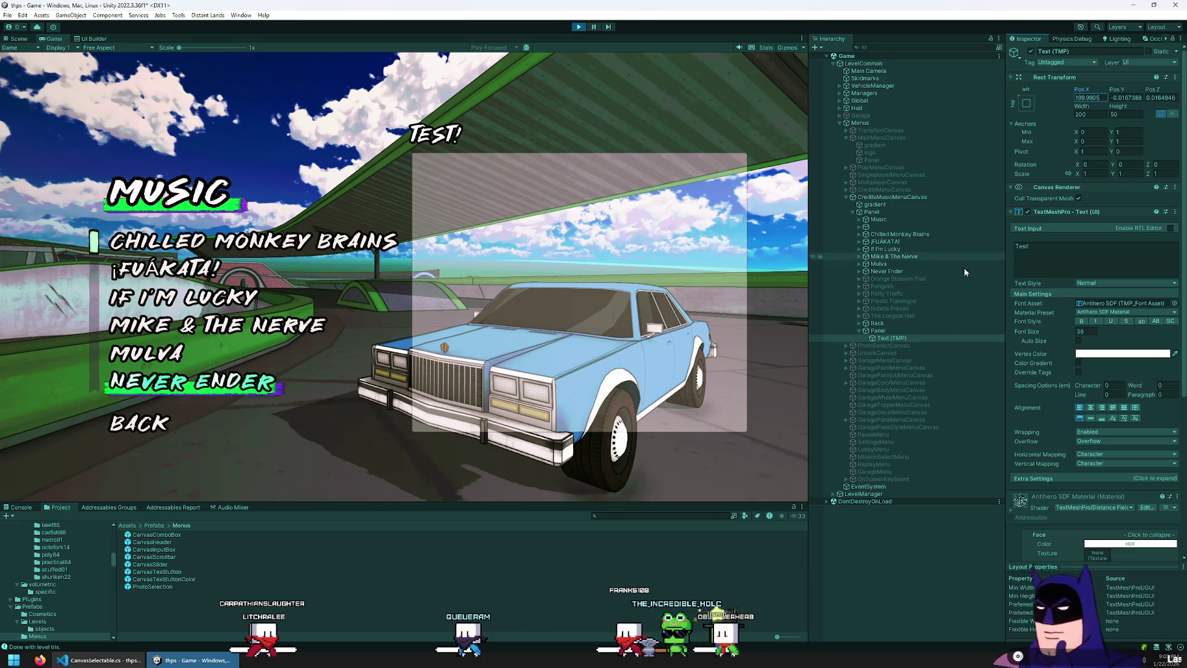
text(0.5)
key(BackSpace)
key(BackSpace)
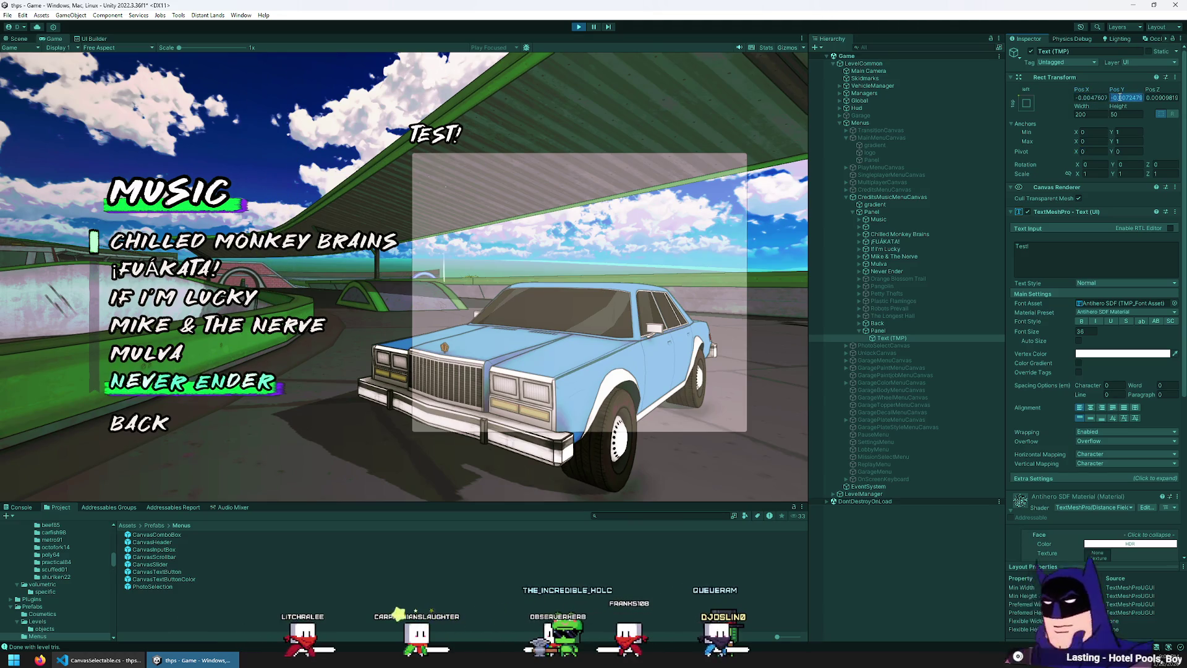
- Replace the label's text with 'Chilled Monkey Brains'
key(Tab)
text(Blah blah blah)
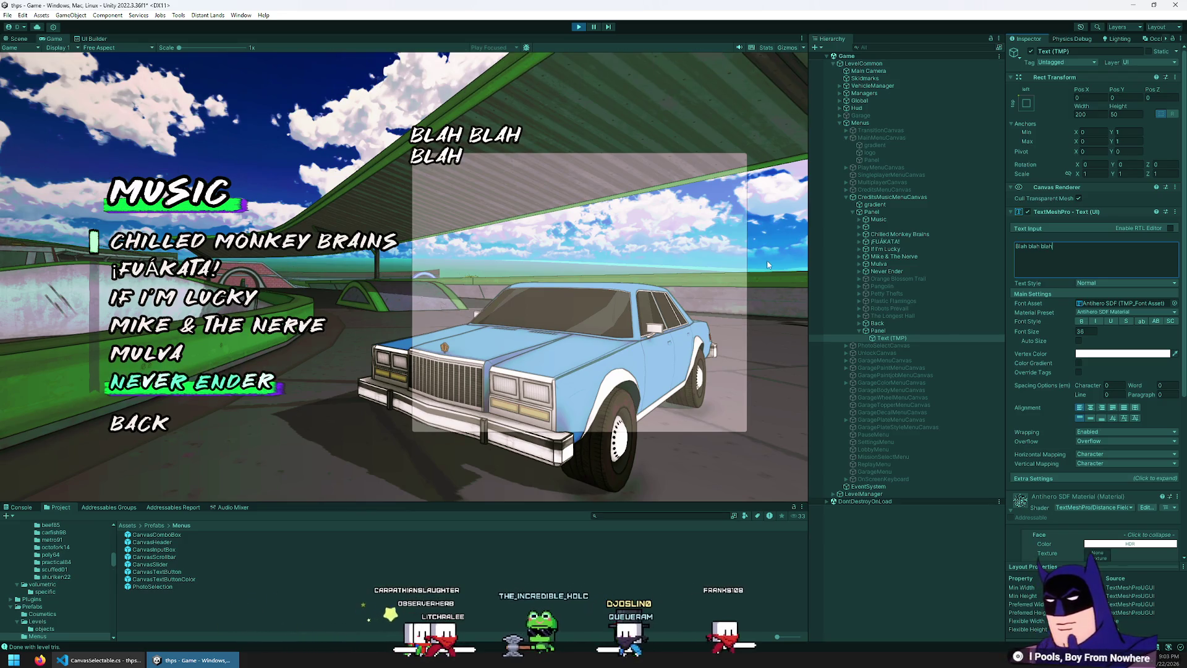
key(ctrl+a)
text(Chilled Monkey Brains)
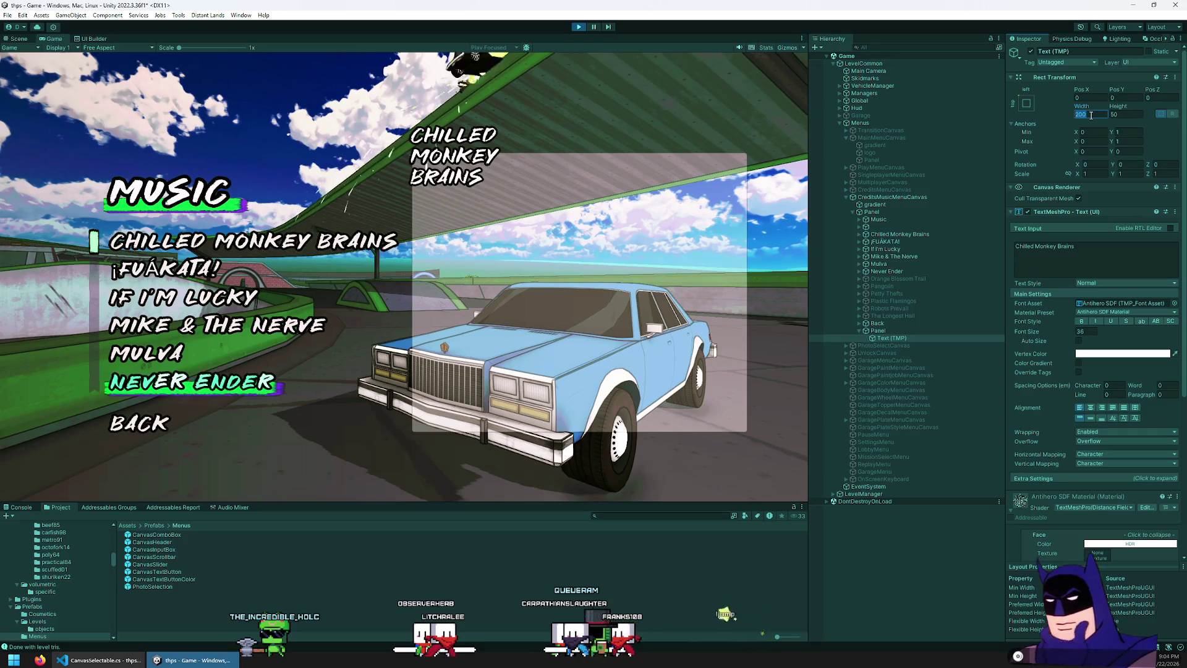
- Anchor the title with the top-stretch preset and set its Right offset to 0
click(1028, 102)
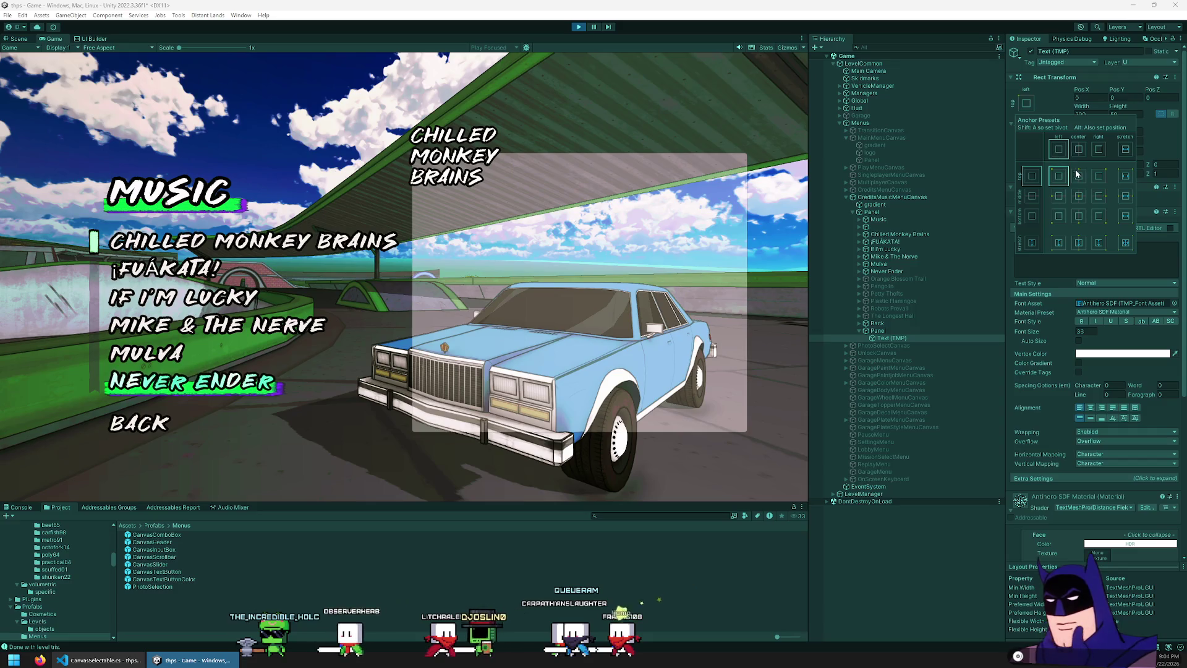
click(1126, 175)
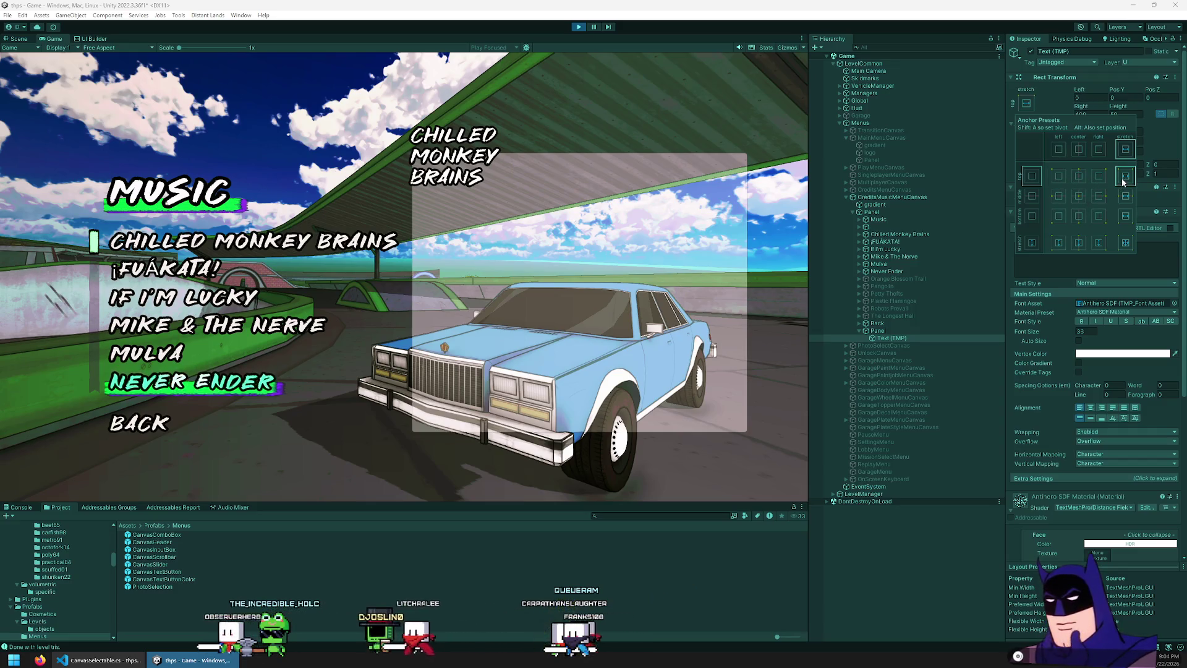
click(1095, 124)
double_click(1092, 114)
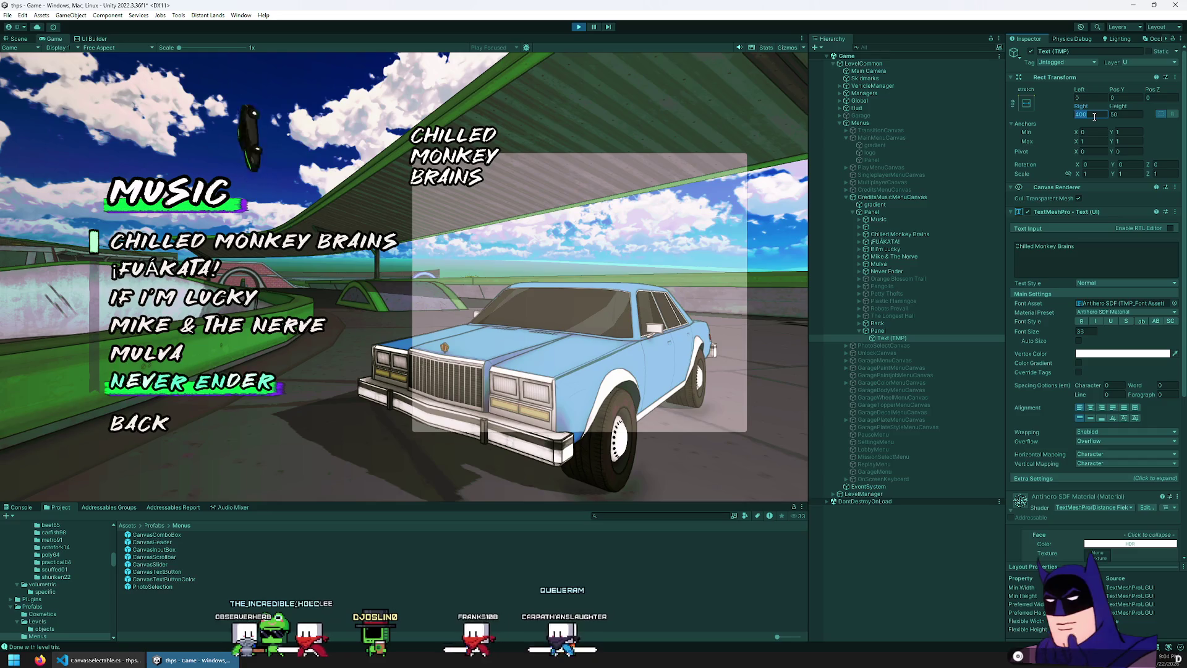
text(0)
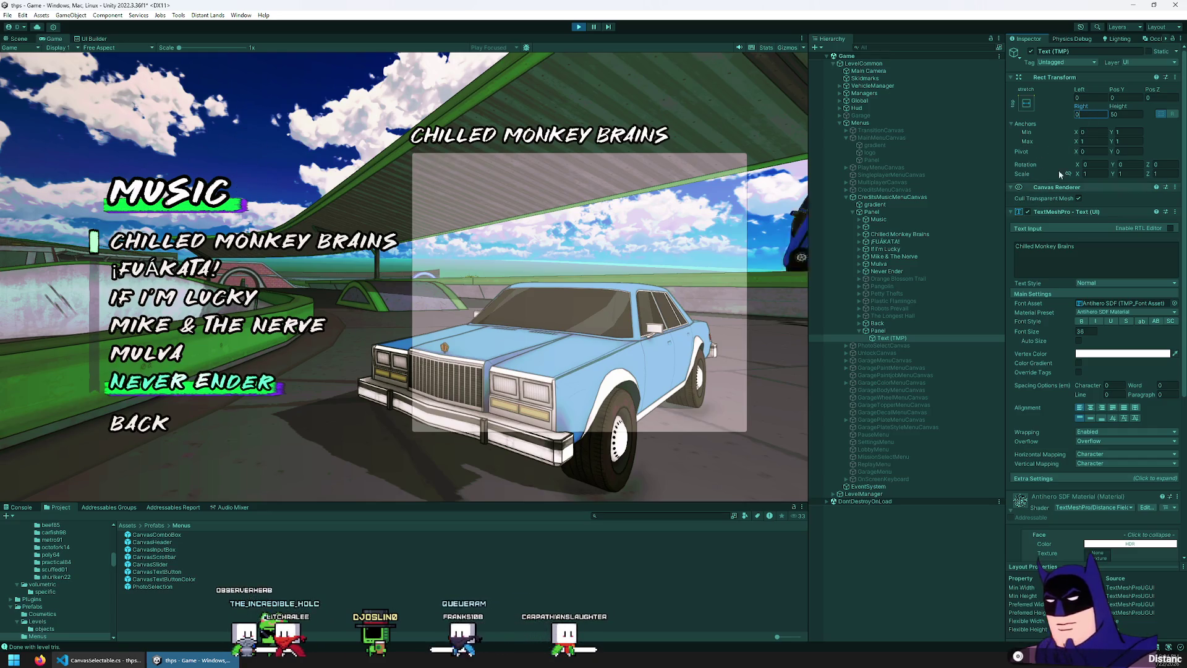
- Set the title's Left inset to 18 and Pos Y to -64
mouse_move(1113, 89)
mouse_down()
mouse_move(1132, 93)
mouse_move(1074, 107)
mouse_move(1098, 91)
mouse_up()
drag(185, 101, 173, 100)
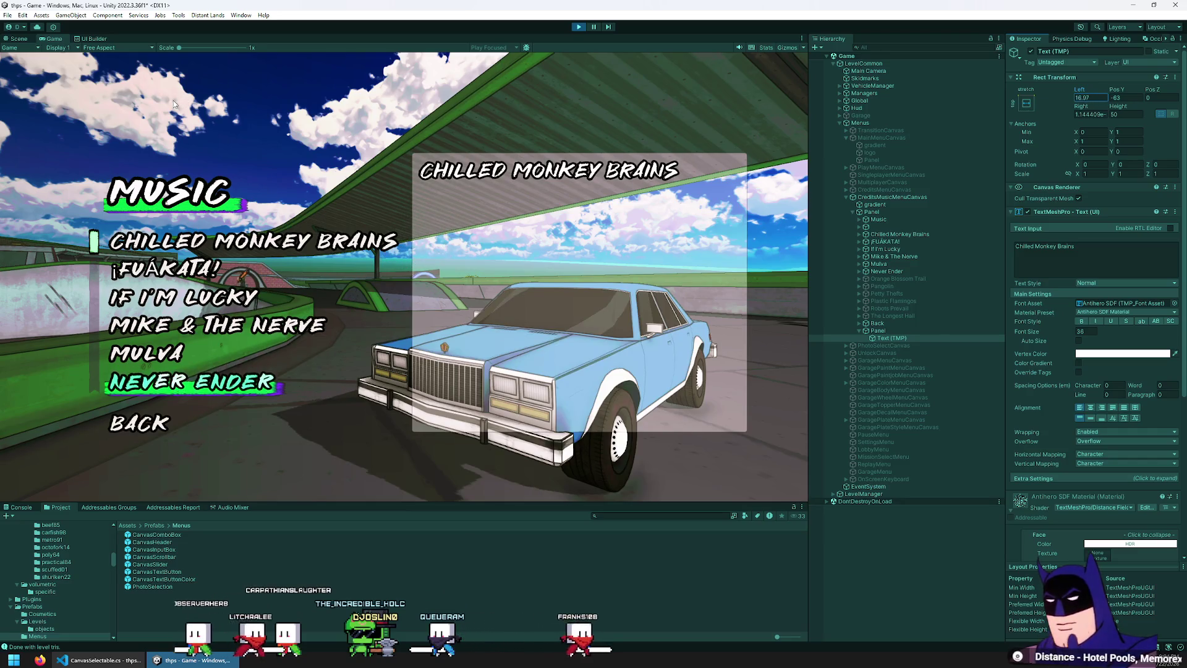
click(1095, 97)
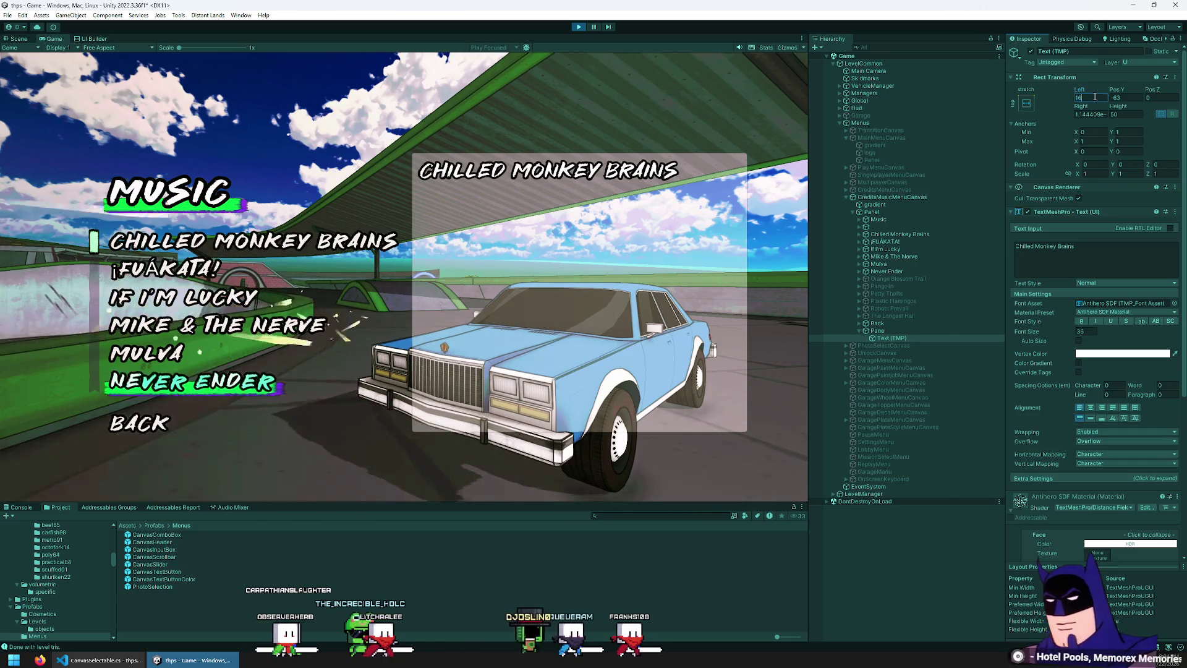
text(18)
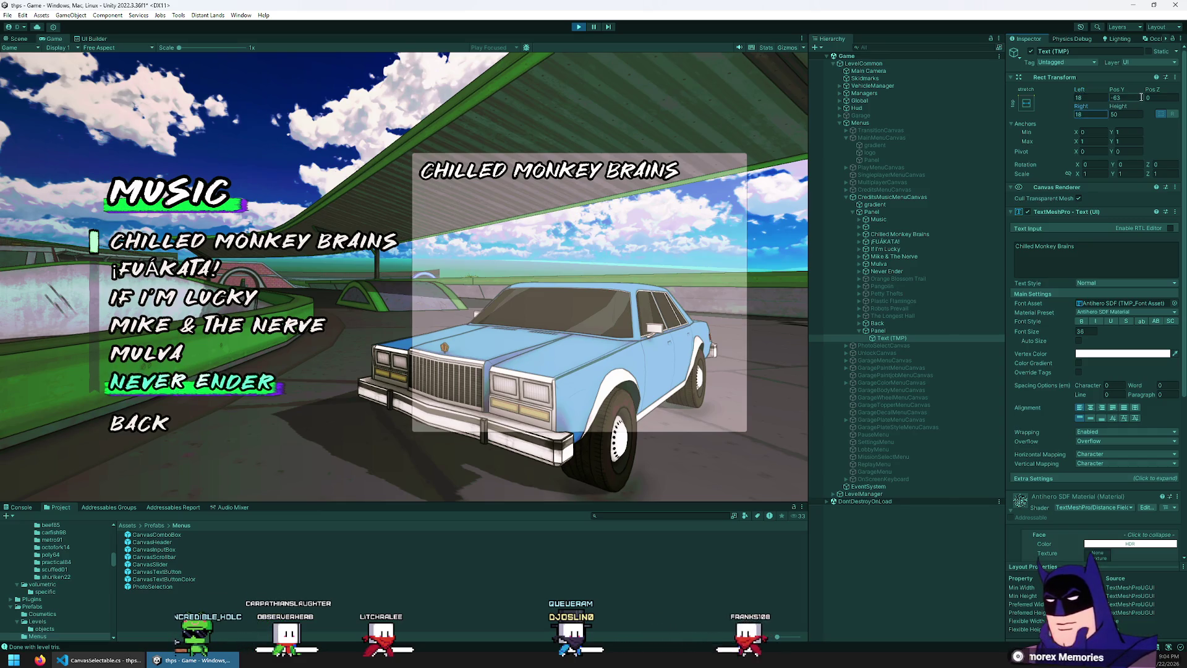
key(BackSpace)
text(4)
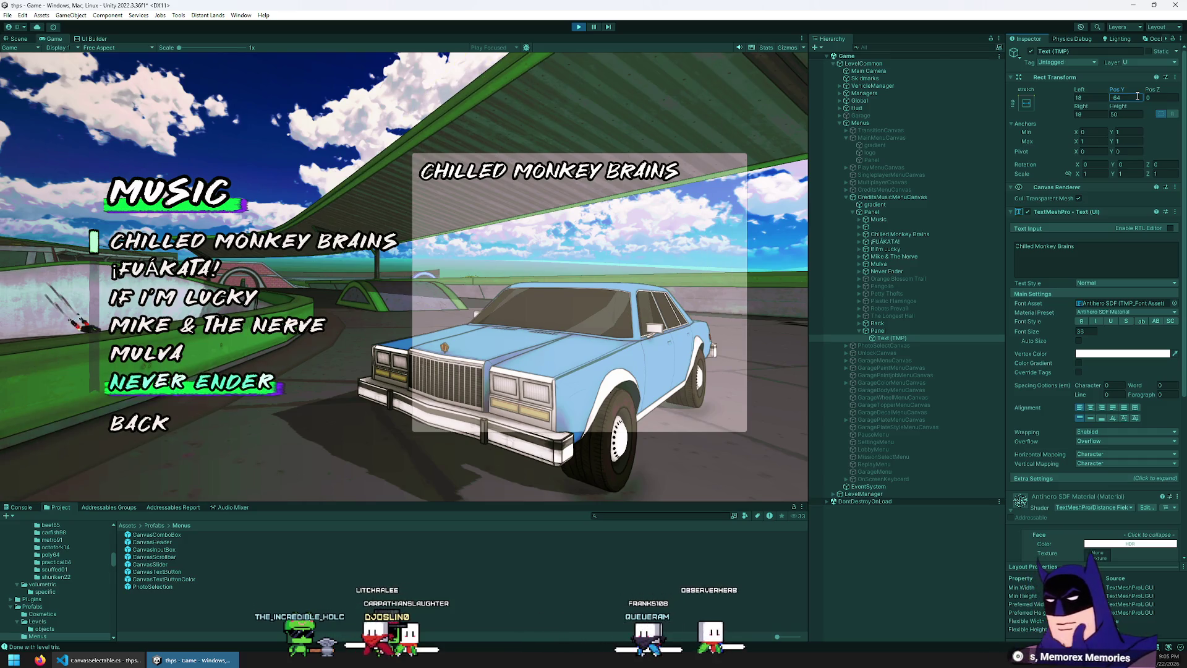
click(890, 329)
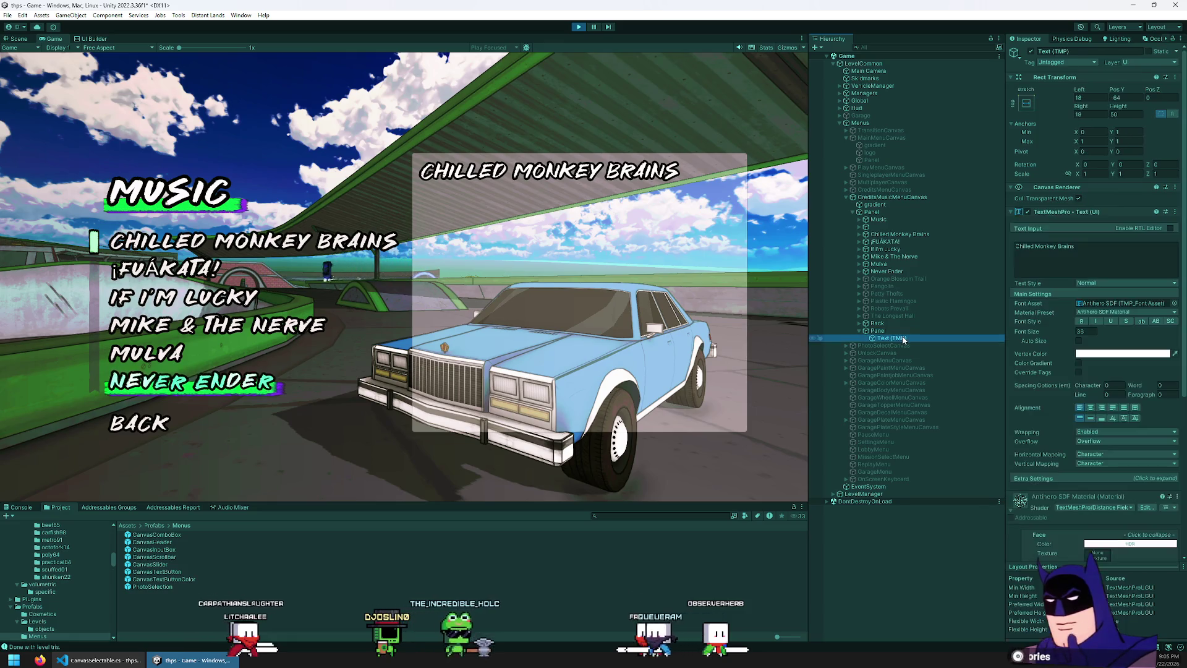
- Add an Image inside the Panel, anchored top-left with Pivot X 0
right_click(893, 331)
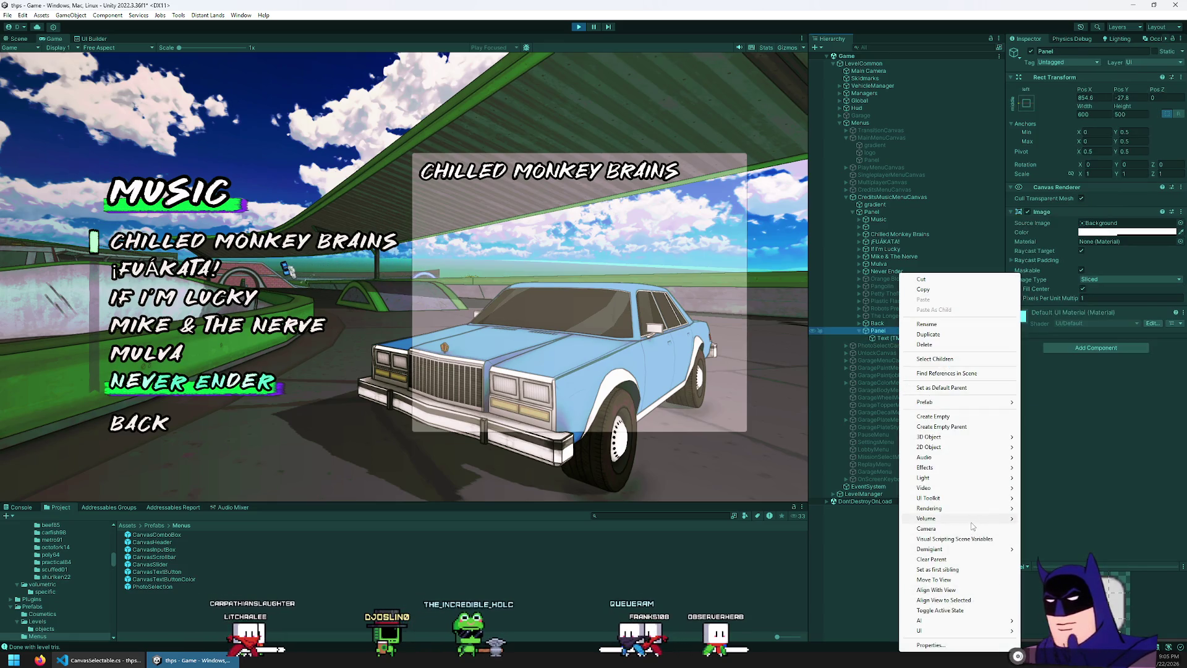
mouse_move(966, 633)
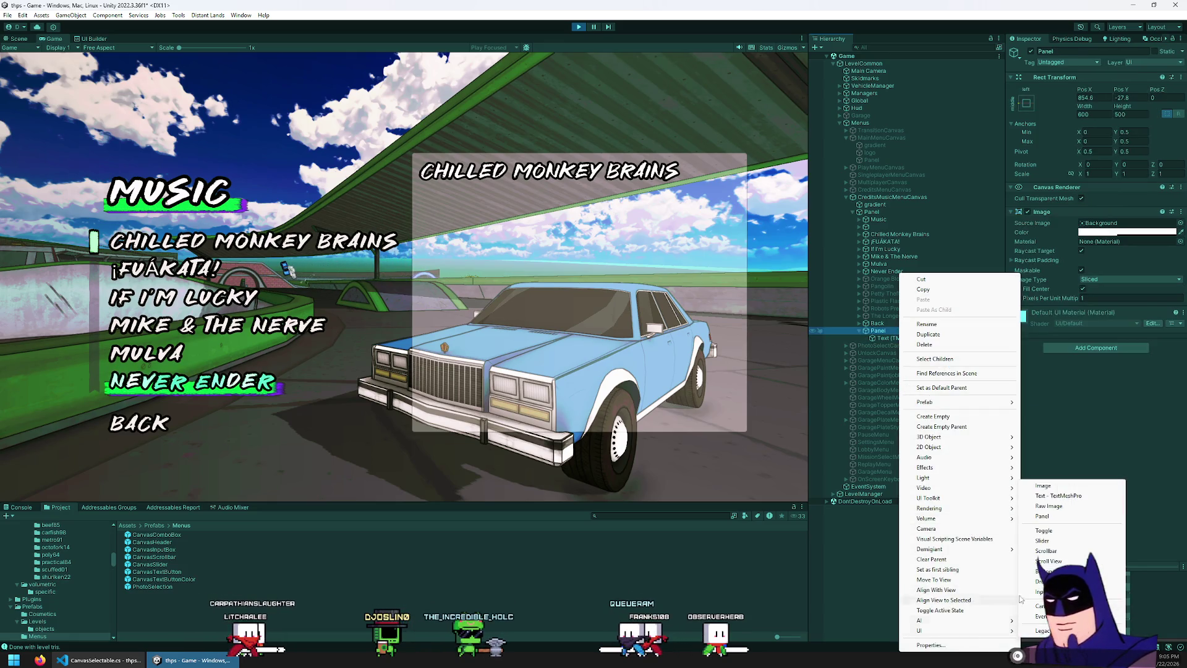
click(1045, 485)
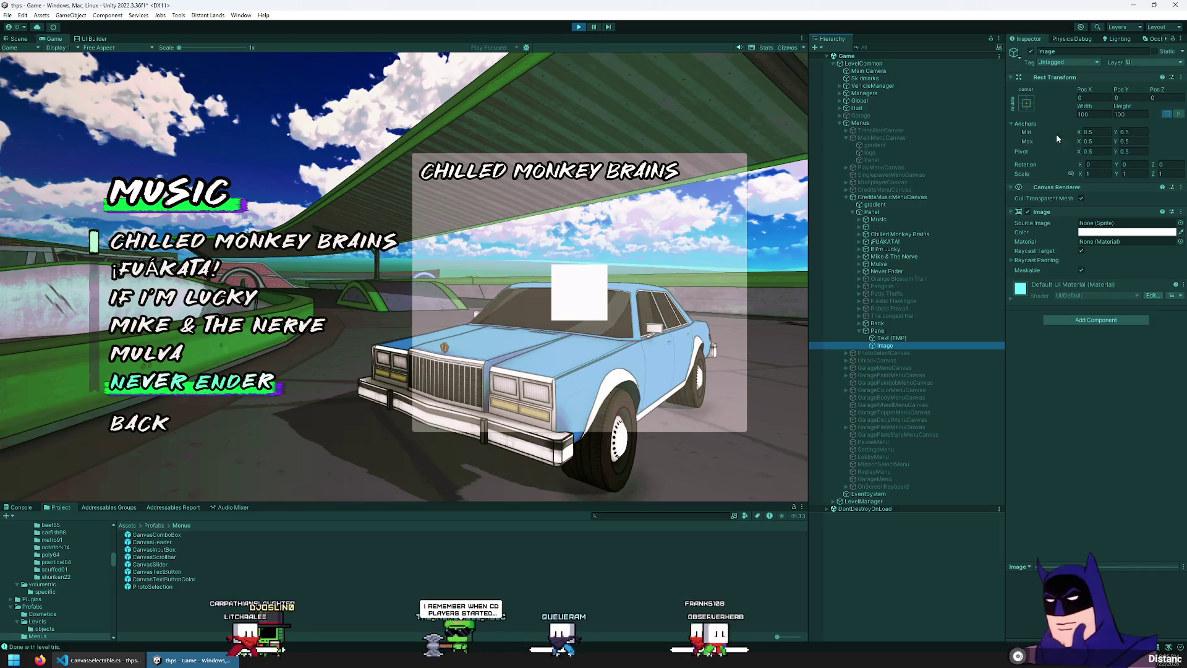
click(1027, 103)
click(1059, 176)
click(1057, 97)
double_click(1096, 152)
text(0)
key(Tab)
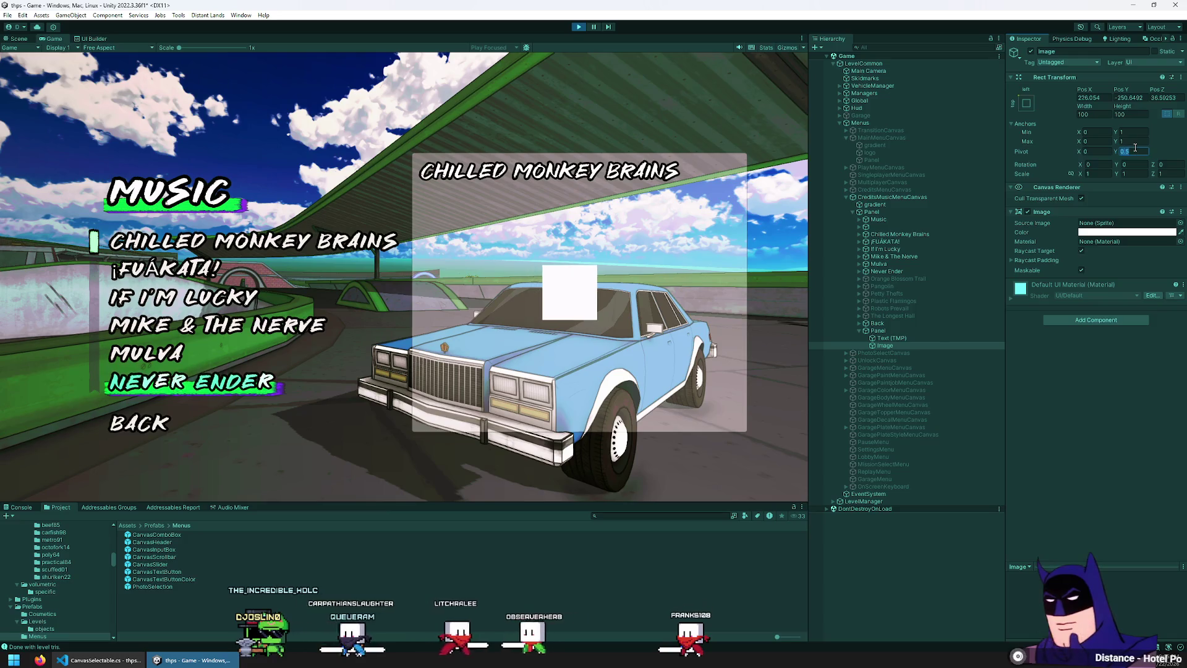
- Zero the image's position values
double_click(1090, 98)
text(0)
key(Tab)
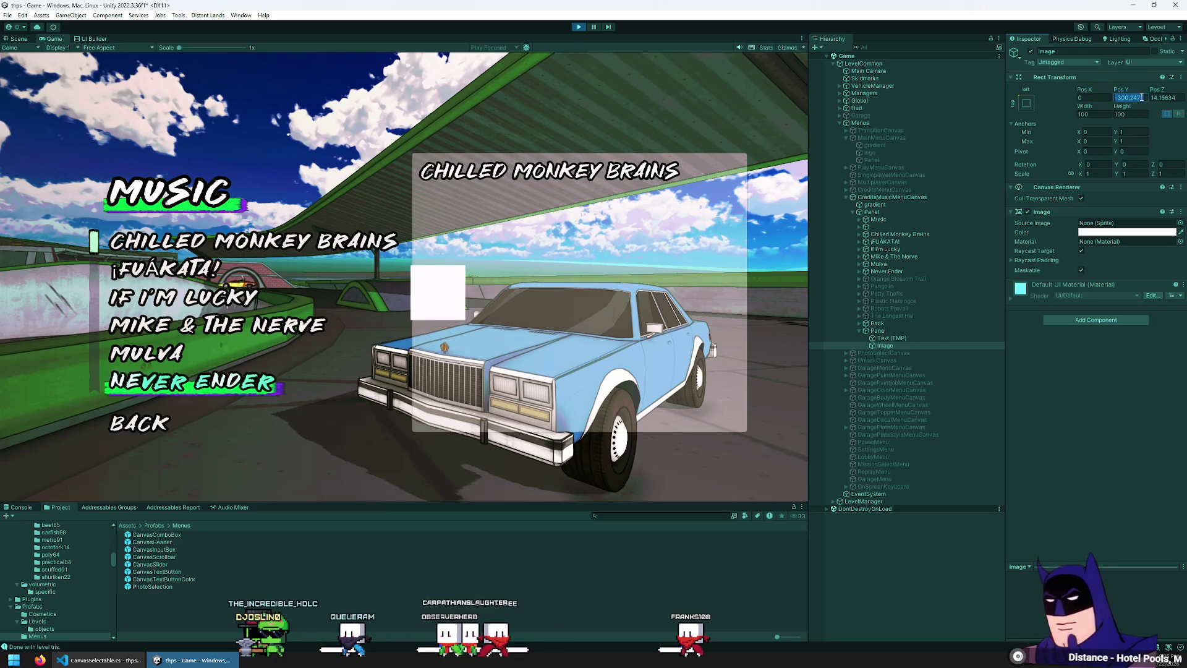
text(0)
key(Tab)
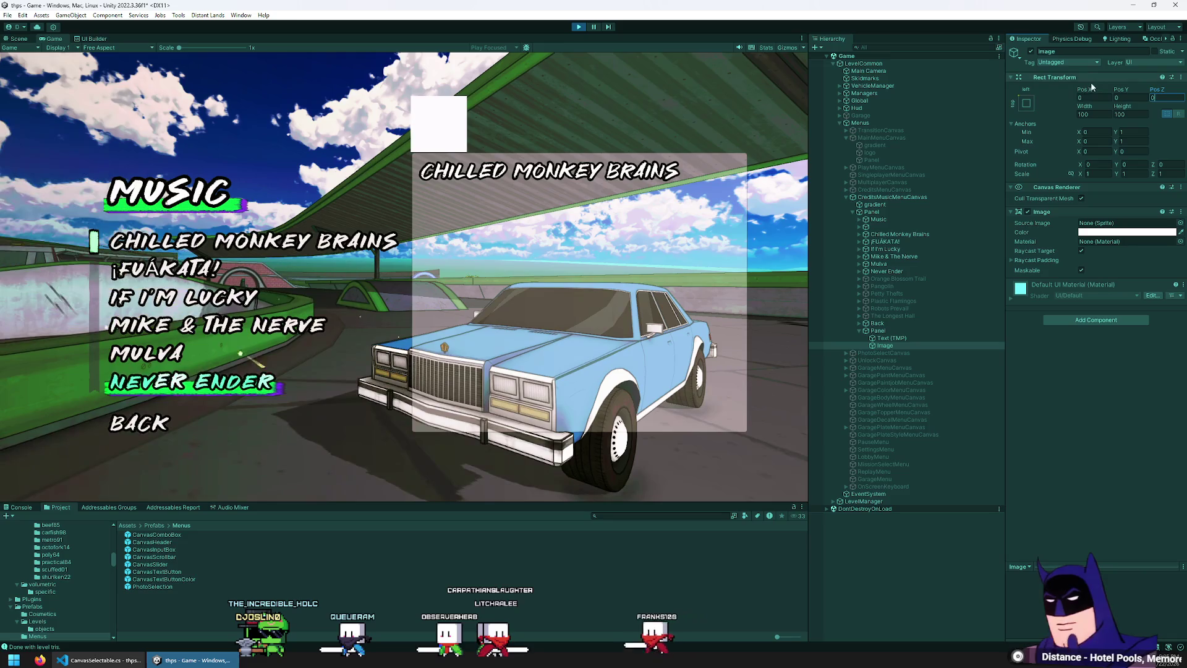
- Set the image's Pos Y to -170 and adjust its Pos X
click(1088, 91)
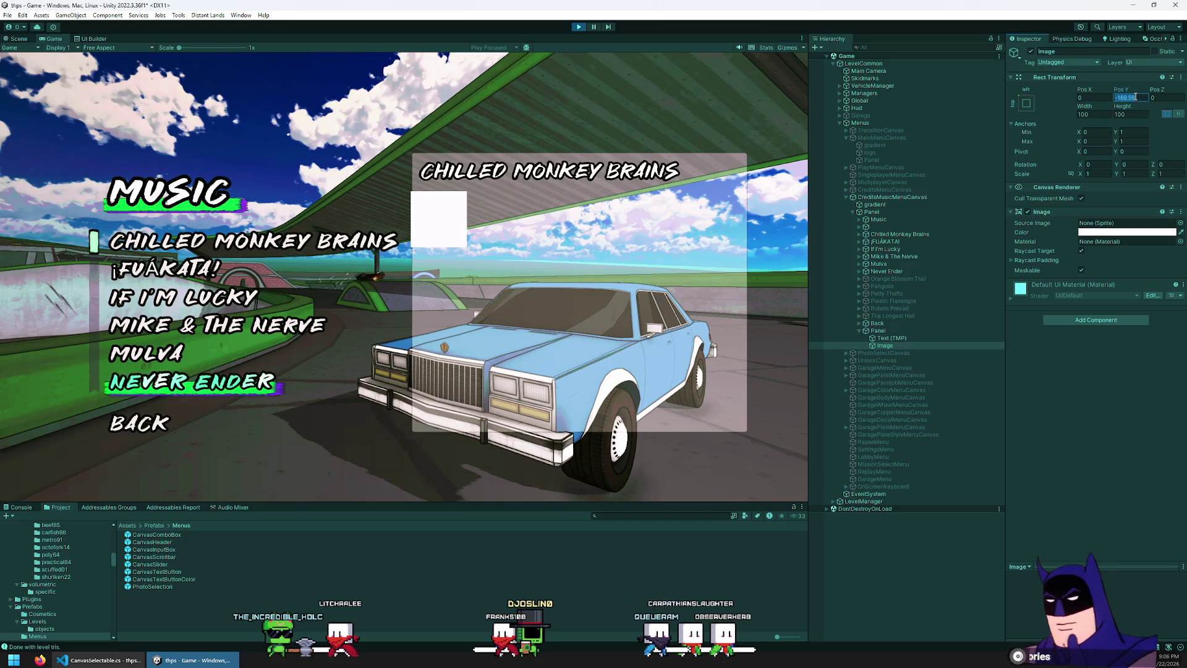
text(-)
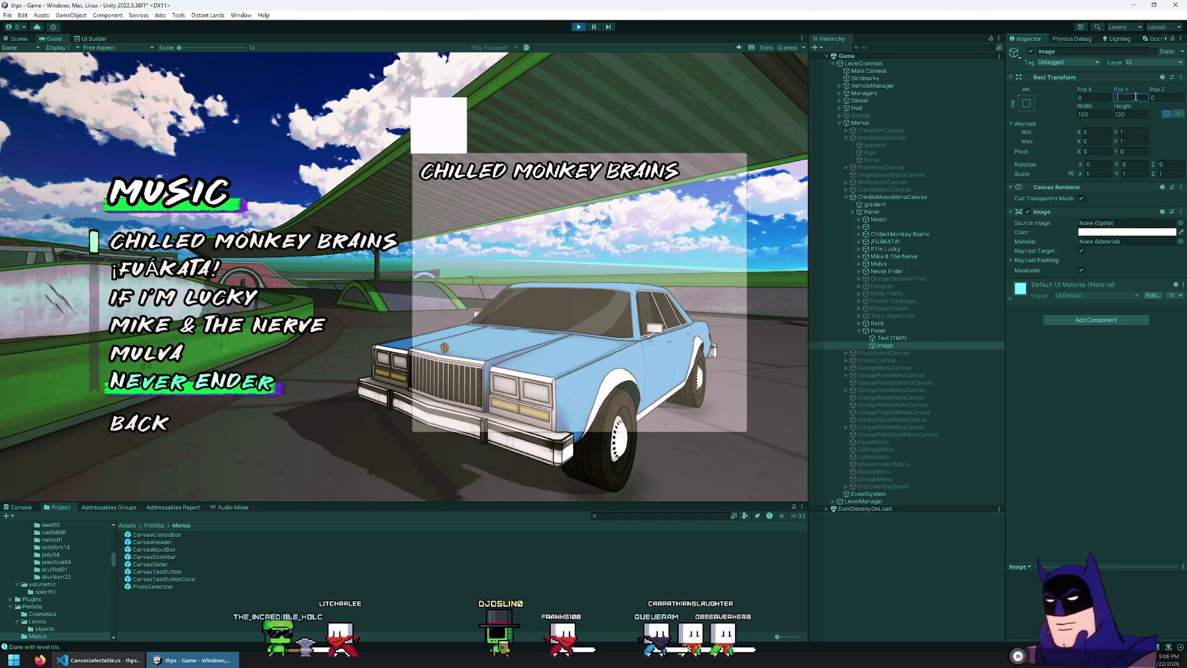
text(20150)
key(BackSpace)
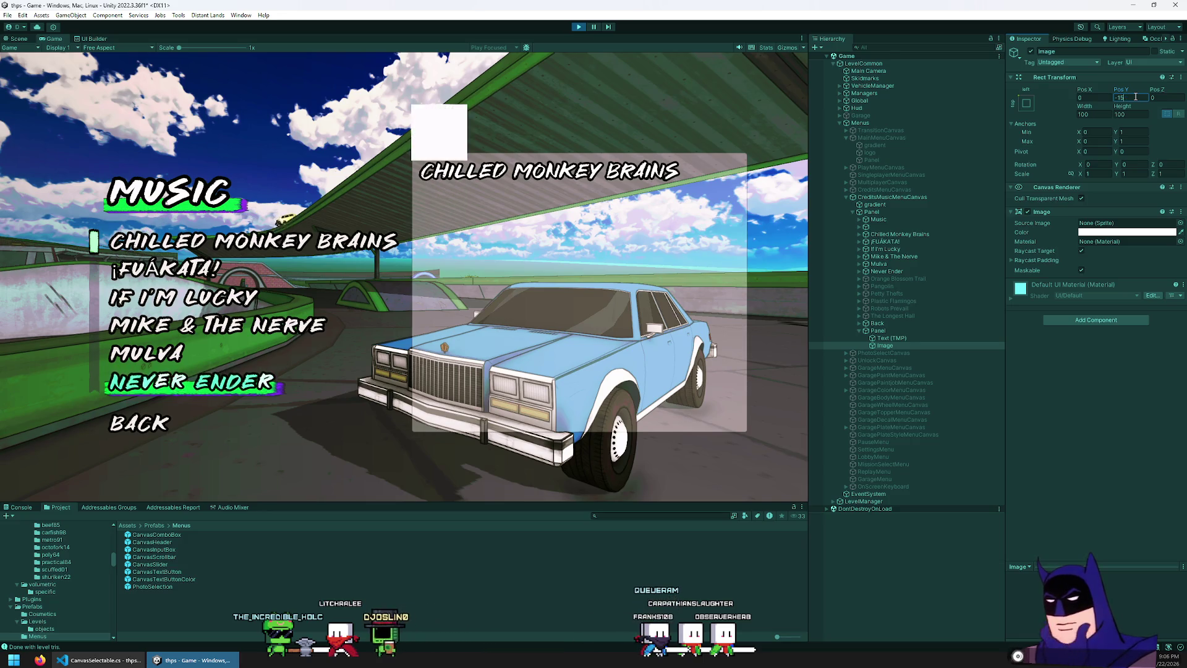
key(BackSpace)
text(150)
key(BackSpace)
text(70)
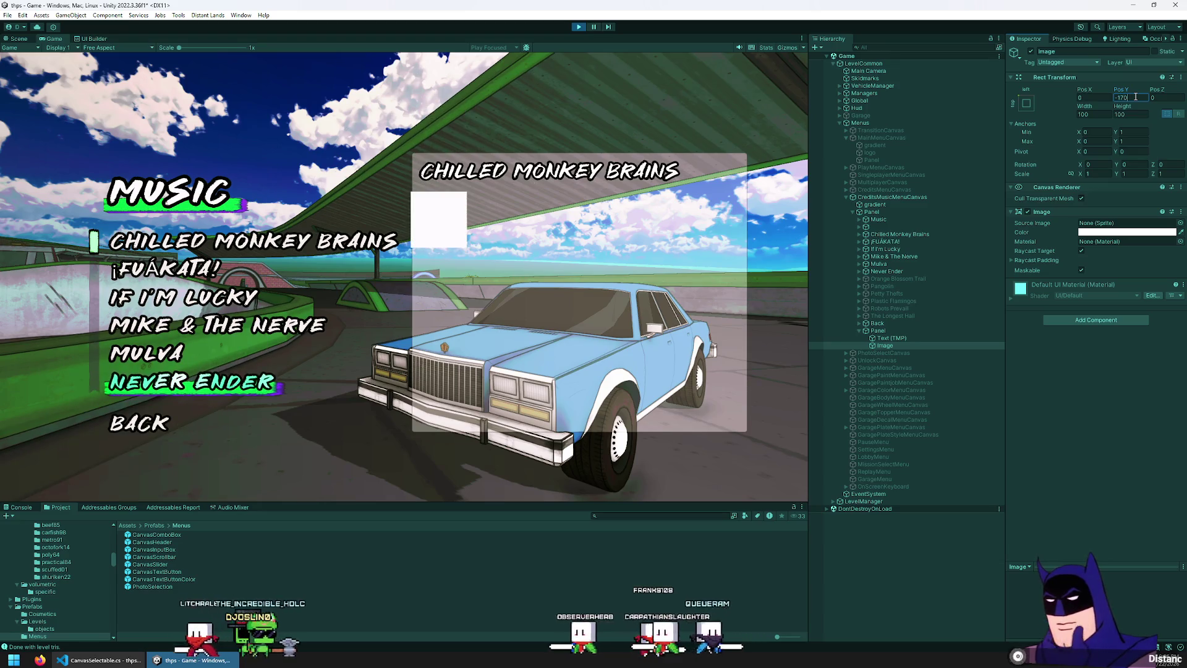
click(1083, 97)
text(20)
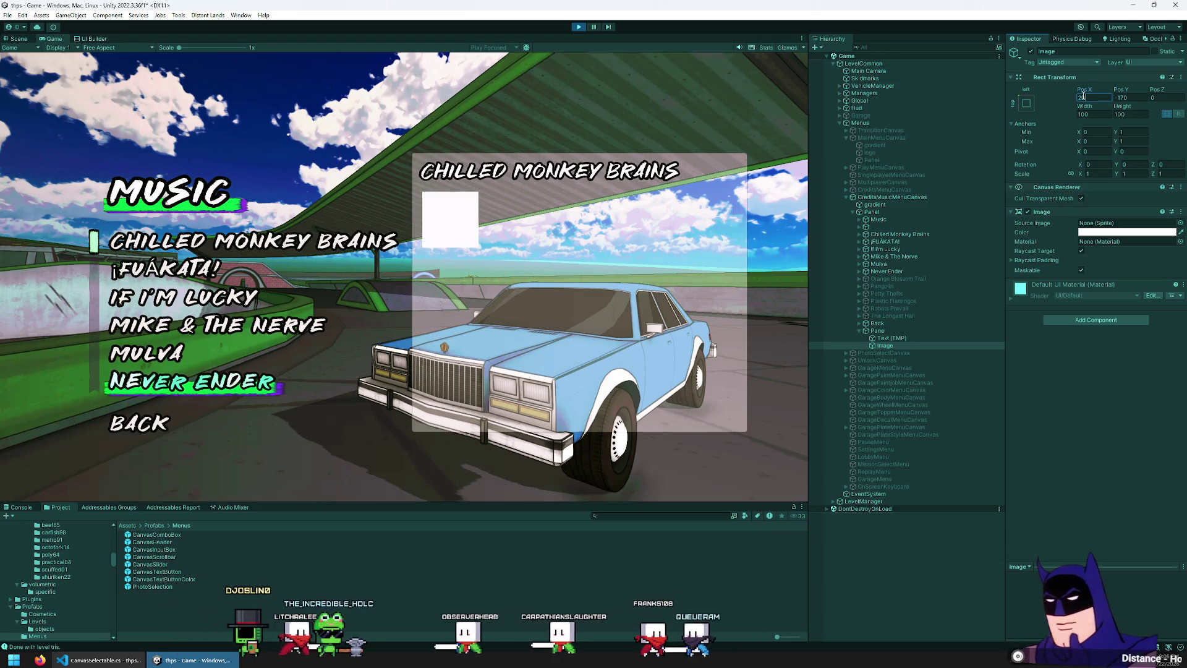
key(BackSpace)
key(BackSpace)
text(30)
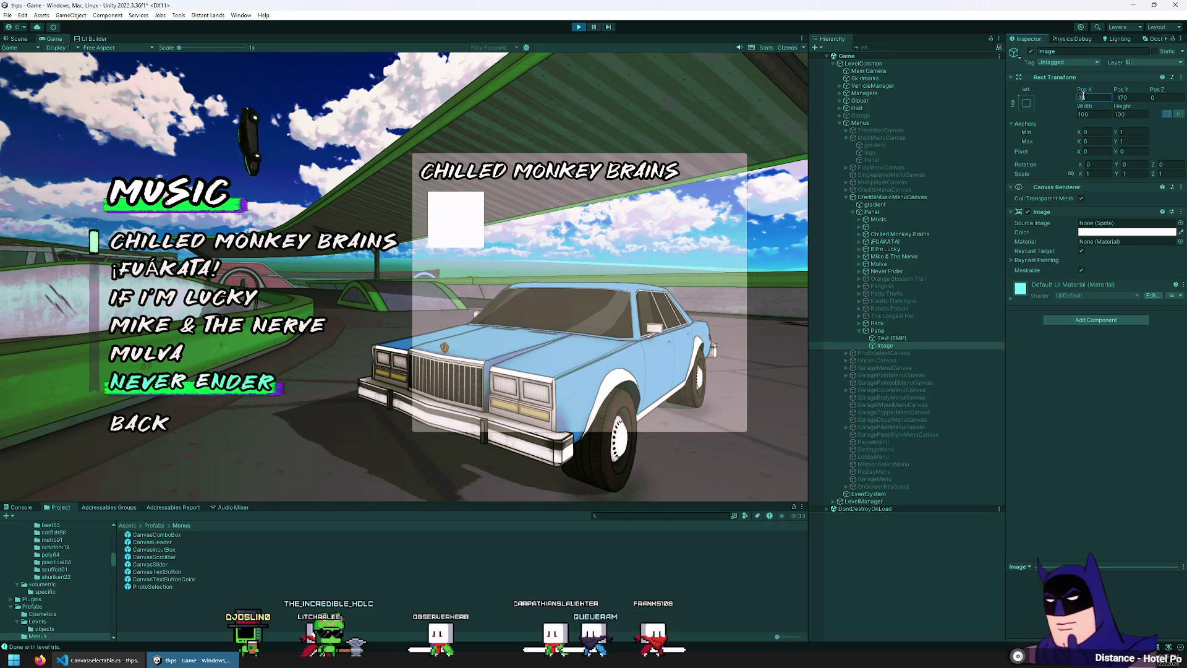
text(0)
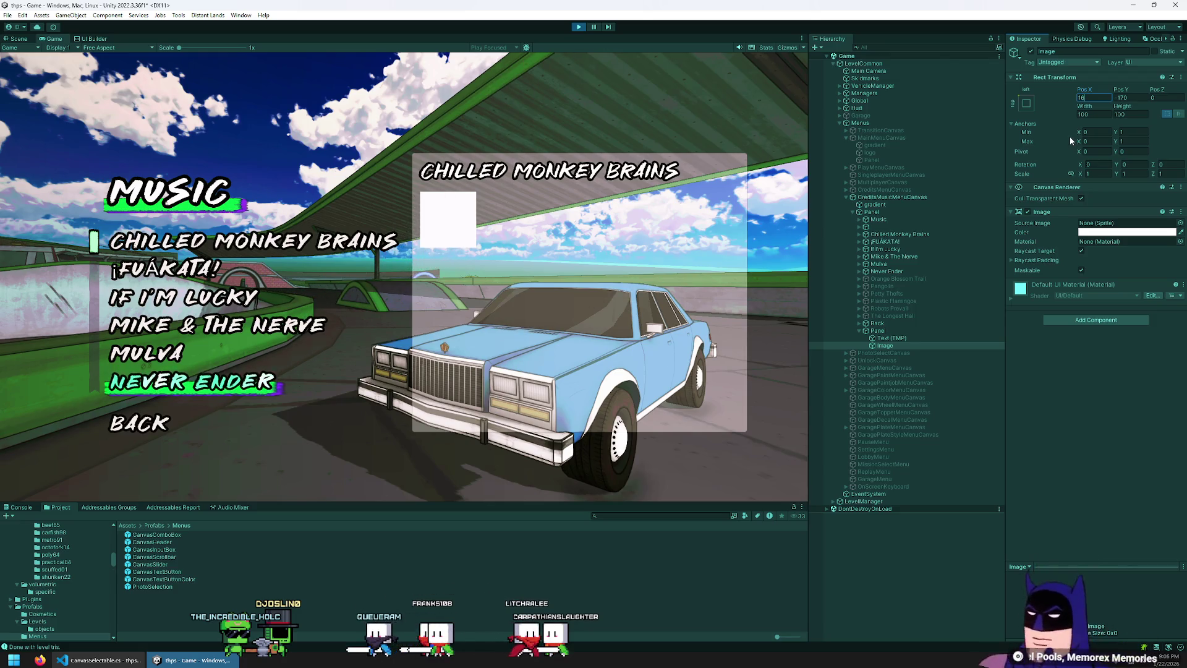
- Resize the image, setting its width and its height to 200
click(1095, 116)
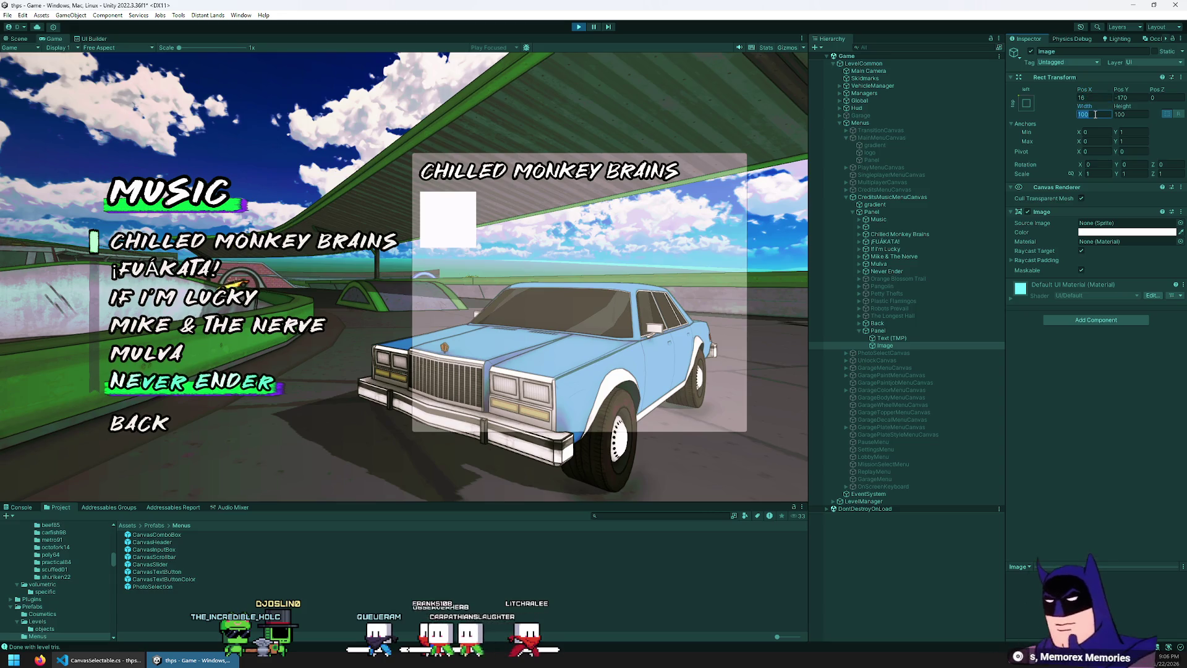
text(200)
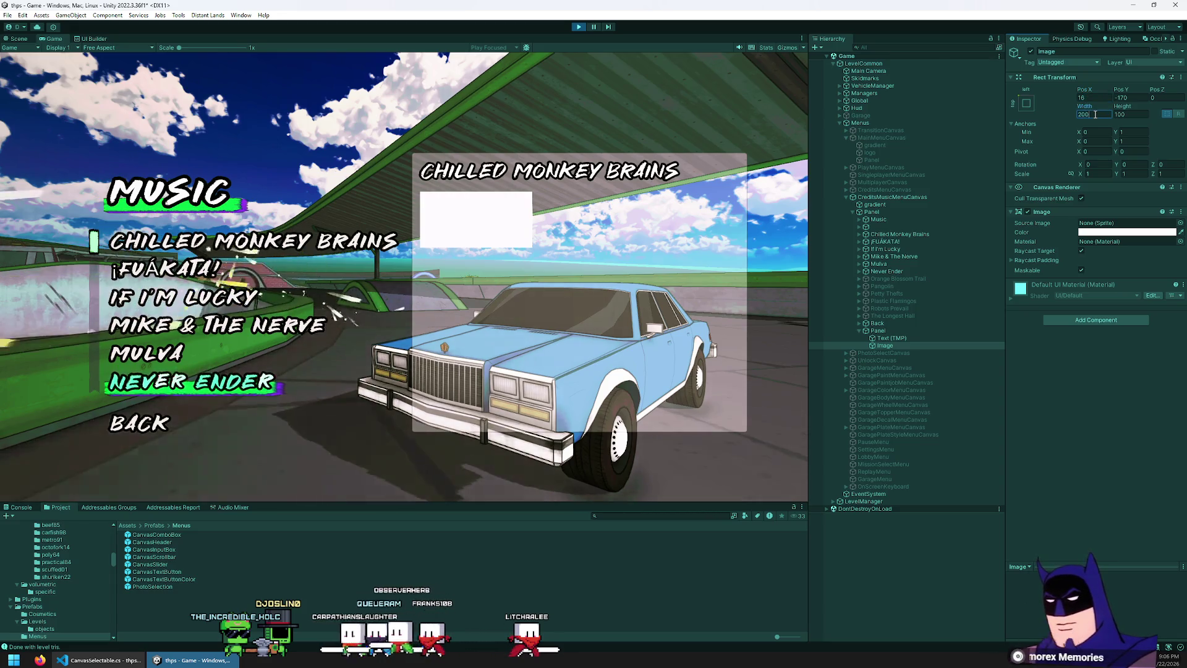
key(BackSpace)
key(BackSpace)
key(BackSpace)
text(150)
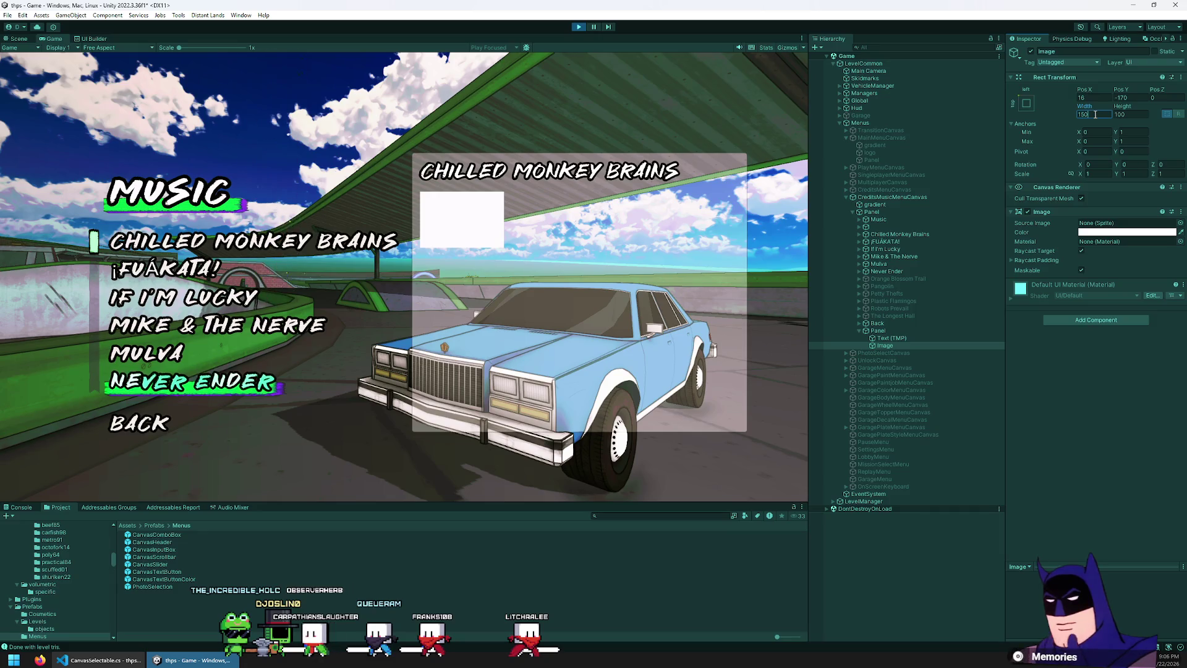
text(200)
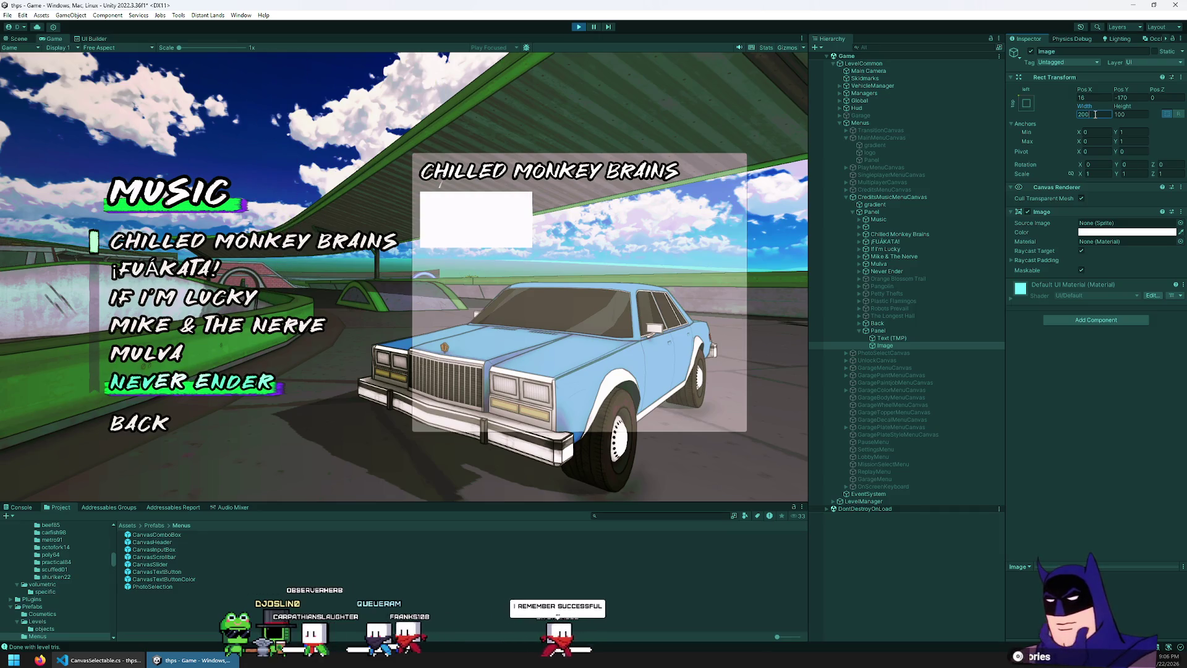
click(1127, 117)
text(200)
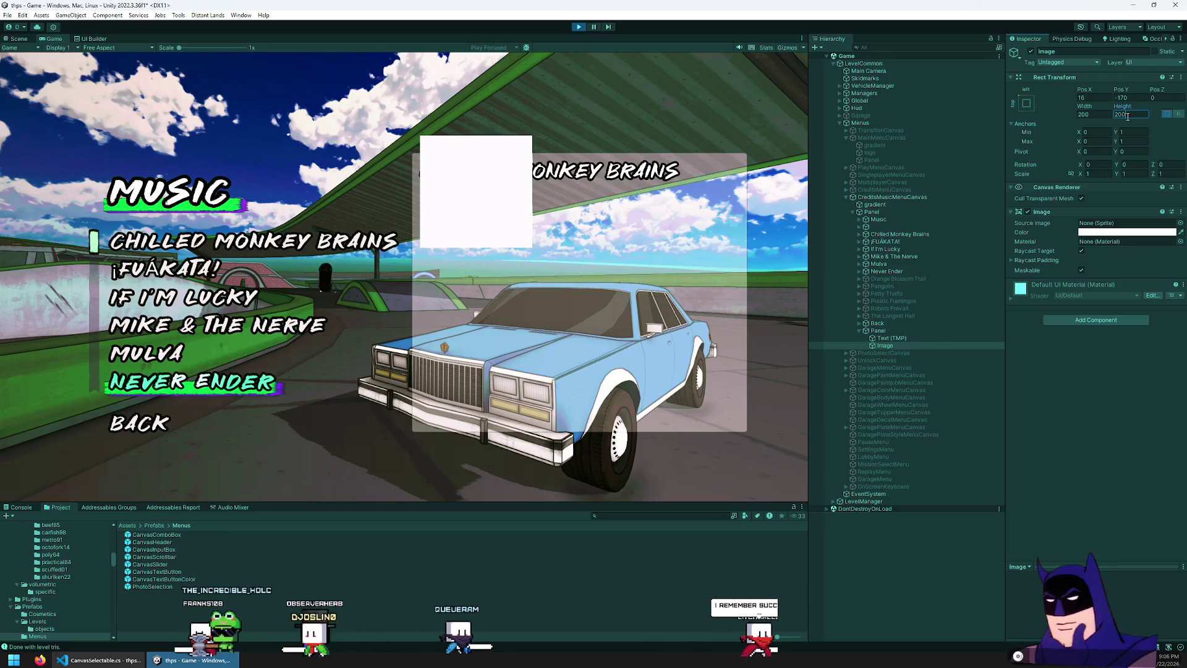
- Zero the image's position, then drag it to about X 19.33, Y -82.13 under the title
click(1123, 99)
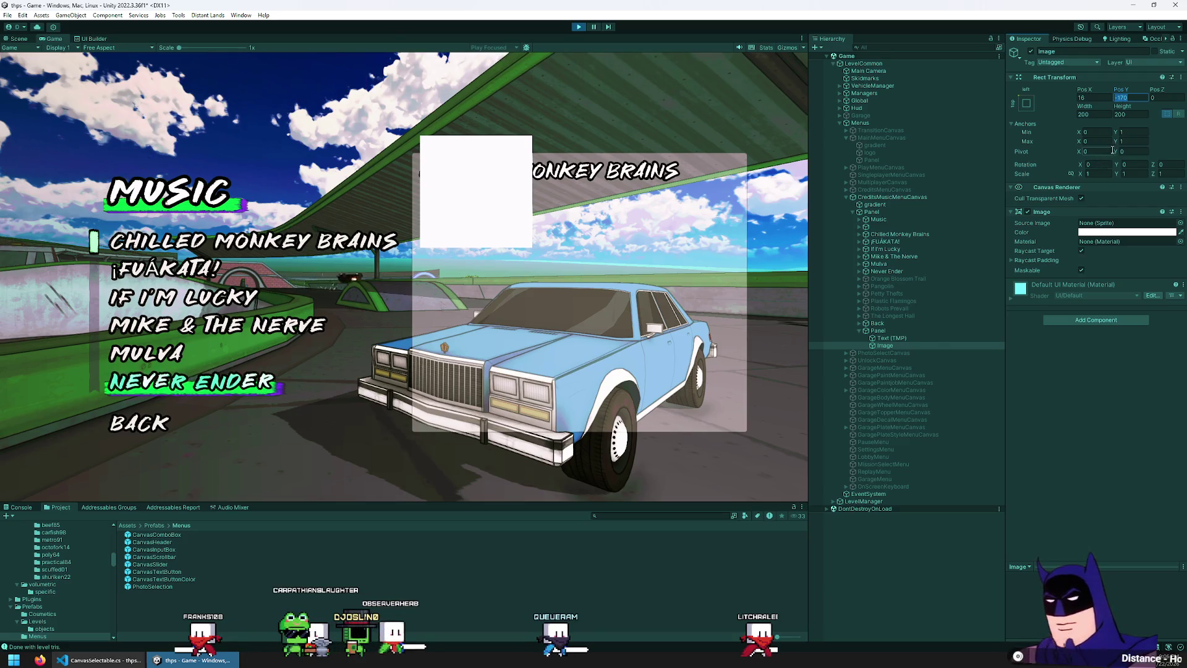
text(1)
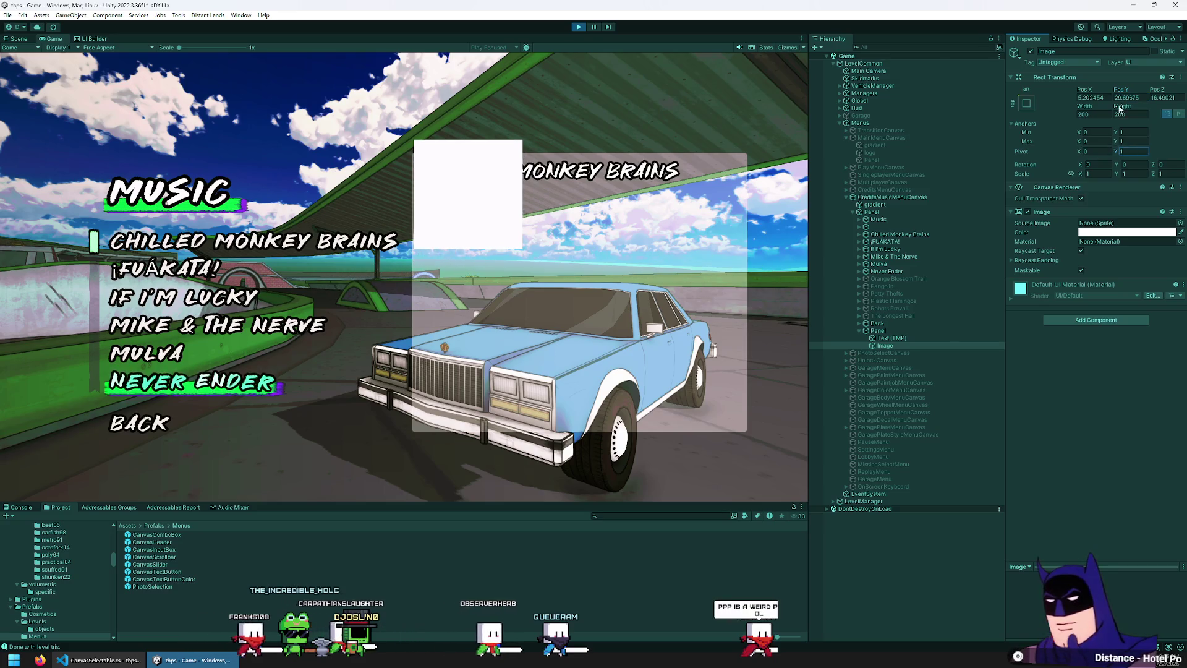
text(0)
key(Tab)
text(0)
key(Tab)
text(0)
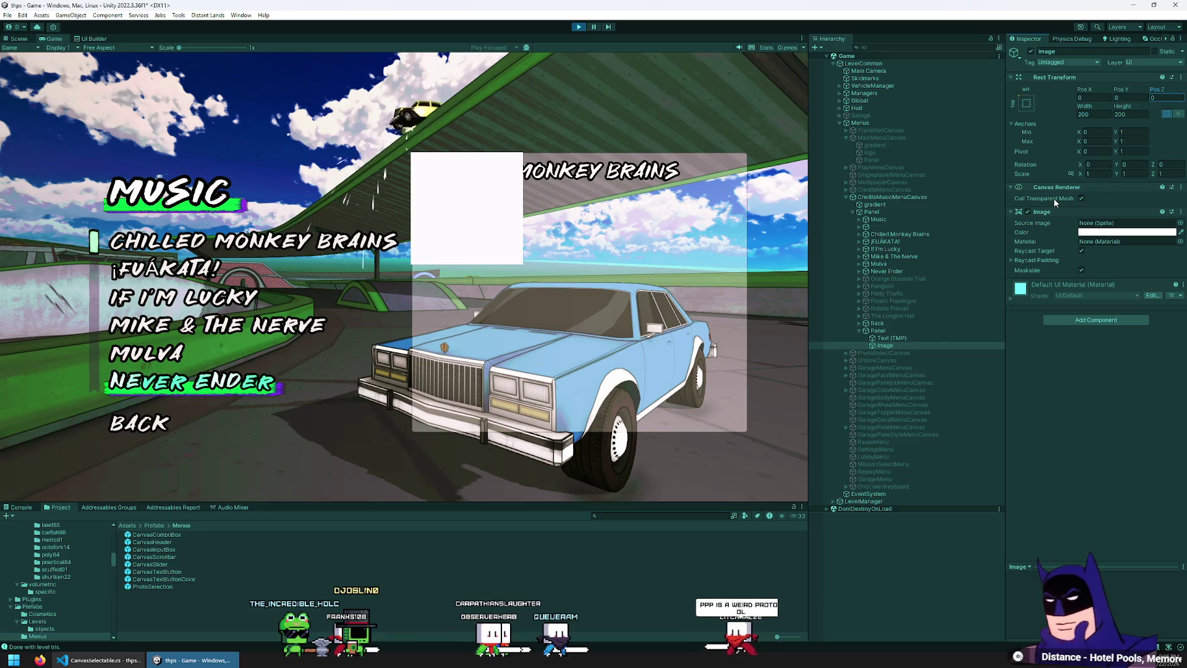
mouse_move(1120, 89)
mouse_down()
mouse_move(163, 67)
mouse_move(180, 68)
mouse_up()
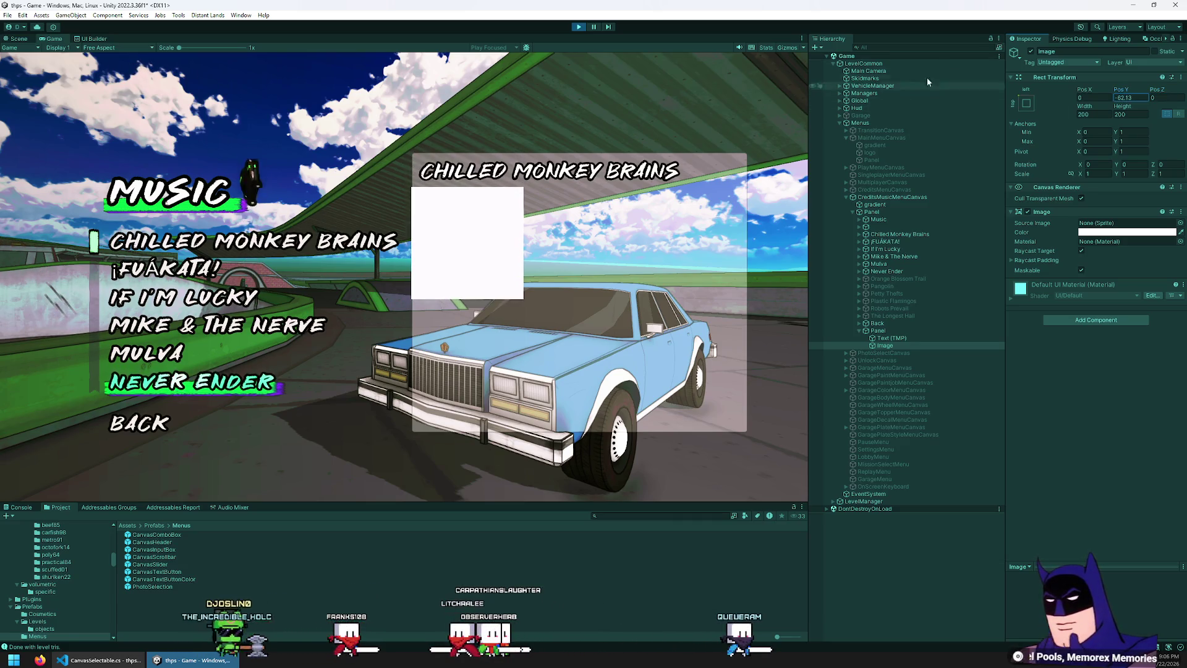
drag(1089, 90, 1107, 98)
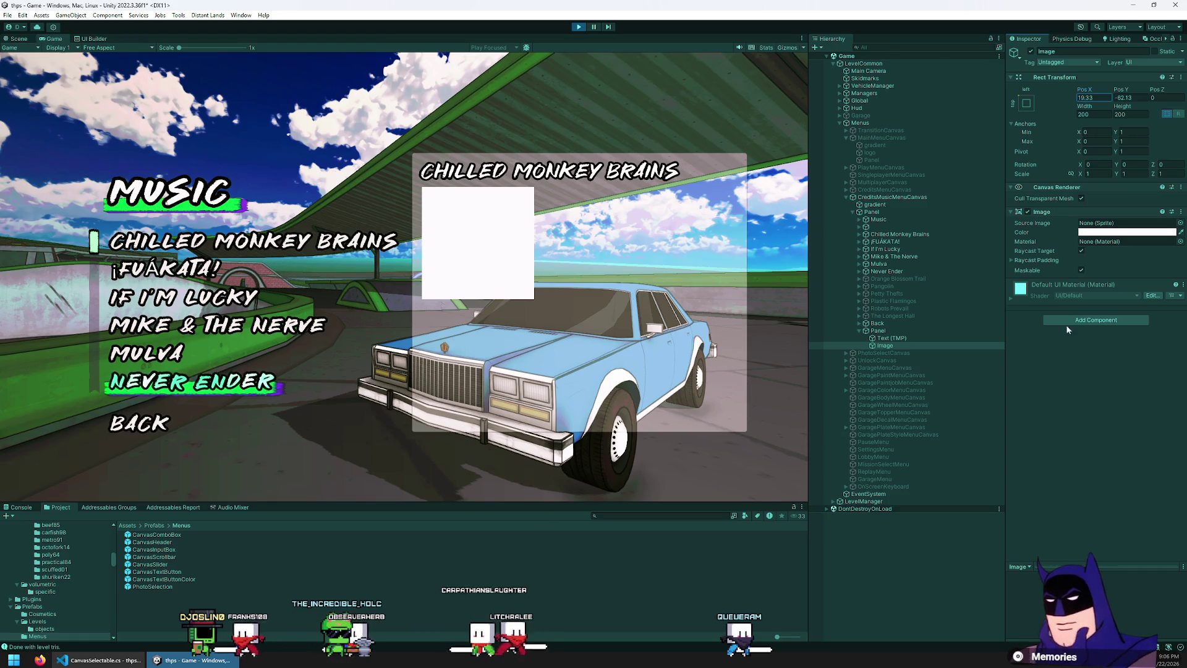
click(1180, 223)
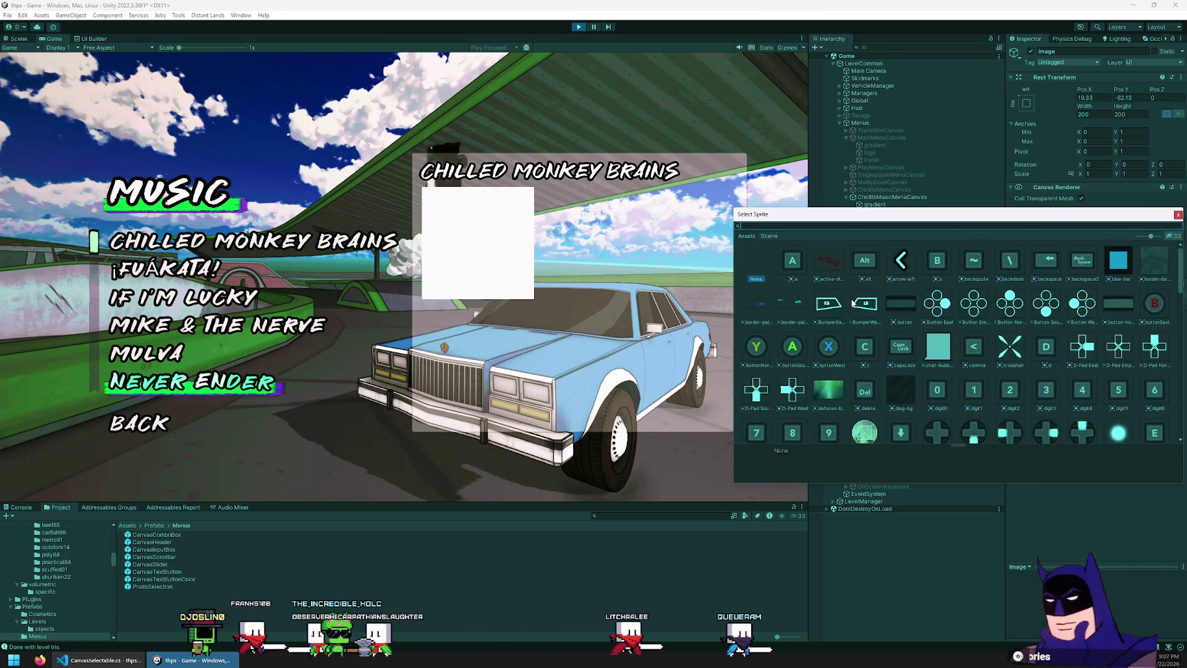
- Dismiss the sprite and material pickers, pause the game, and show the Assets root
text(pango)
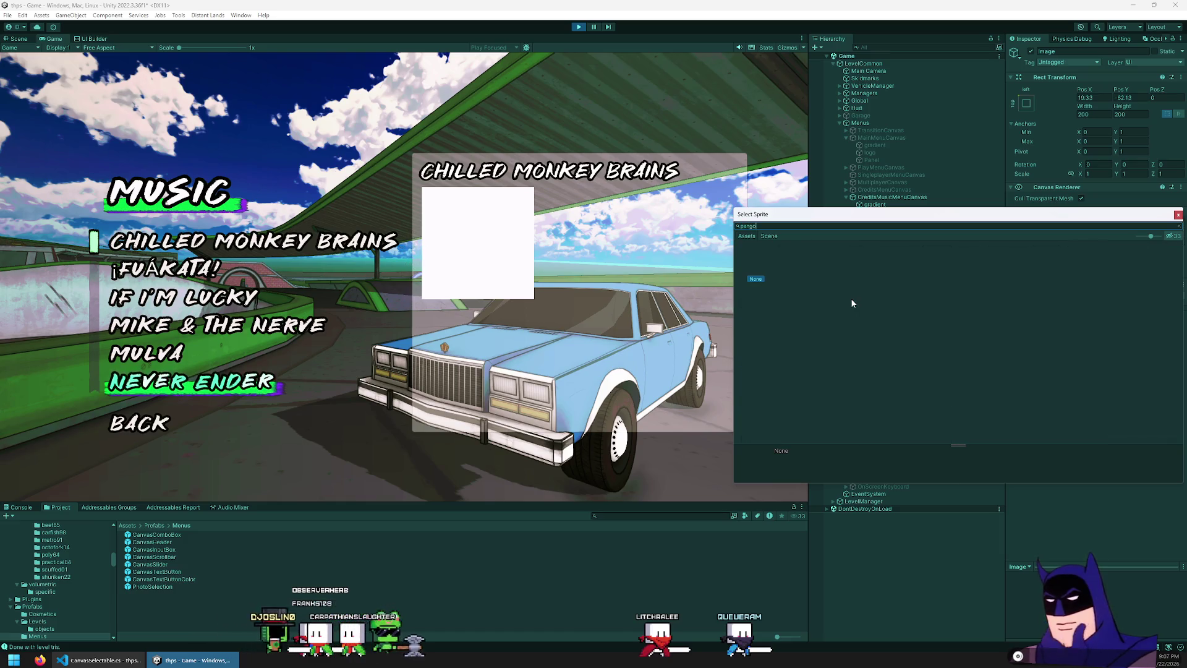
key(BackSpace)
key(Escape)
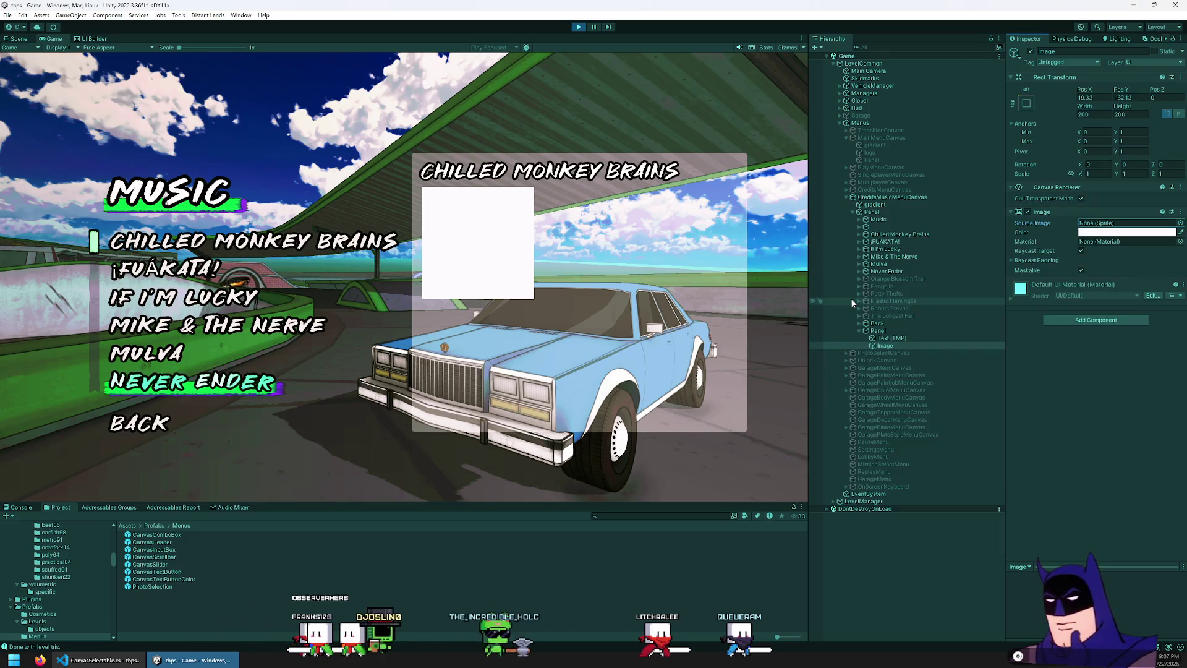
click(1180, 241)
key(BackSpace)
key(BackSpace)
key(BackSpace)
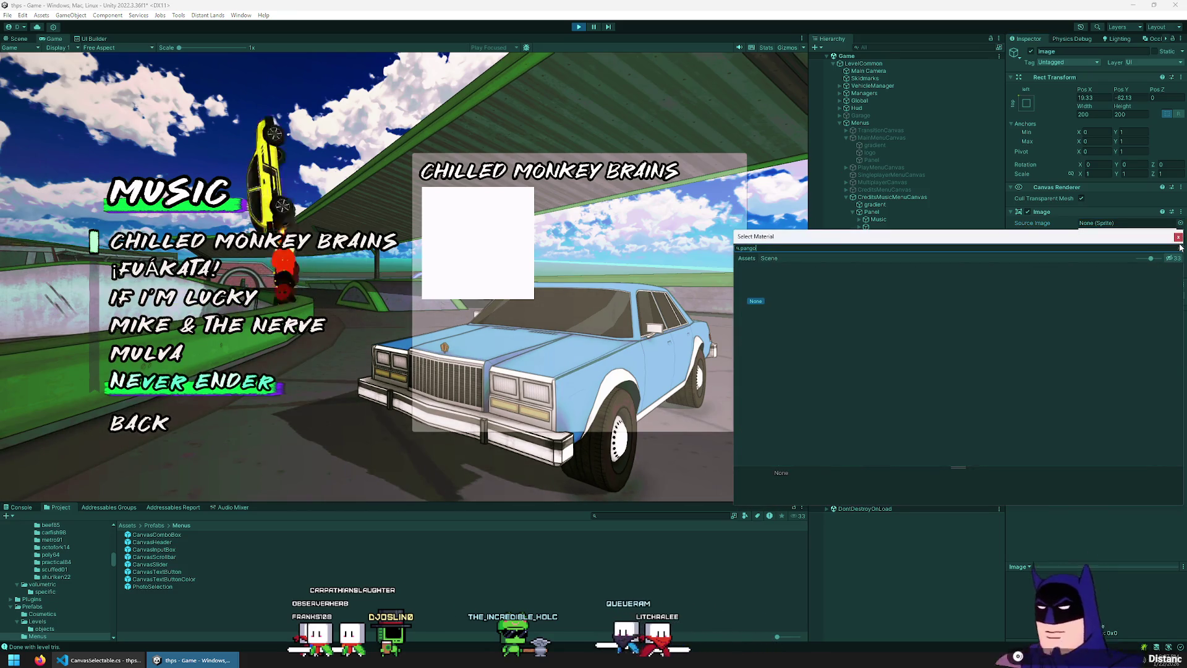
click(1179, 237)
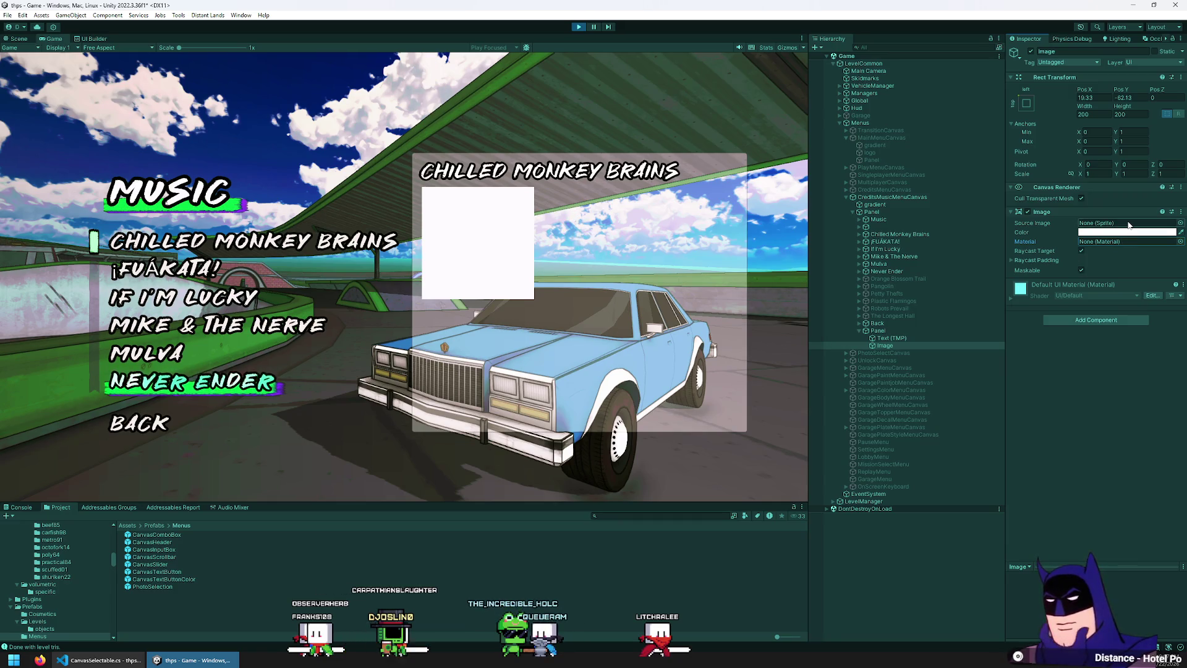
click(590, 28)
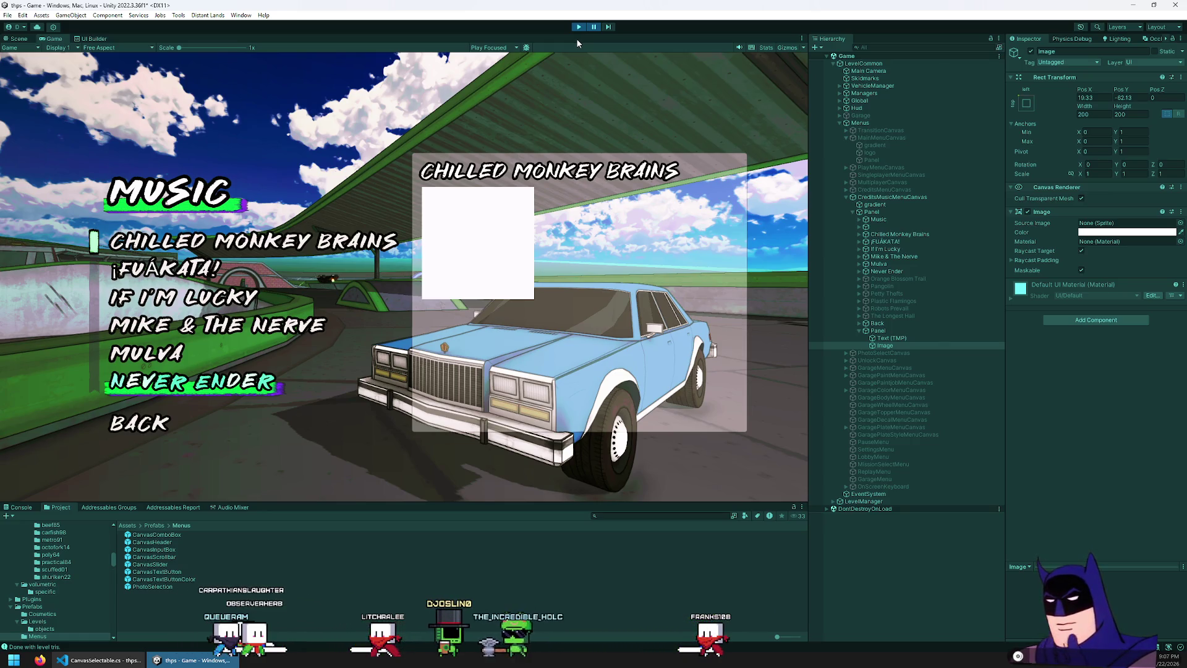
click(127, 526)
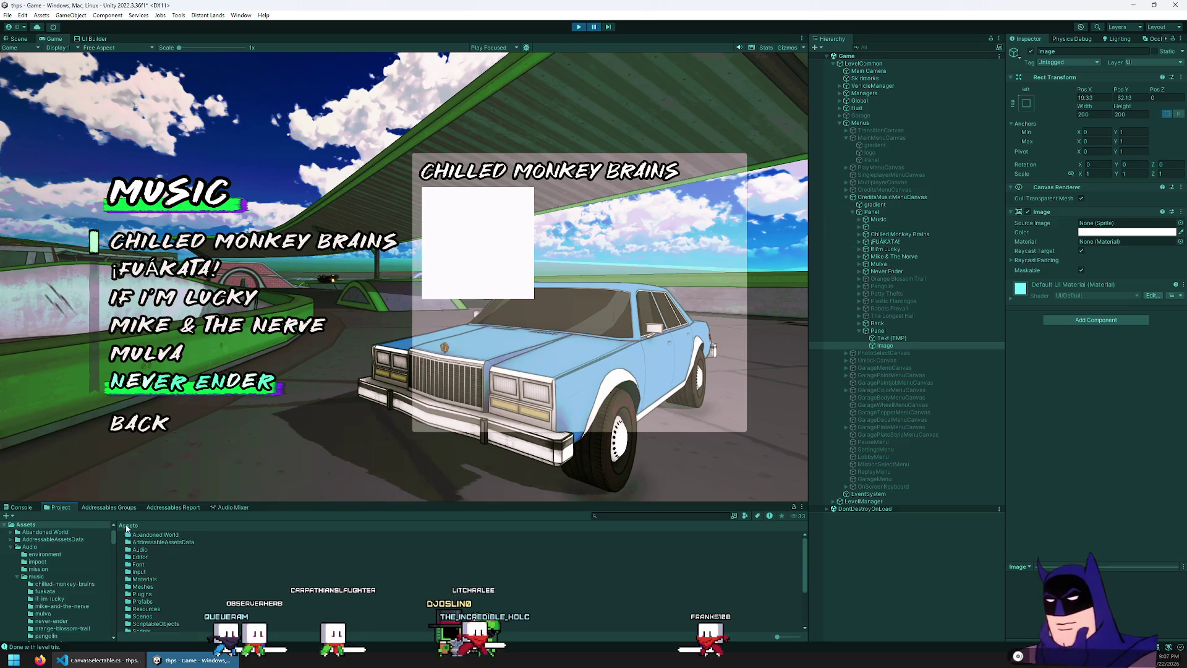
- Set the pangolin photo in Assets/Audio/music to Sprite (2D and UI) and apply
click(153, 578)
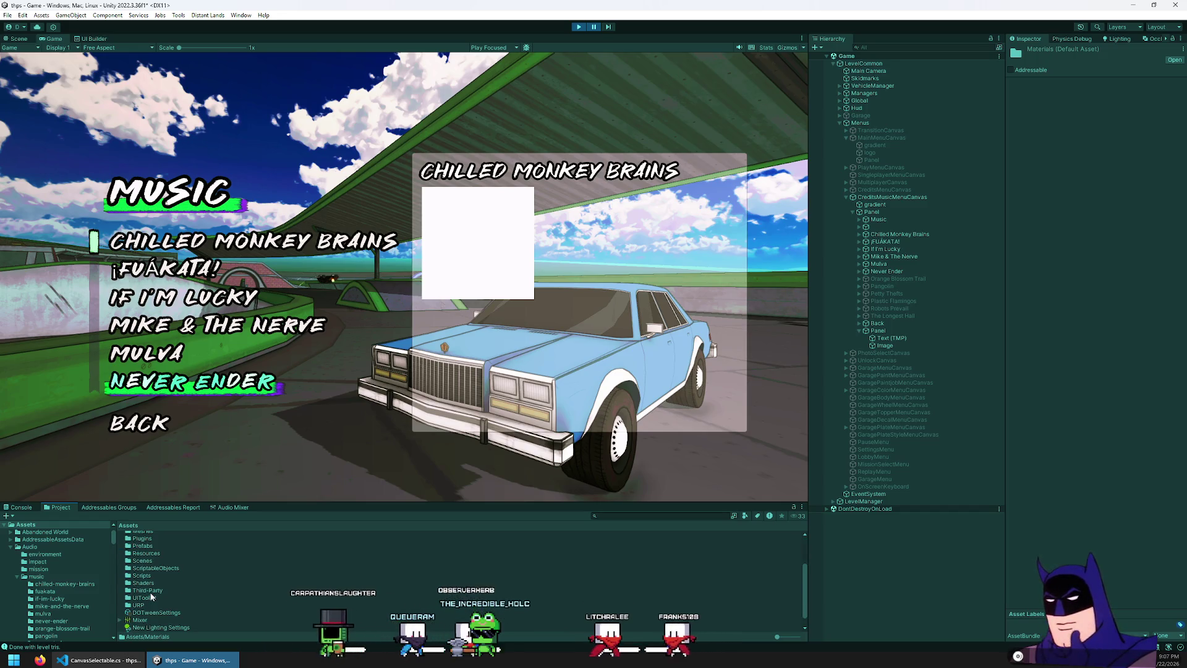
scroll(154, 587, up, 2)
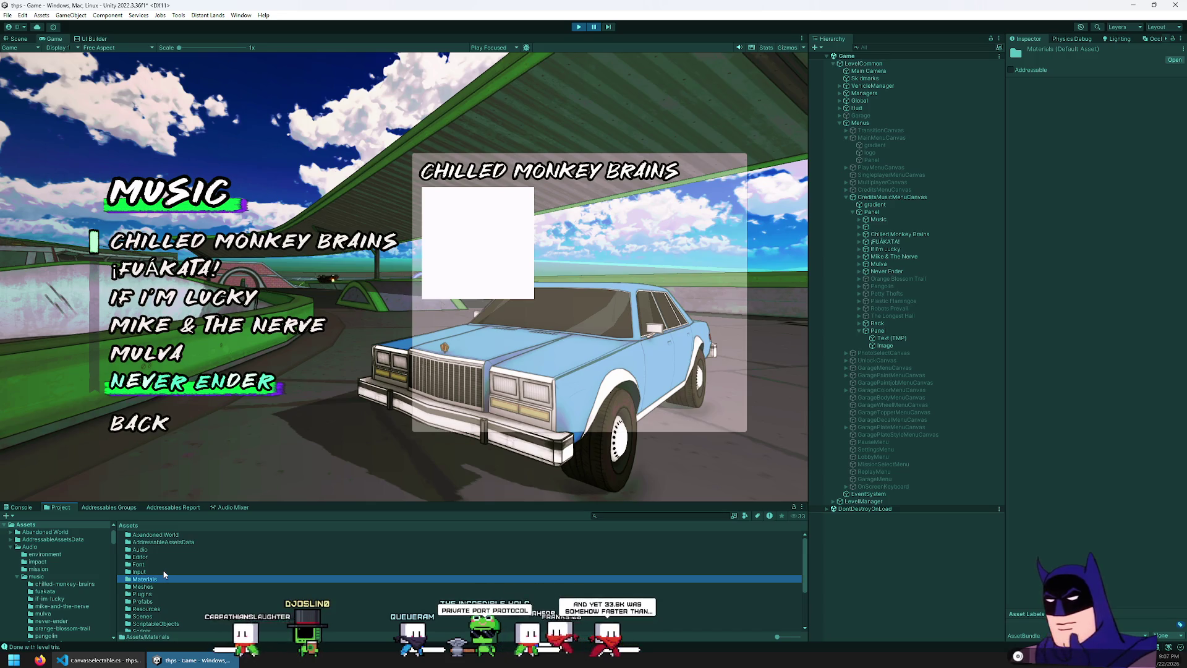
double_click(143, 550)
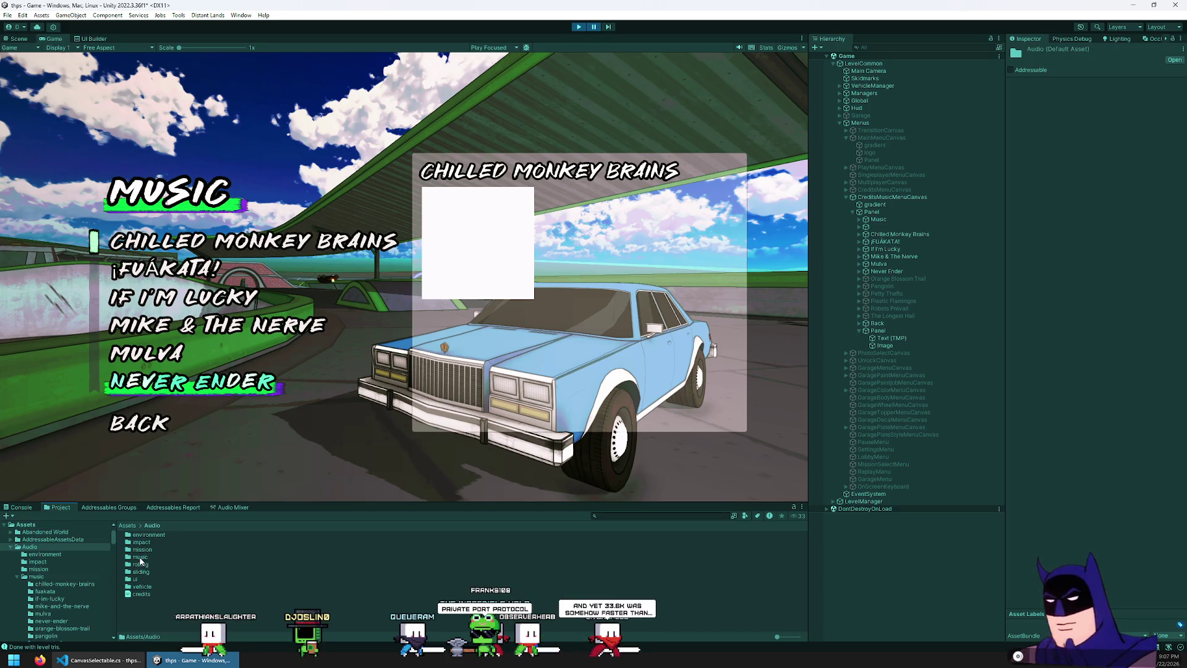
double_click(140, 558)
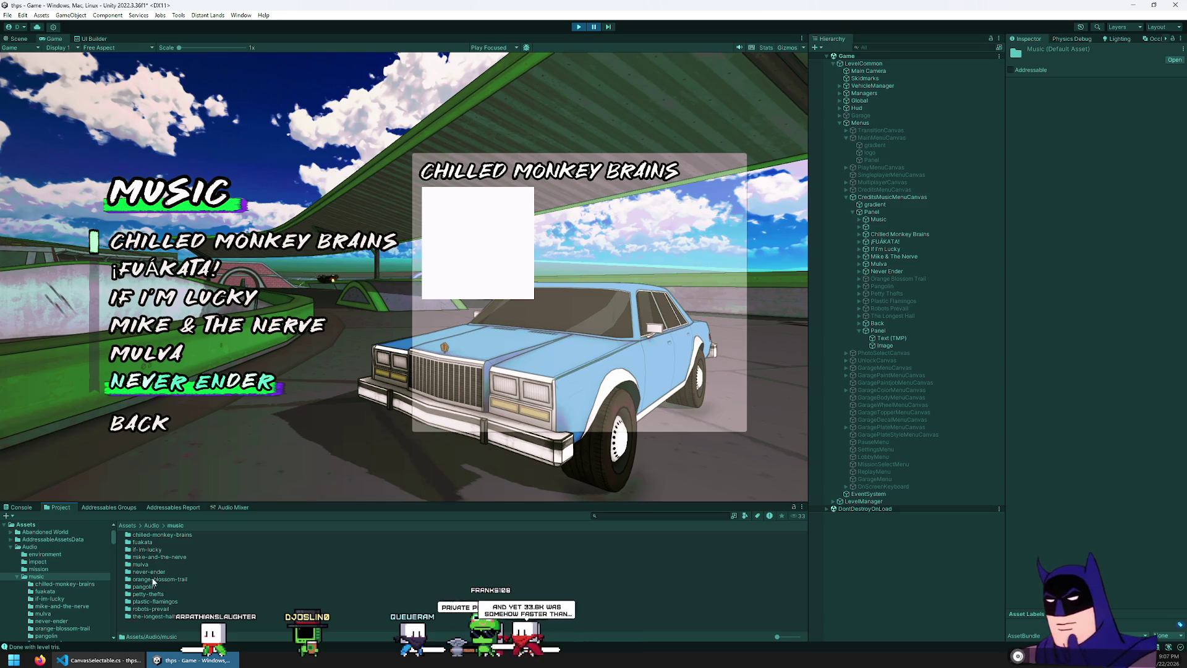
click(160, 535)
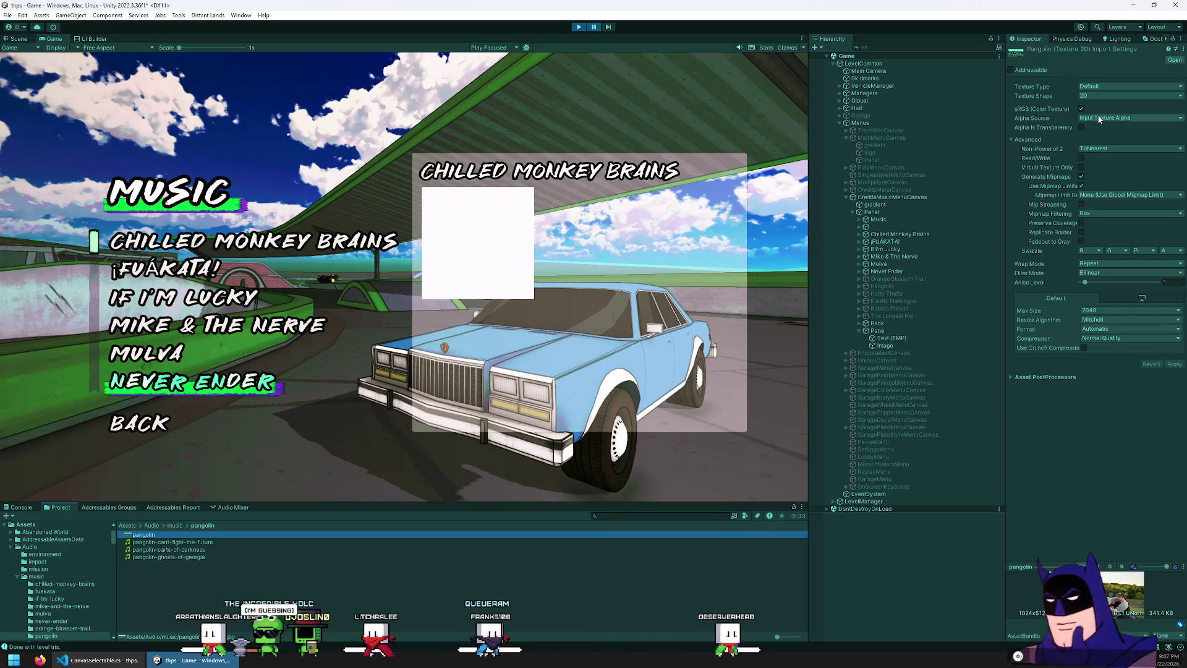
click(1105, 87)
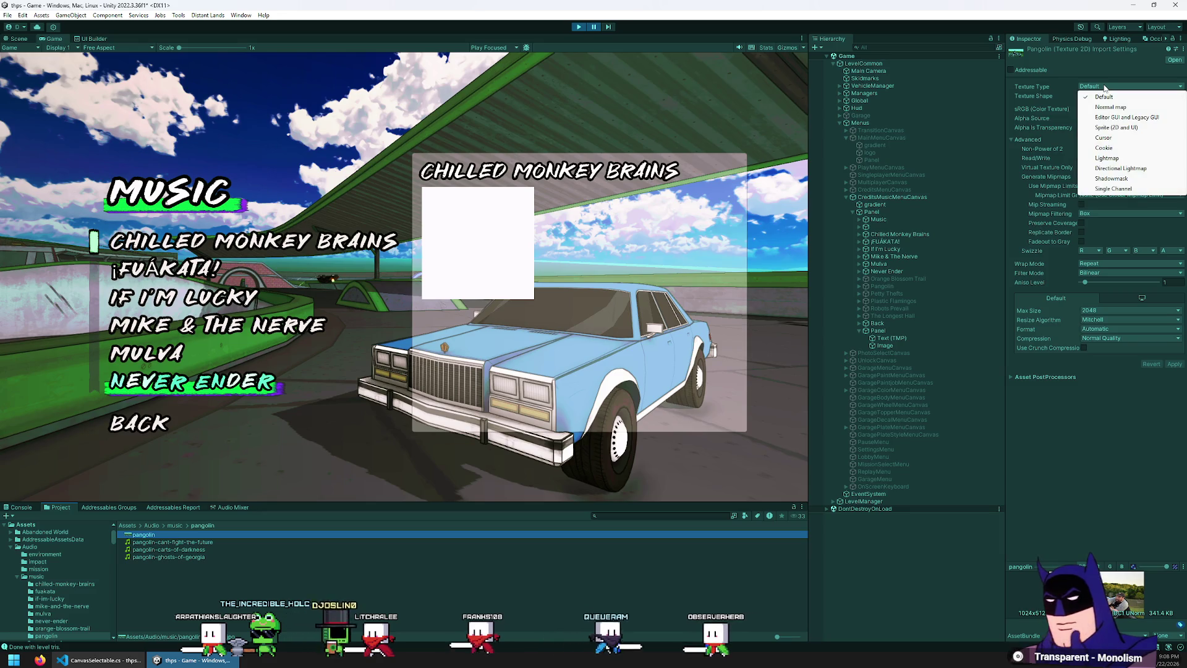
click(1102, 129)
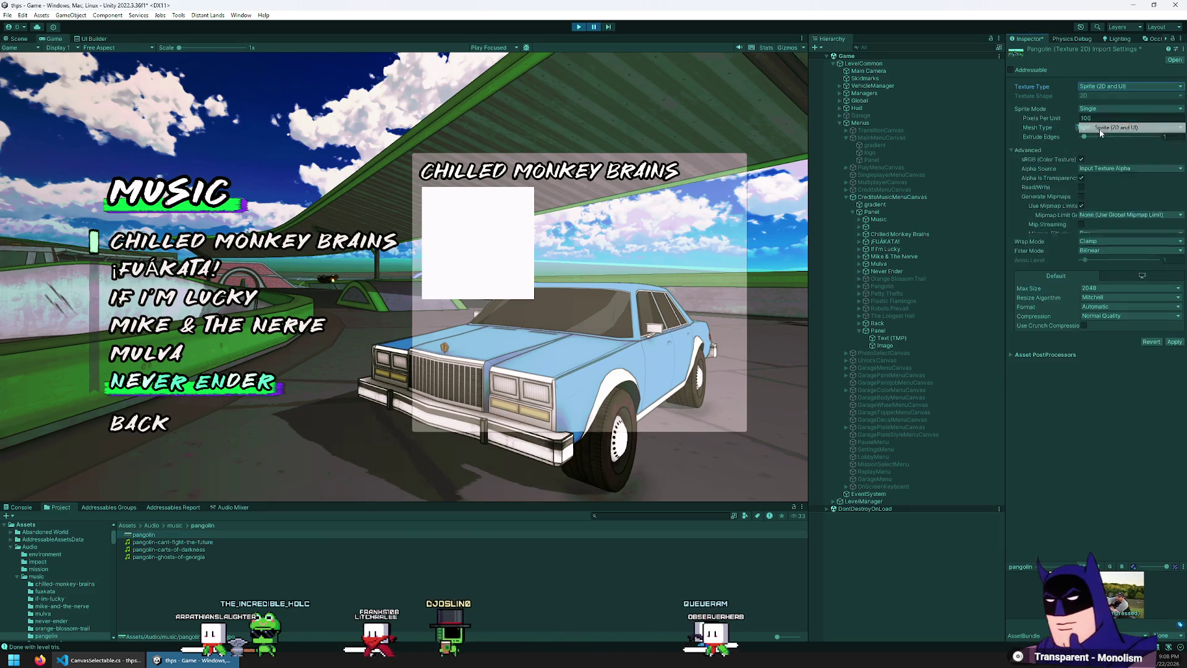
click(1176, 337)
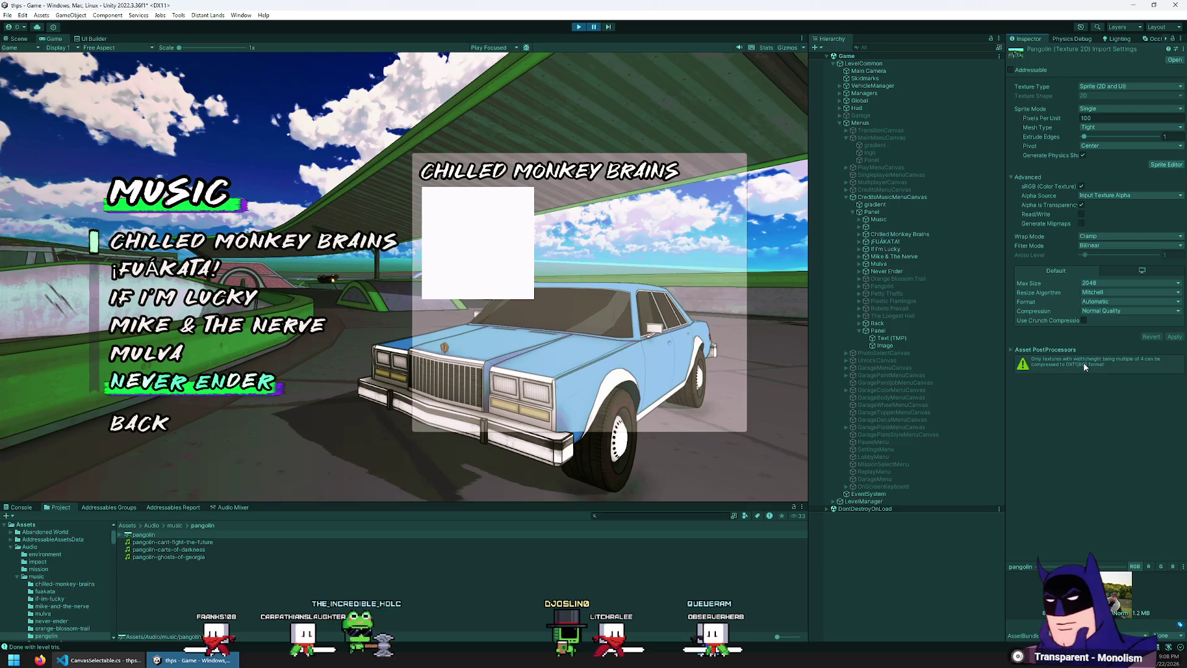
- Assign the pangolin sprite as the Image's Source Image
click(905, 349)
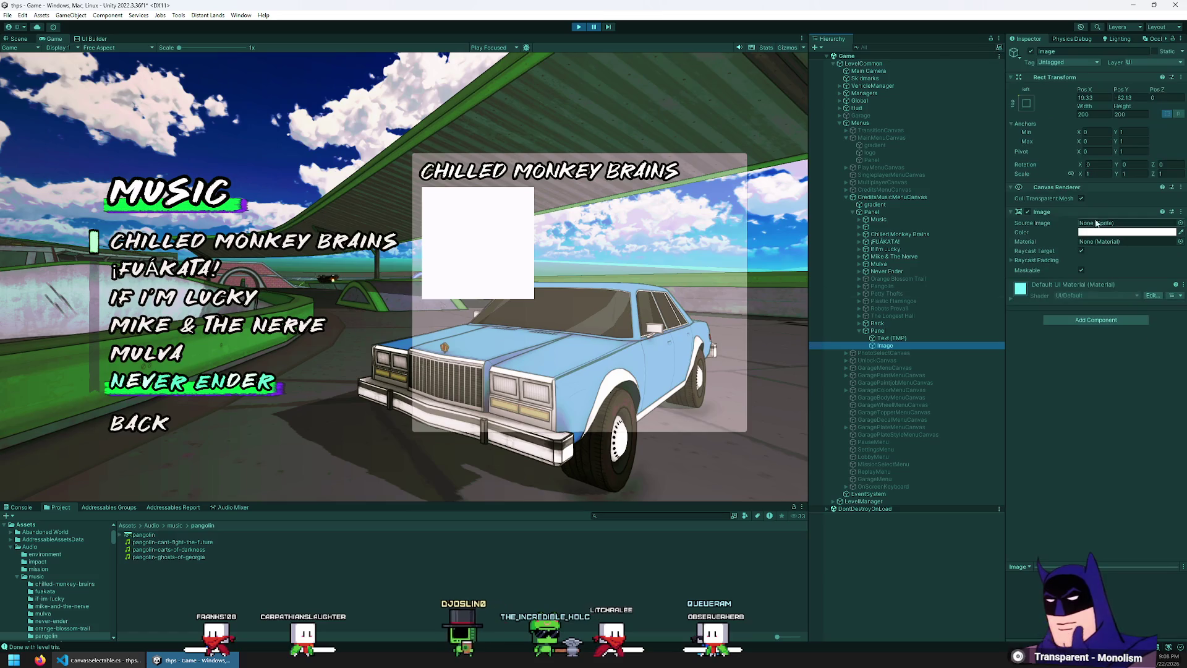
click(1181, 223)
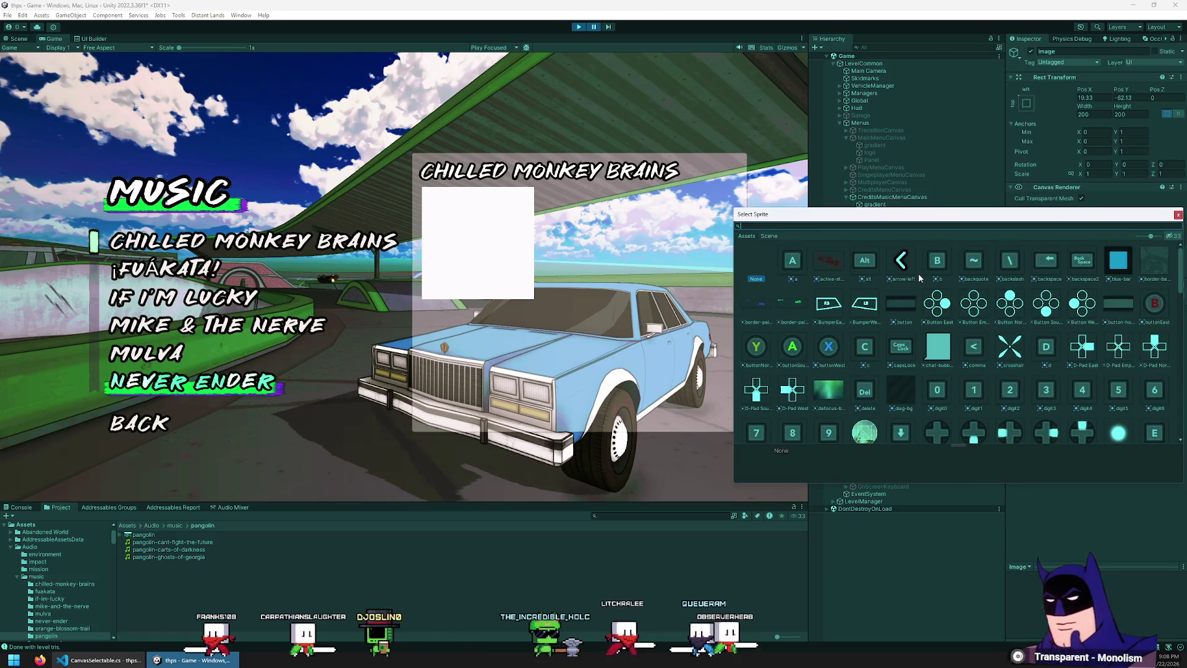
text(p)
text(an)
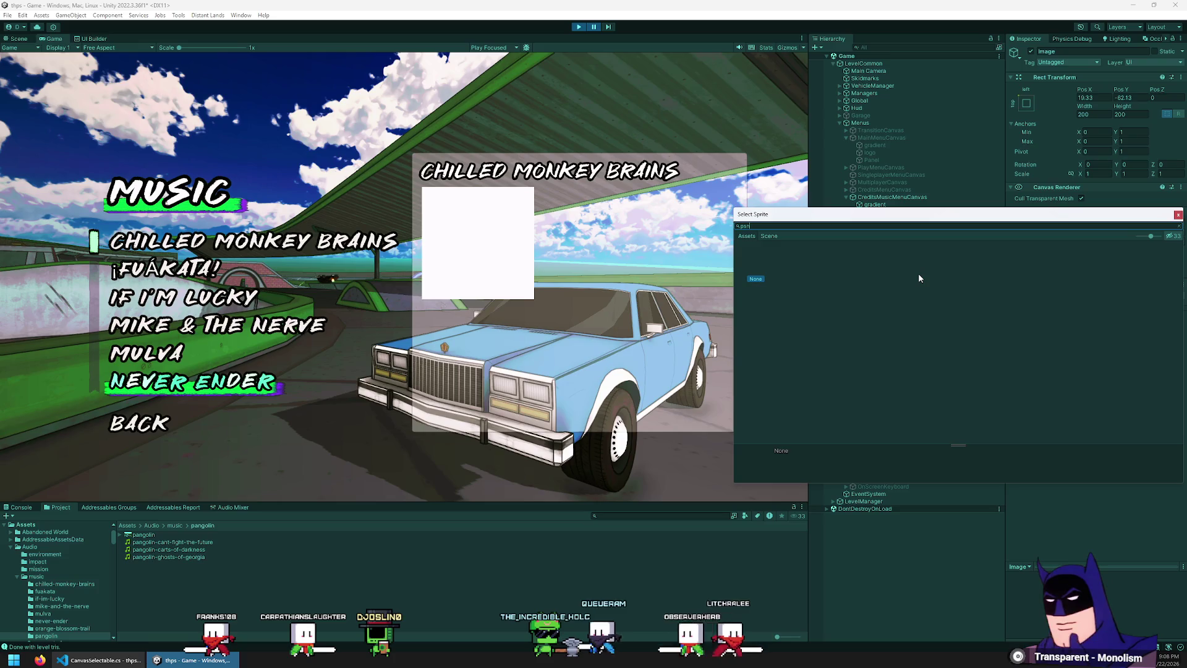
double_click(791, 261)
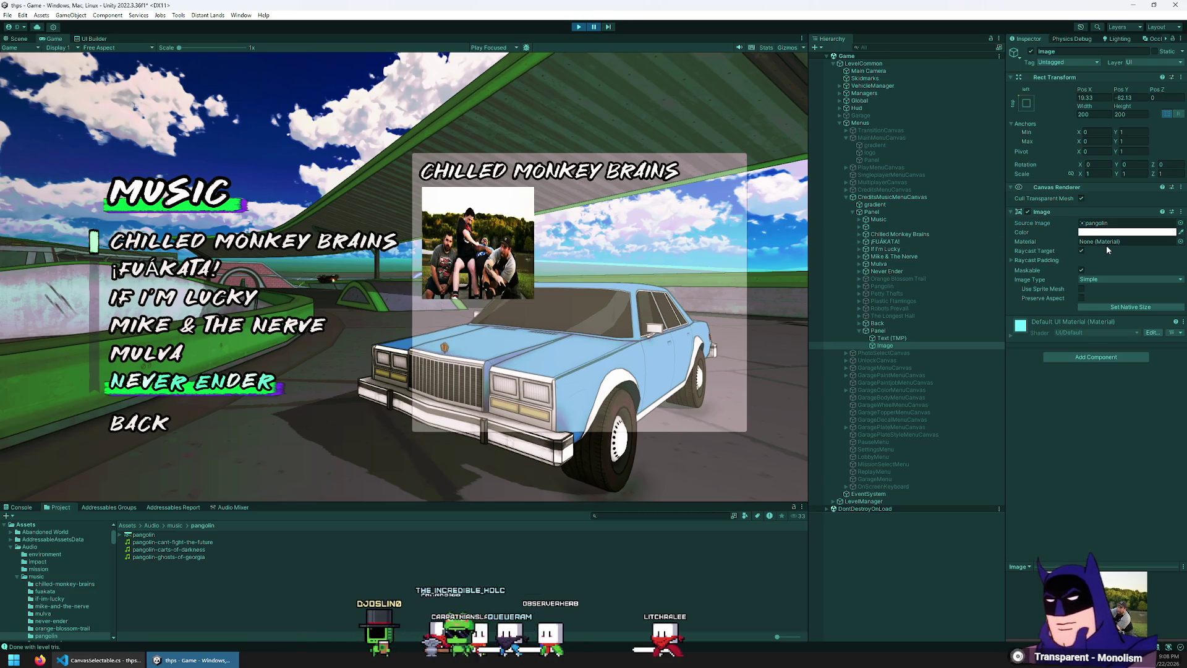
- Try the Filled, Simple and Sliced image types on the band photo, settling on Simple
click(1106, 280)
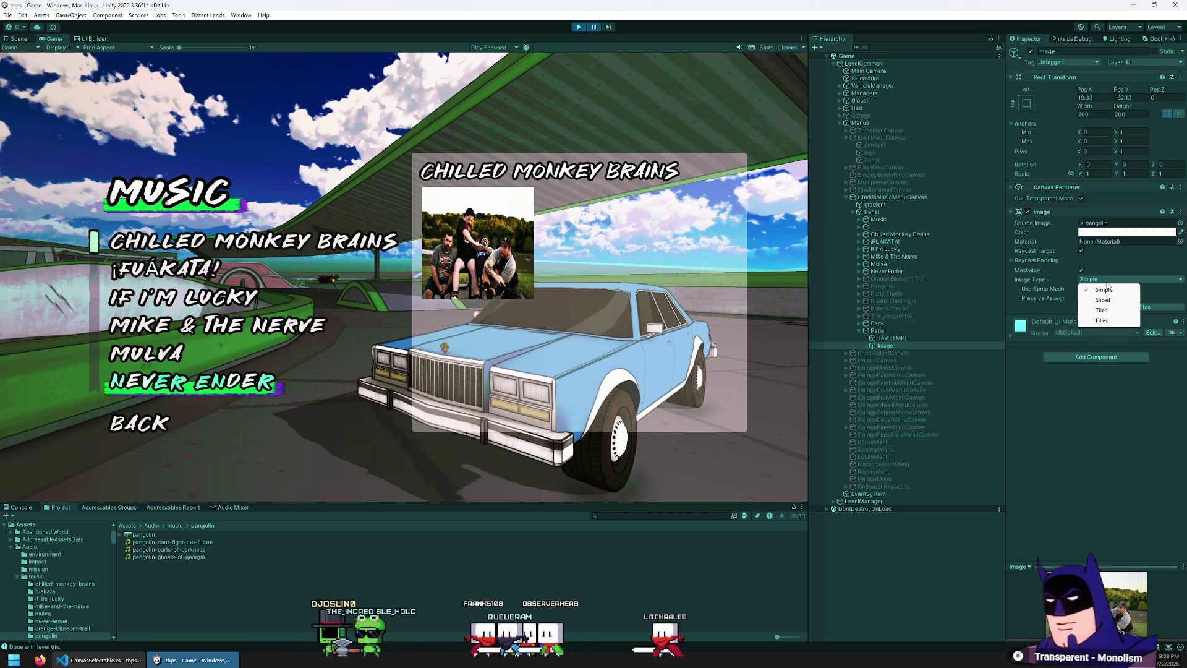
click(1102, 320)
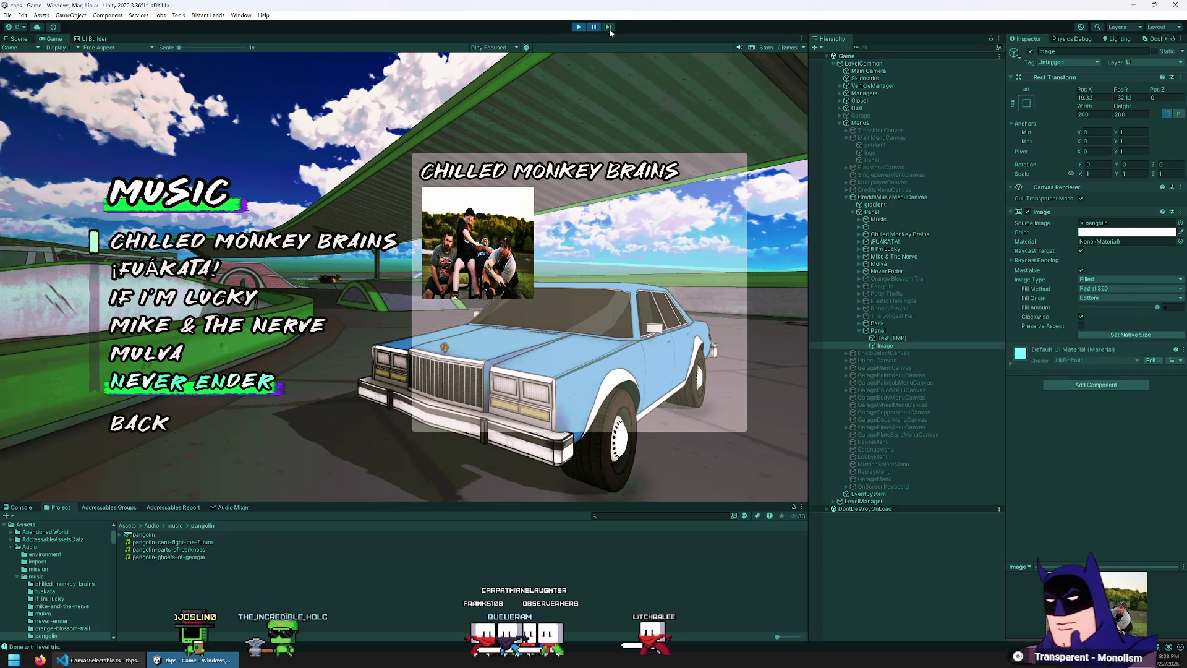
click(1104, 281)
click(1105, 291)
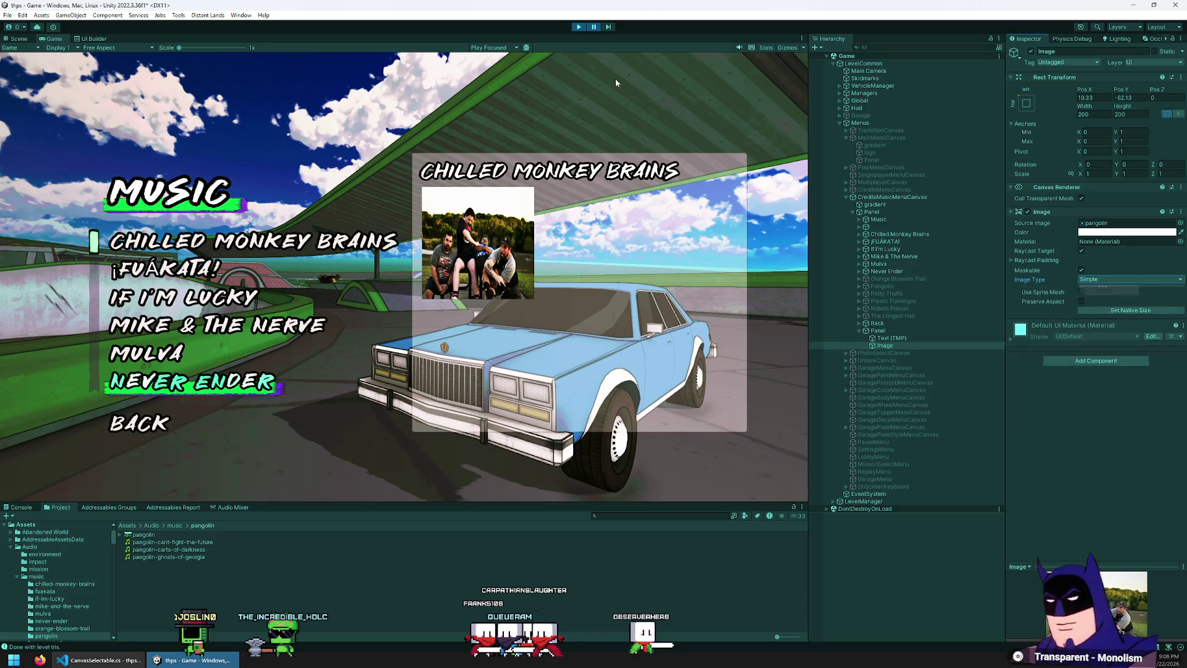
click(1121, 279)
click(1104, 300)
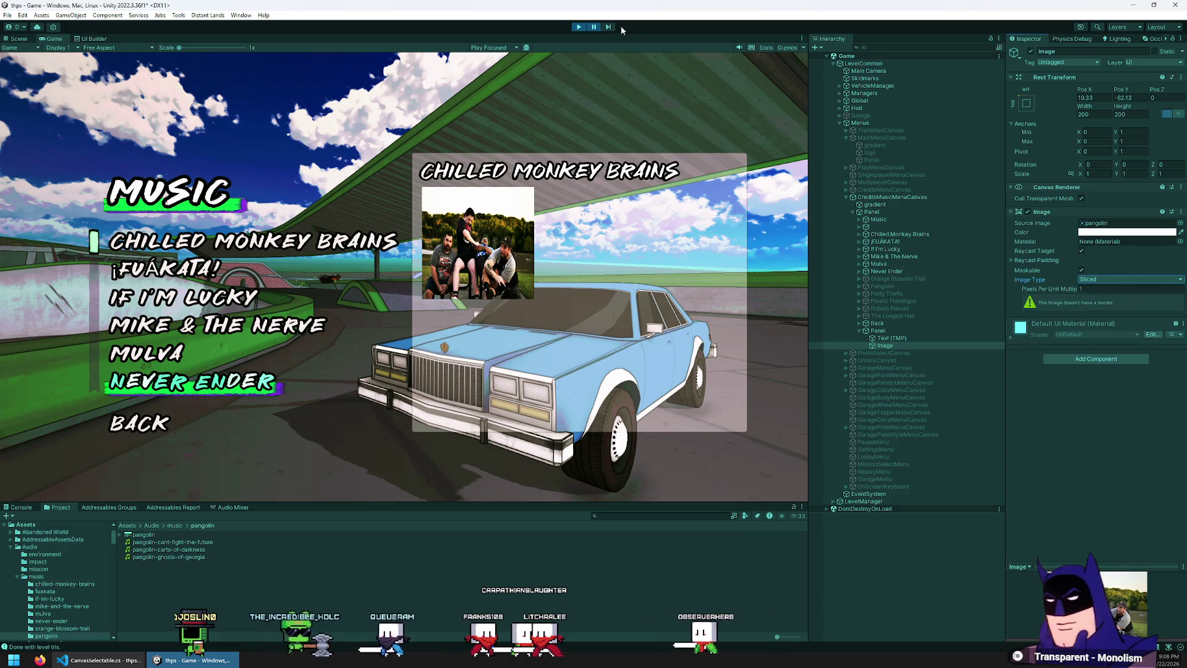
click(1120, 280)
click(1105, 290)
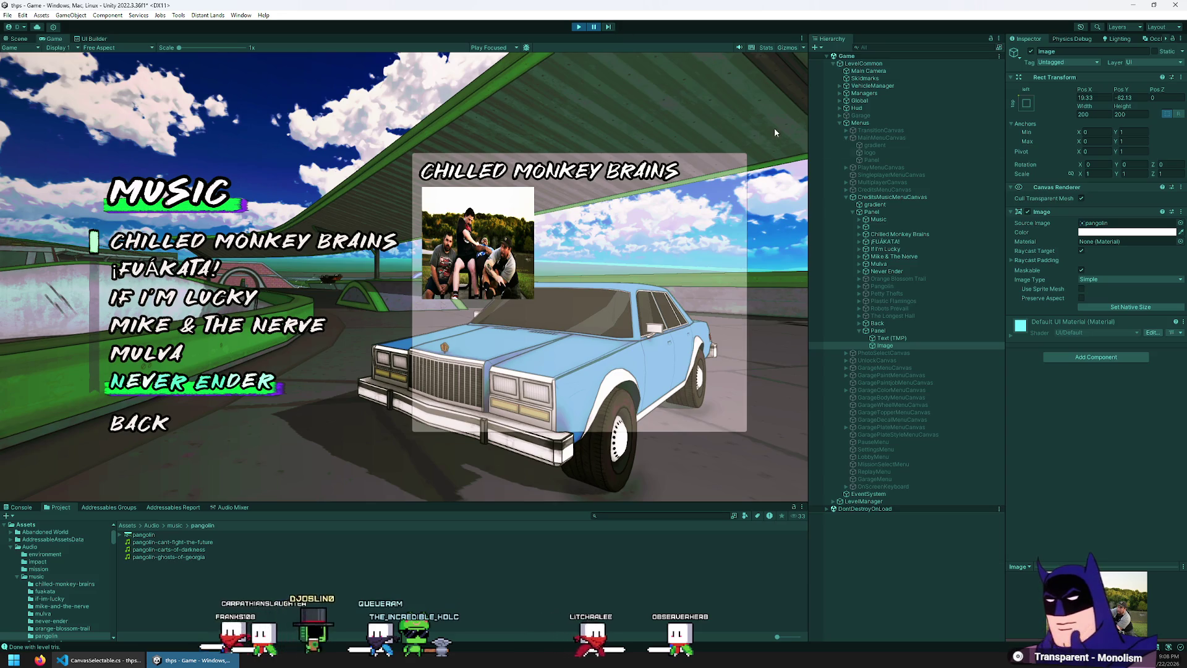
- Tick Preserve Aspect on the photo's Image and switch its type to Filled
click(1082, 300)
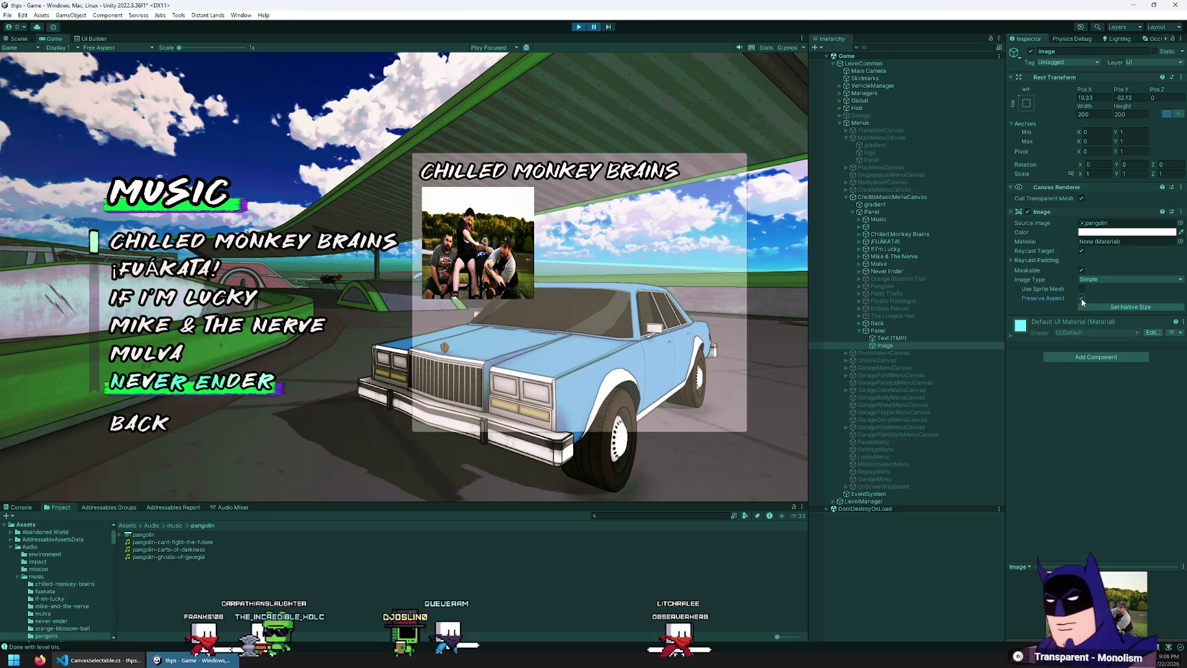
click(607, 27)
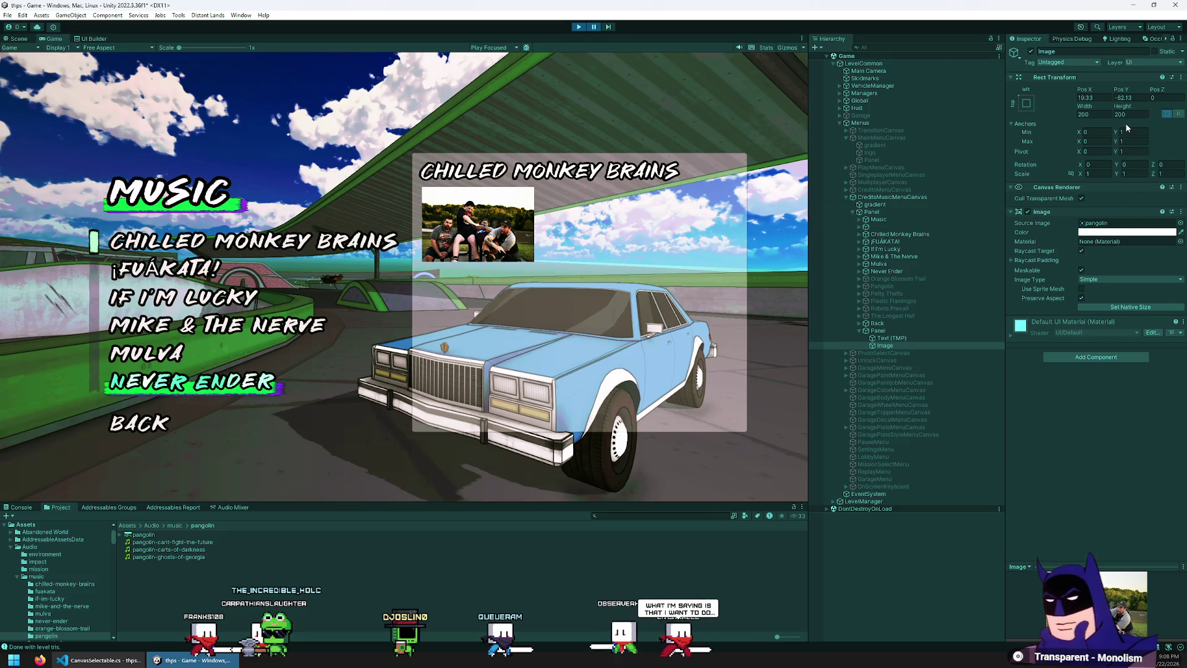
click(1119, 281)
click(1107, 323)
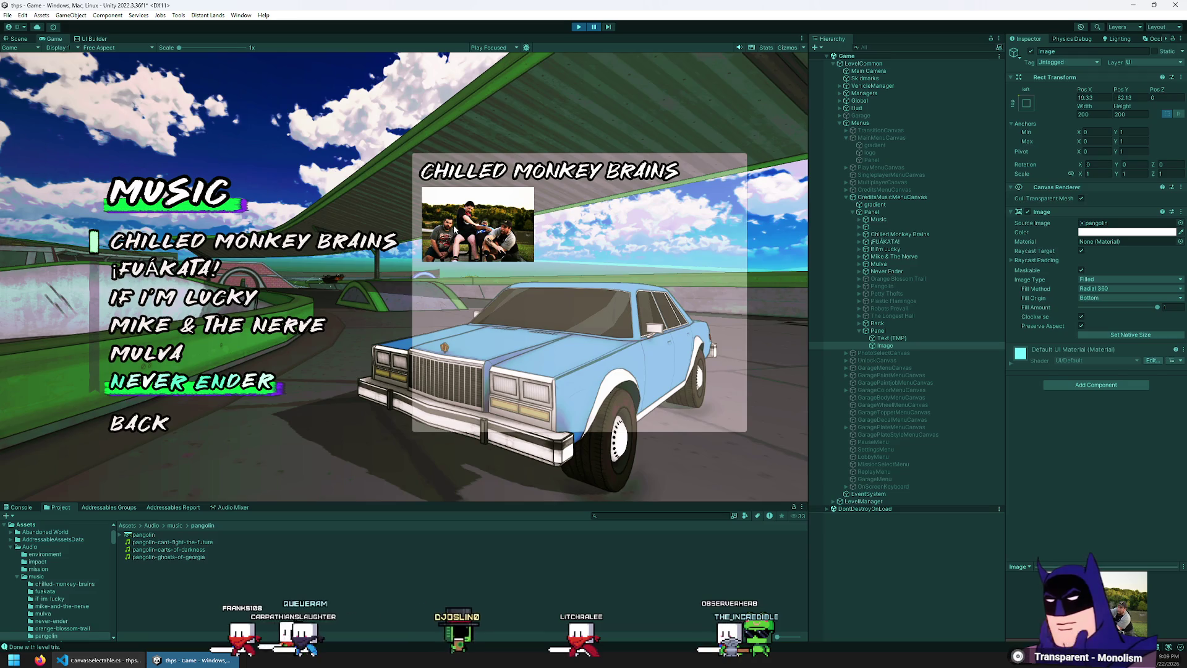
- Bring up the Source Image sprite picker for the band photo image
click(1179, 224)
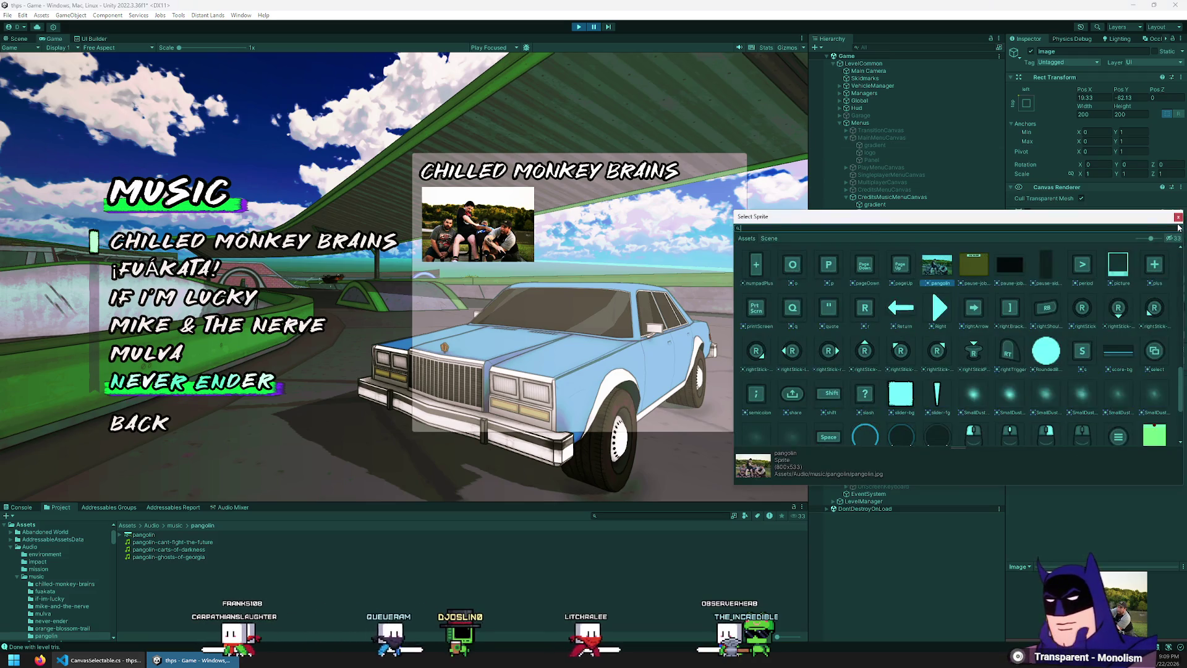
- Set the panel image's Source Image to the 'picture' polaroid frame sprite
click(1179, 228)
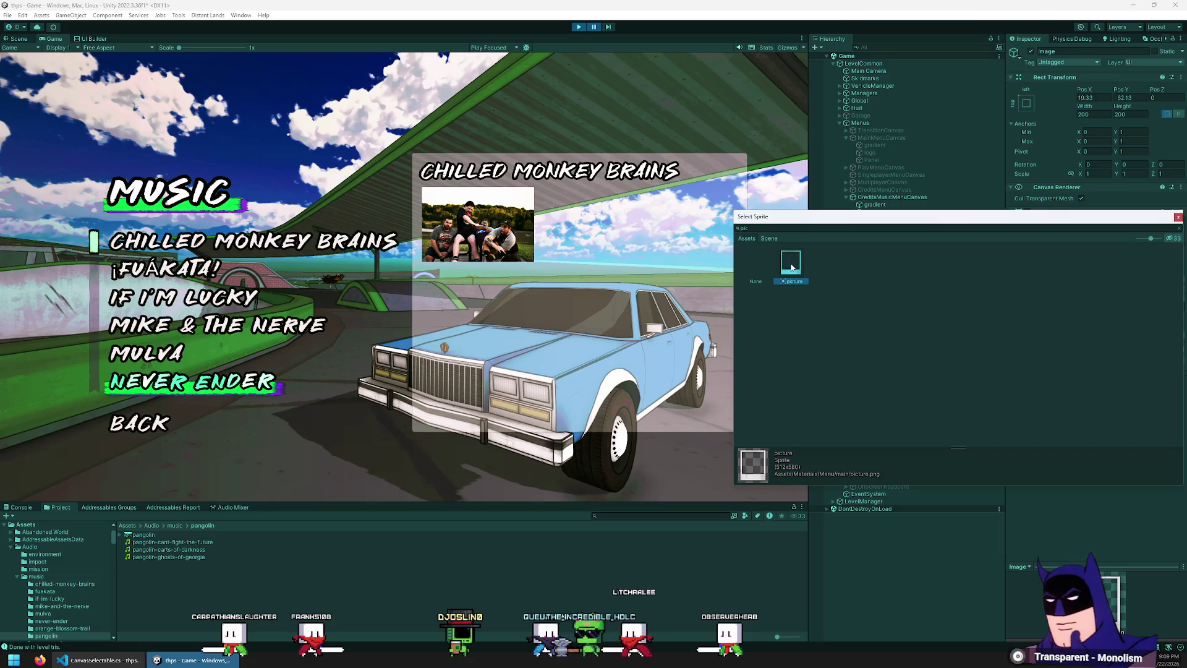
double_click(789, 257)
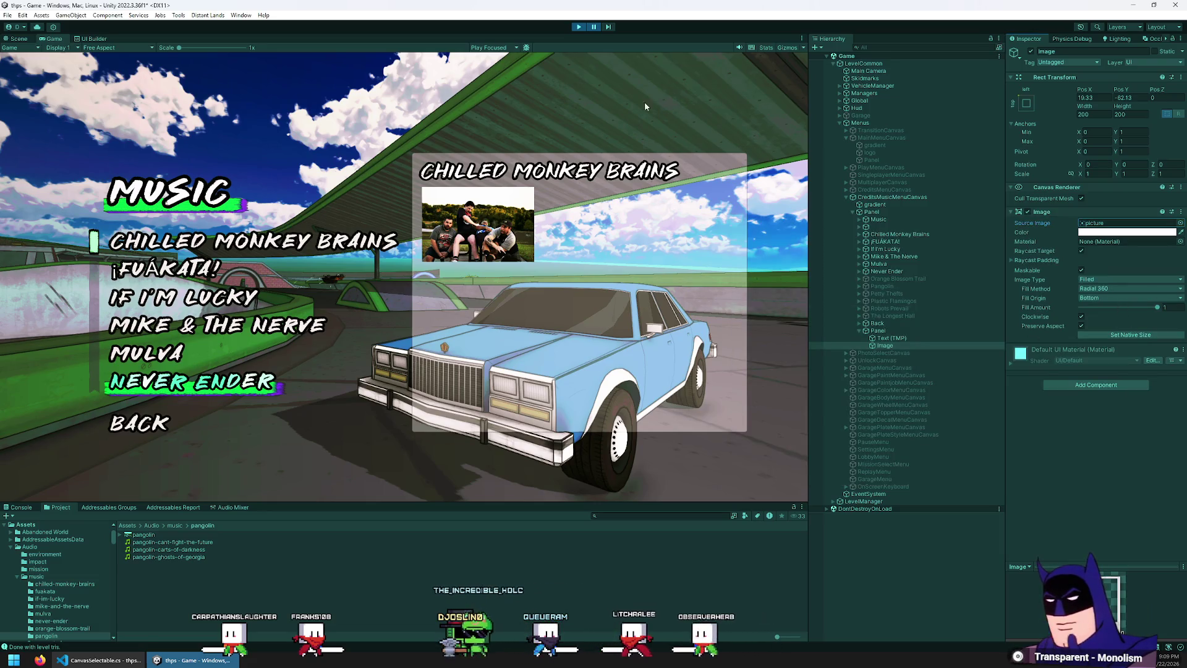
click(608, 28)
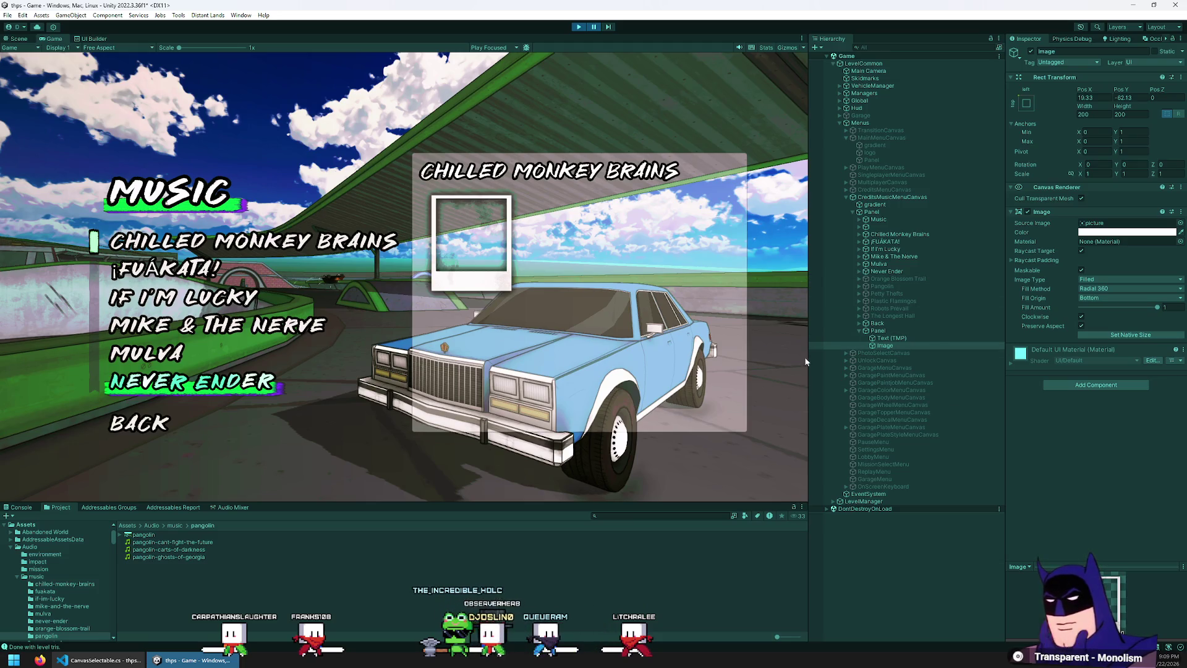
- Add a child UI Image inside the polaroid and give it the 'pangolin' sprite
right_click(893, 350)
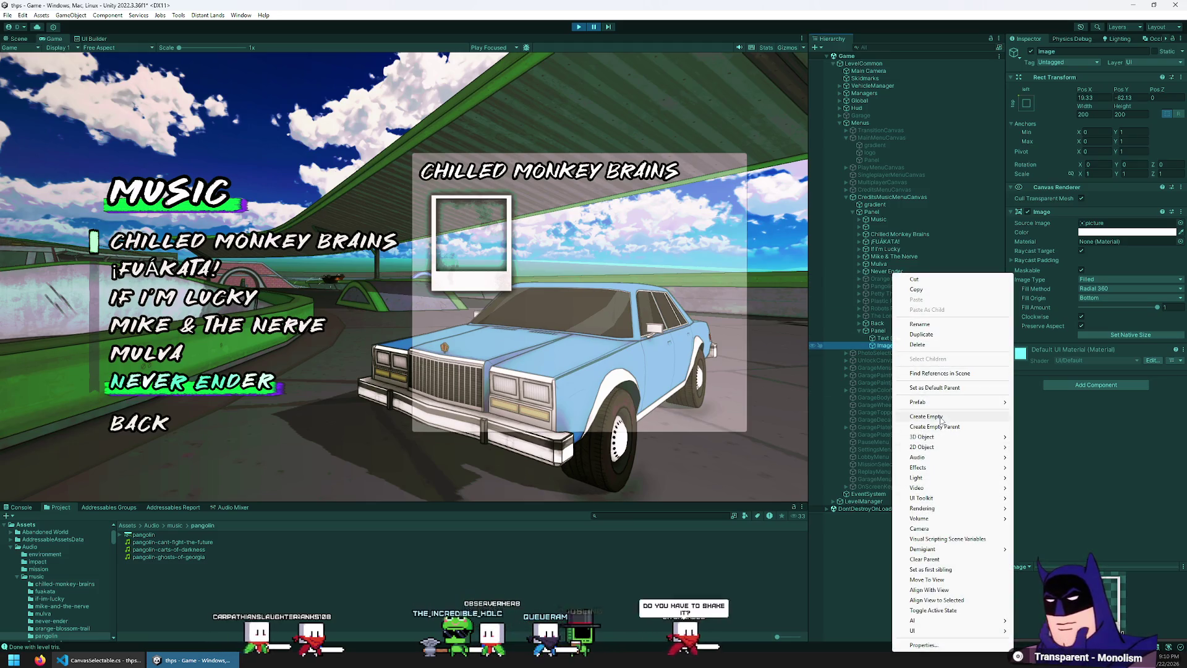
mouse_move(964, 631)
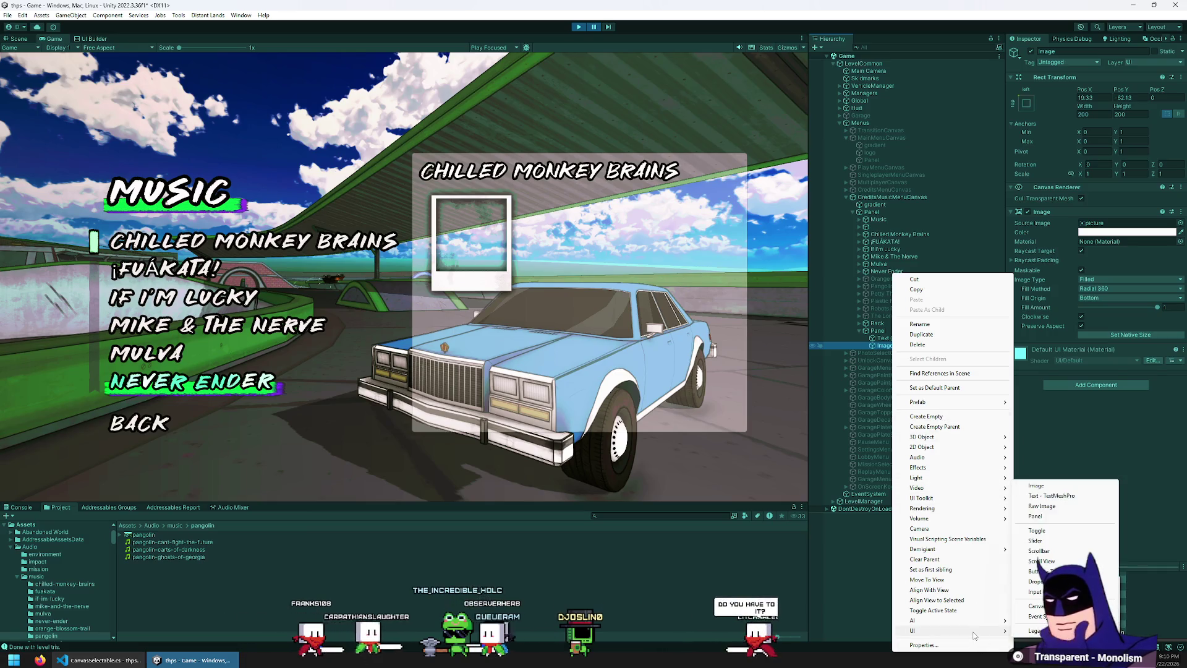
click(1071, 485)
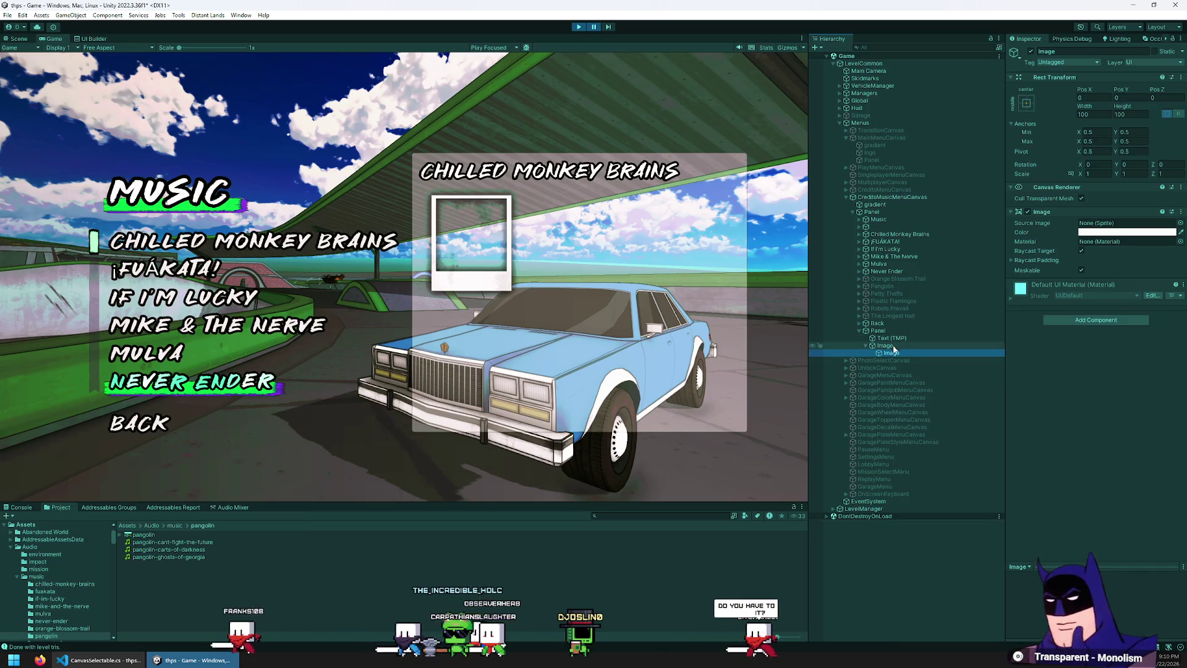
click(1180, 223)
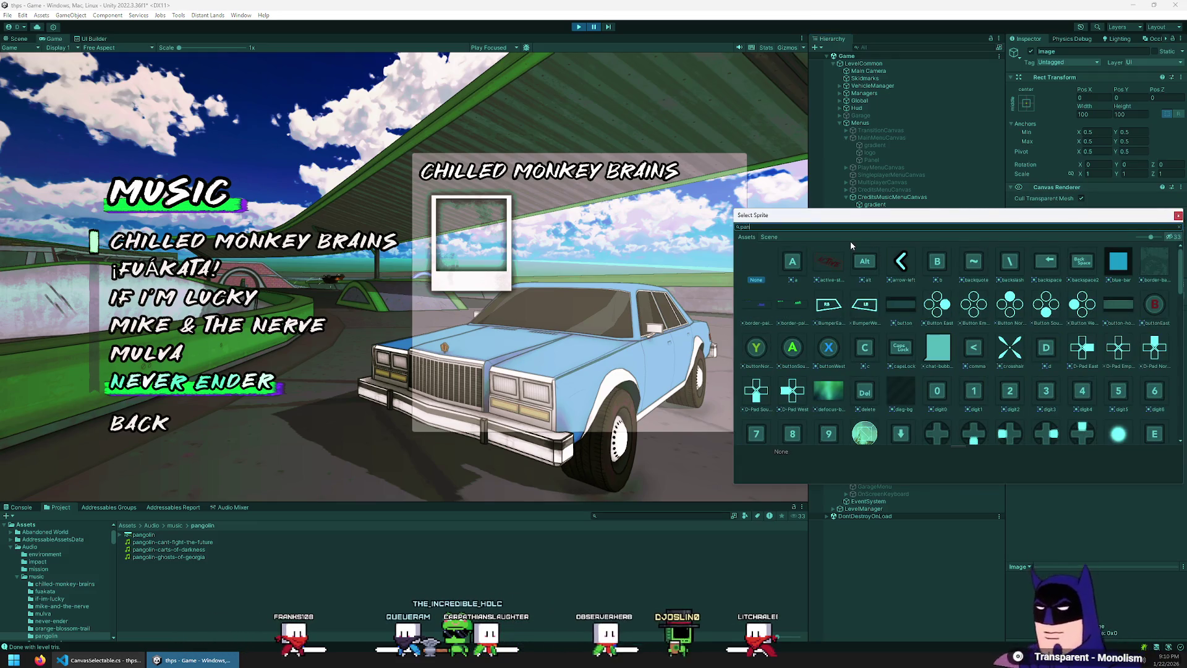
text(pangolin)
double_click(792, 263)
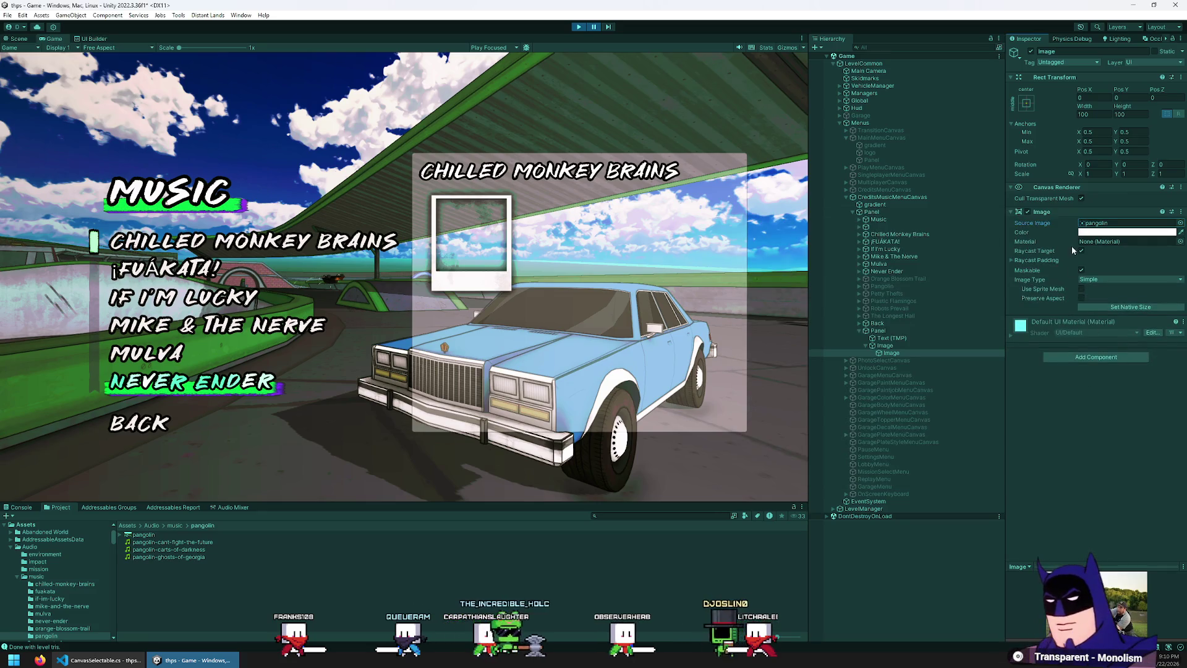
click(605, 27)
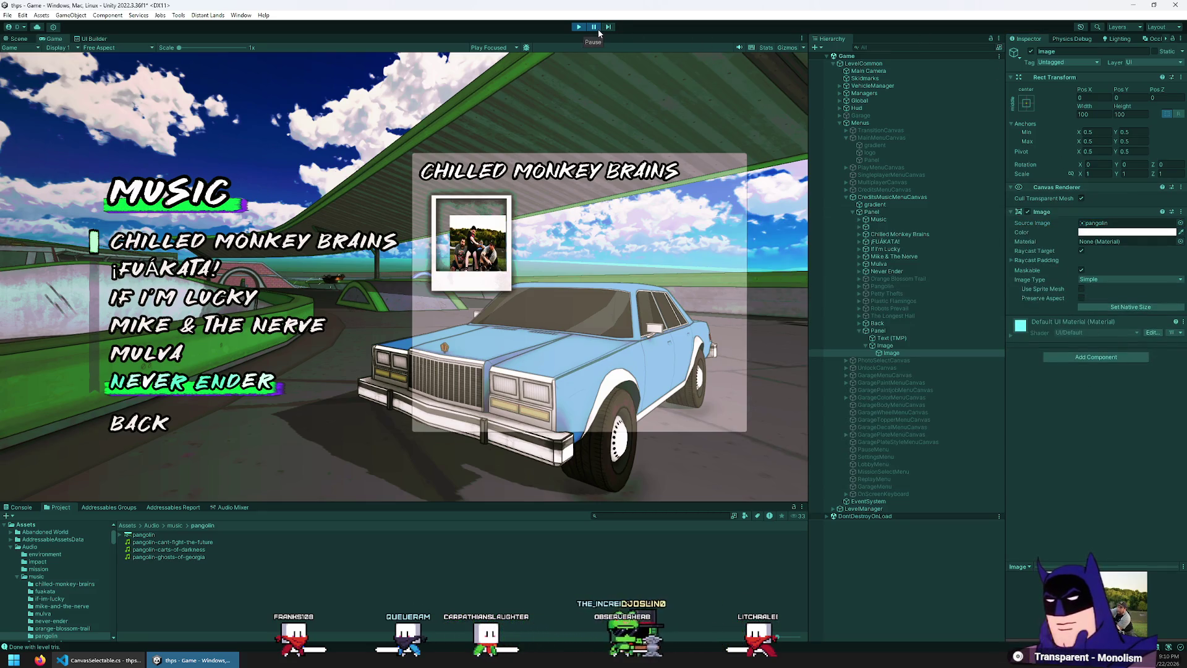
- Resume the game and apply the stretch anchor preset to the band photo, zeroing its insets
click(594, 28)
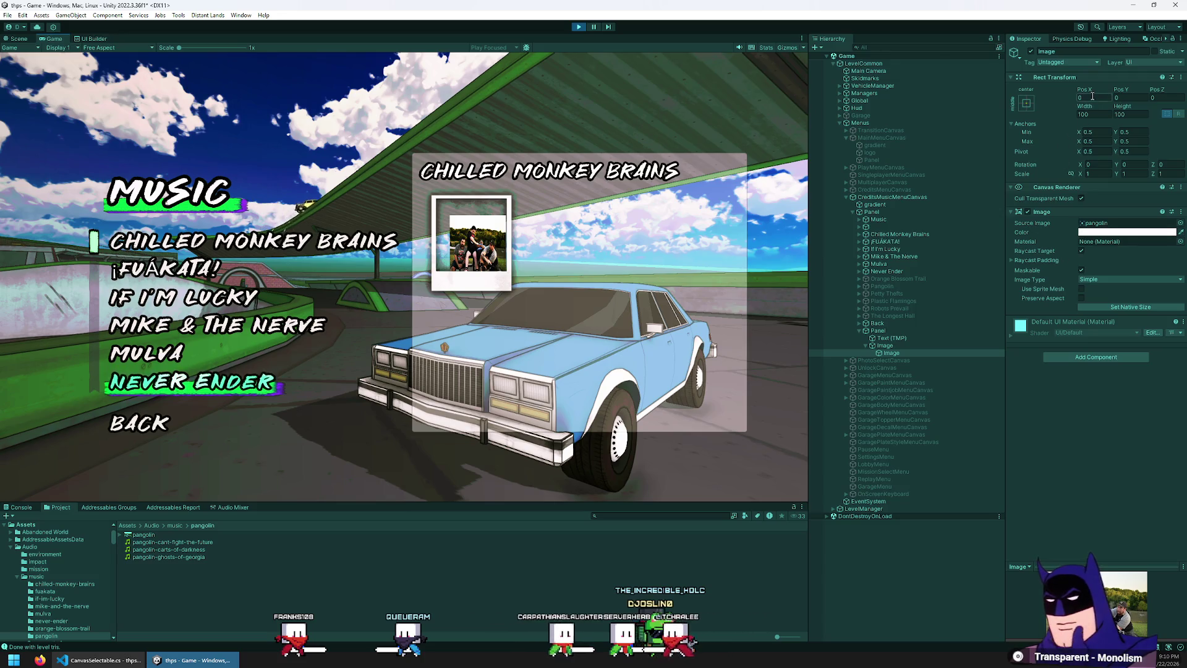
click(1027, 103)
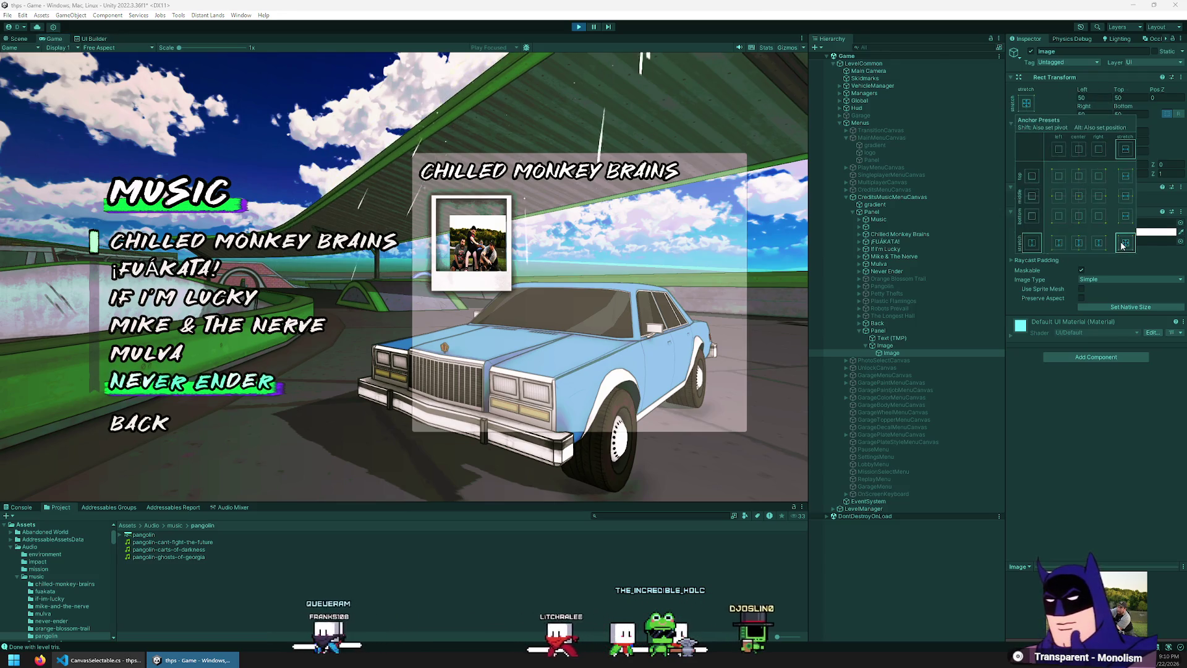
click(1124, 243)
click(1091, 98)
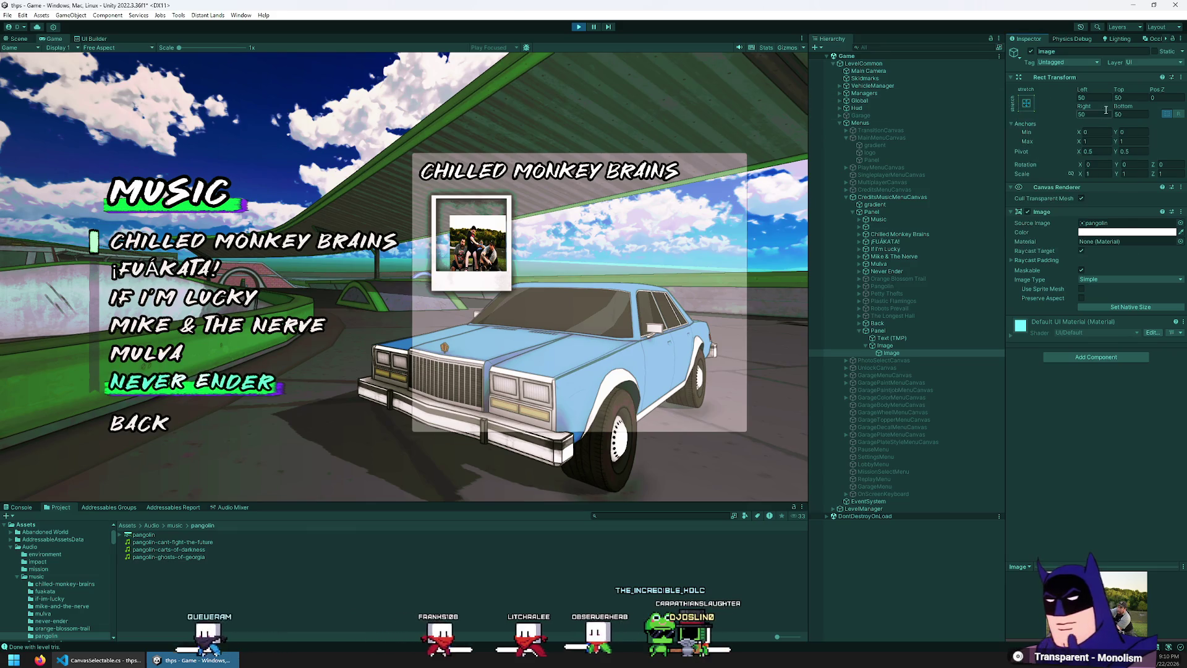
text(0)
click(1138, 98)
text(0)
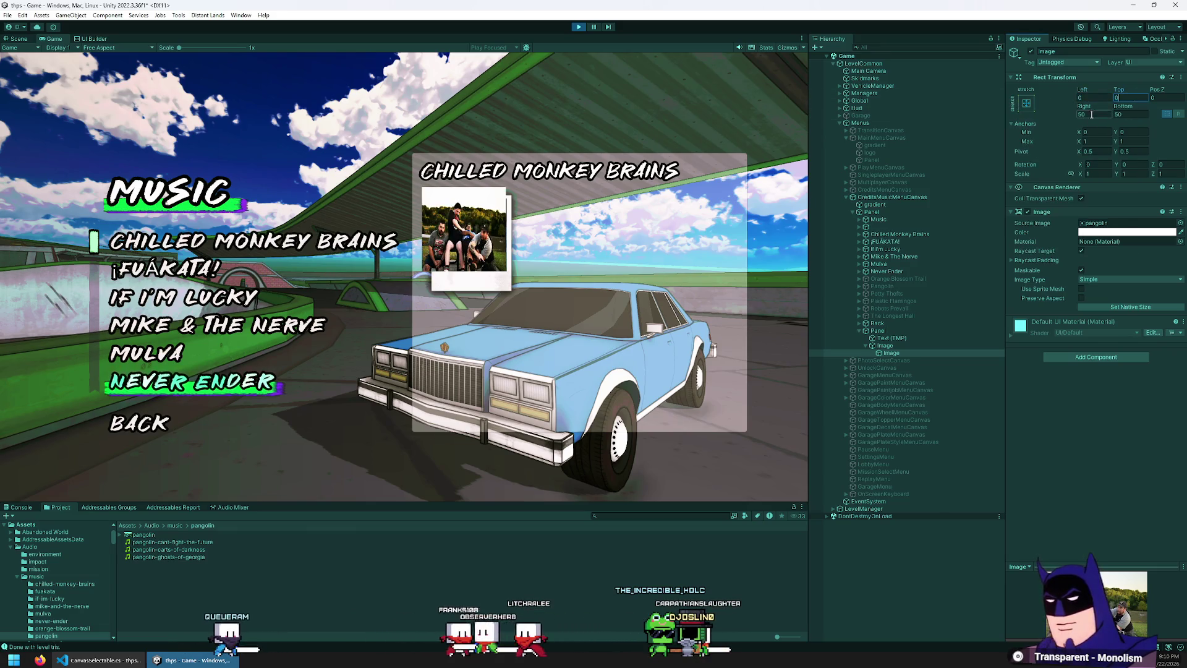
text(0)
click(1138, 112)
text(0)
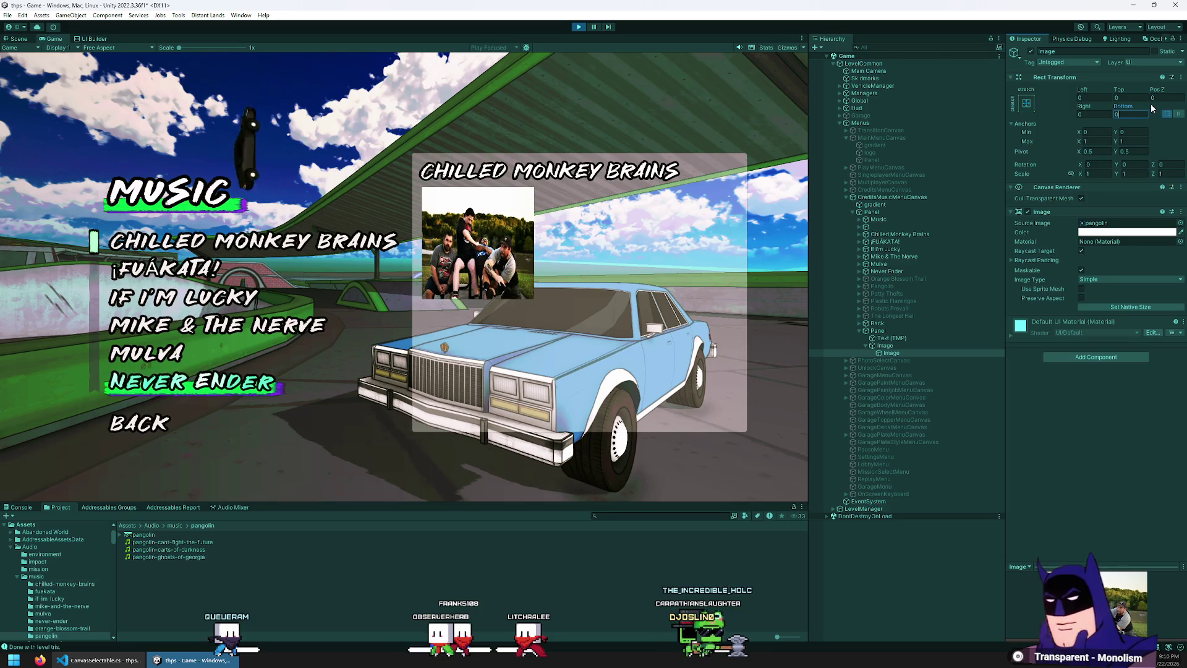
- Inset the photo with Left 25 and Top 20, dragging Right and Bottom inward
mouse_move(1083, 90)
mouse_down()
mouse_move(32, 106)
mouse_move(329, 154)
mouse_move(246, 161)
mouse_up()
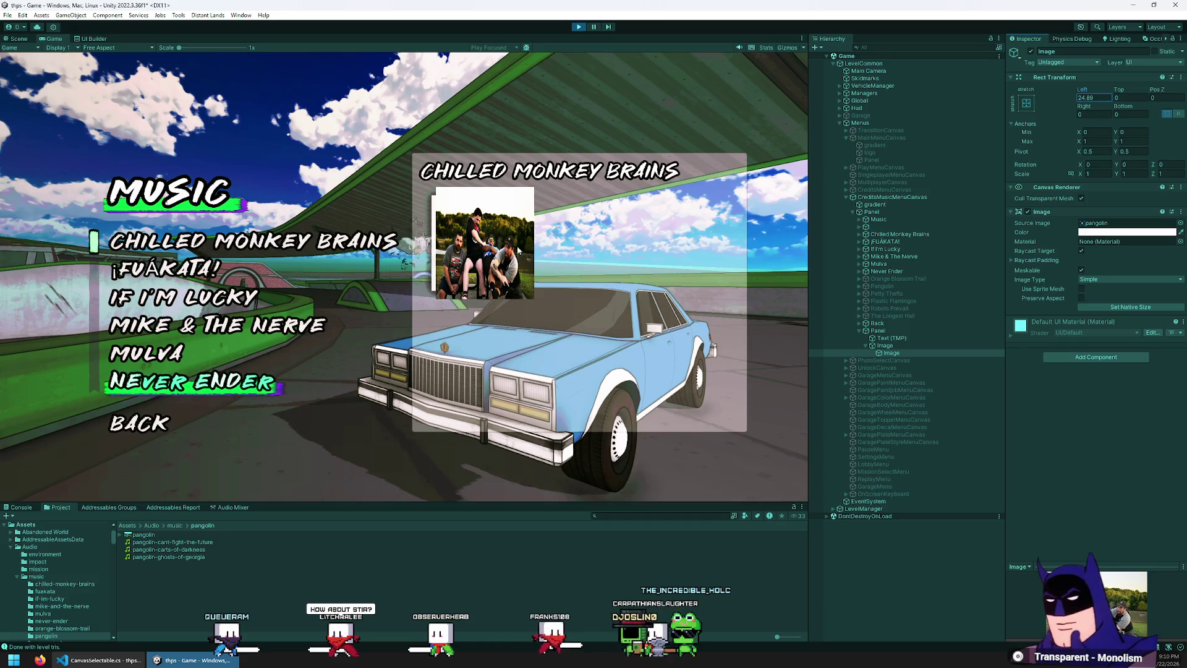
mouse_move(1129, 93)
mouse_down()
mouse_move(19, 108)
mouse_move(257, 158)
mouse_move(1024, 145)
mouse_move(1129, 105)
mouse_up()
key(shift+Tab)
text(25)
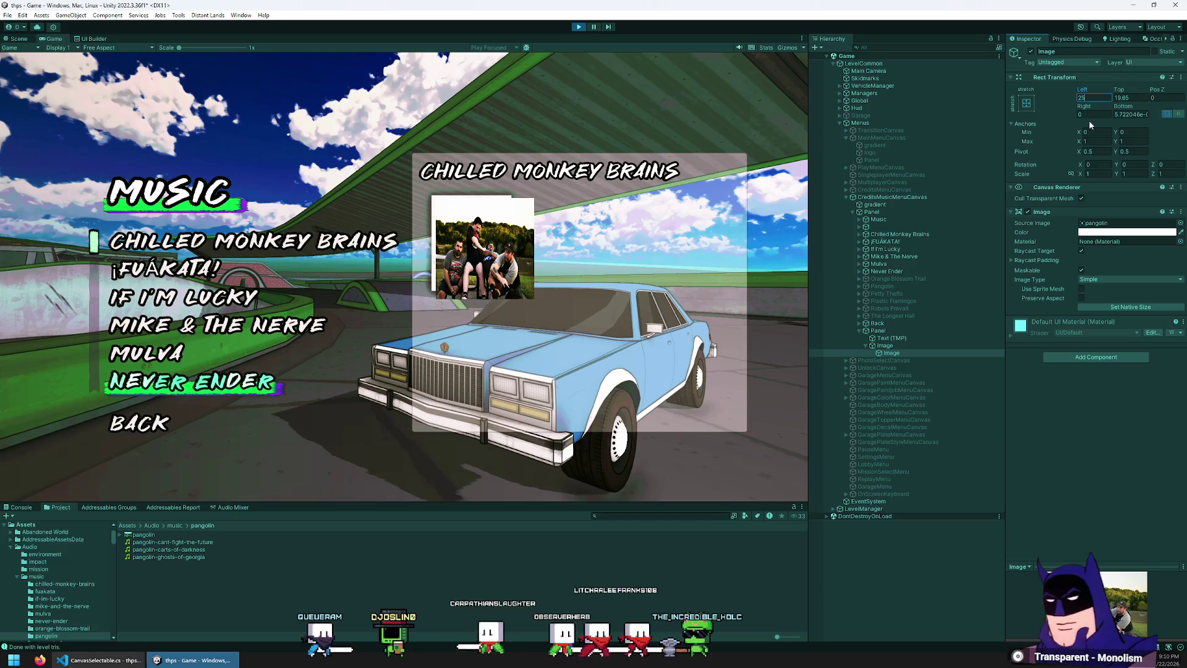
text(25)
text(20)
mouse_move(1129, 111)
mouse_down()
mouse_move(974, 203)
mouse_move(687, 192)
mouse_move(841, 143)
mouse_up()
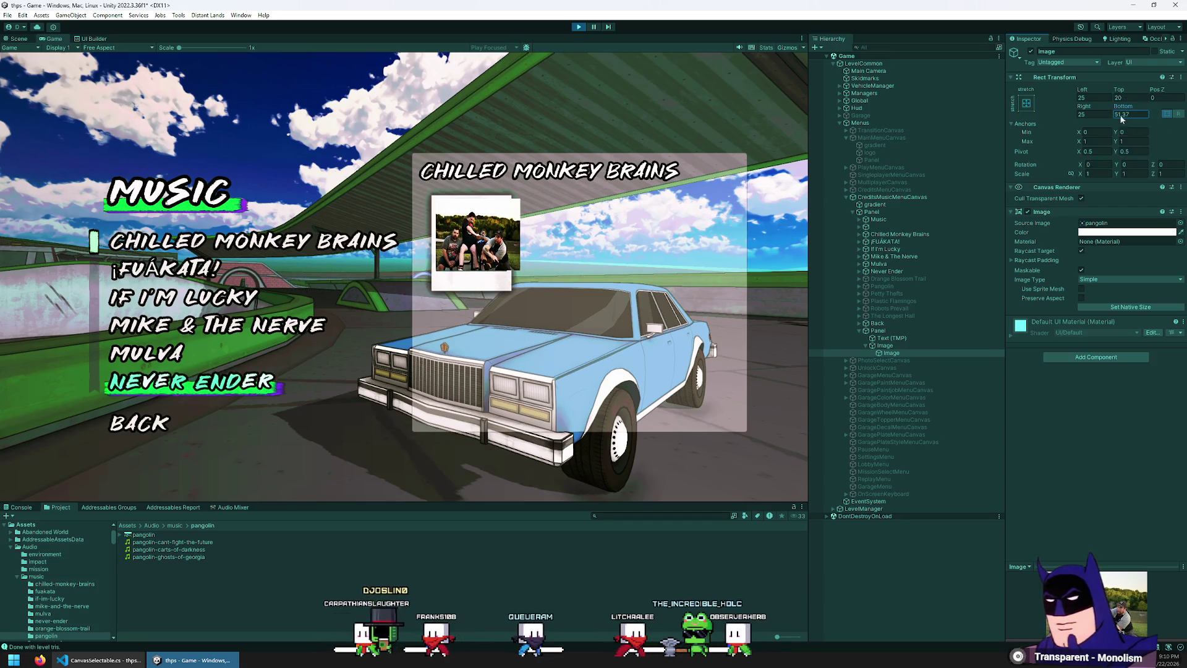
mouse_move(1084, 106)
mouse_down()
mouse_move(342, 186)
mouse_move(261, 183)
mouse_up()
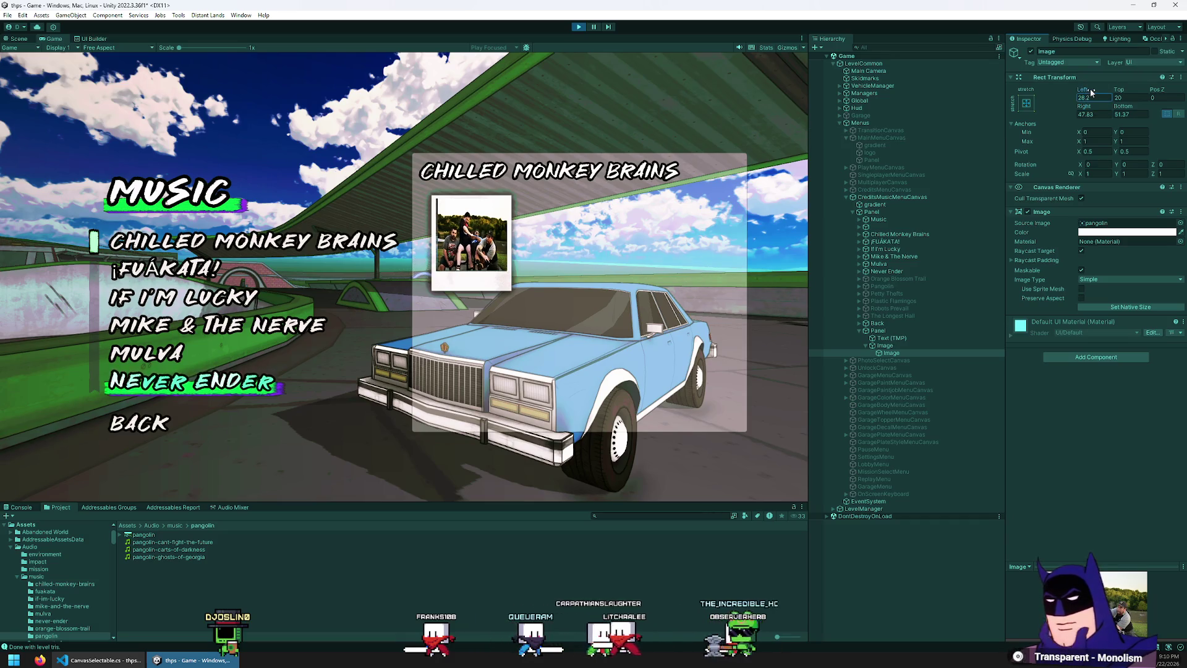
text(25)
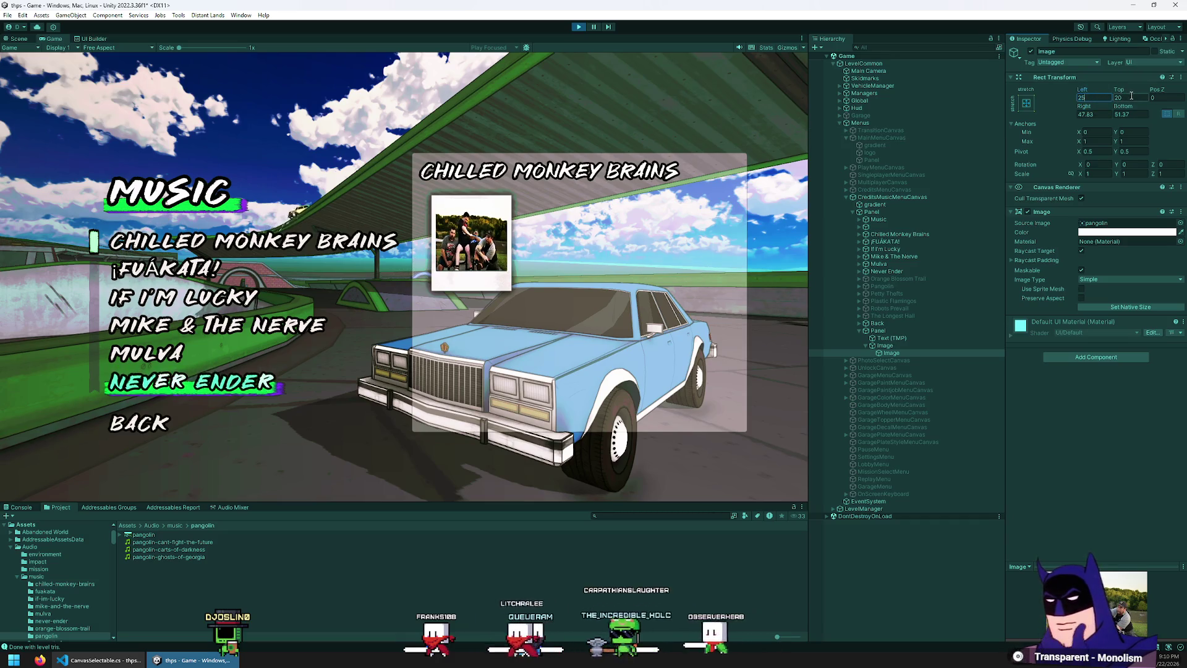
mouse_move(1119, 90)
mouse_down()
mouse_move(1160, 93)
mouse_move(1127, 94)
mouse_up()
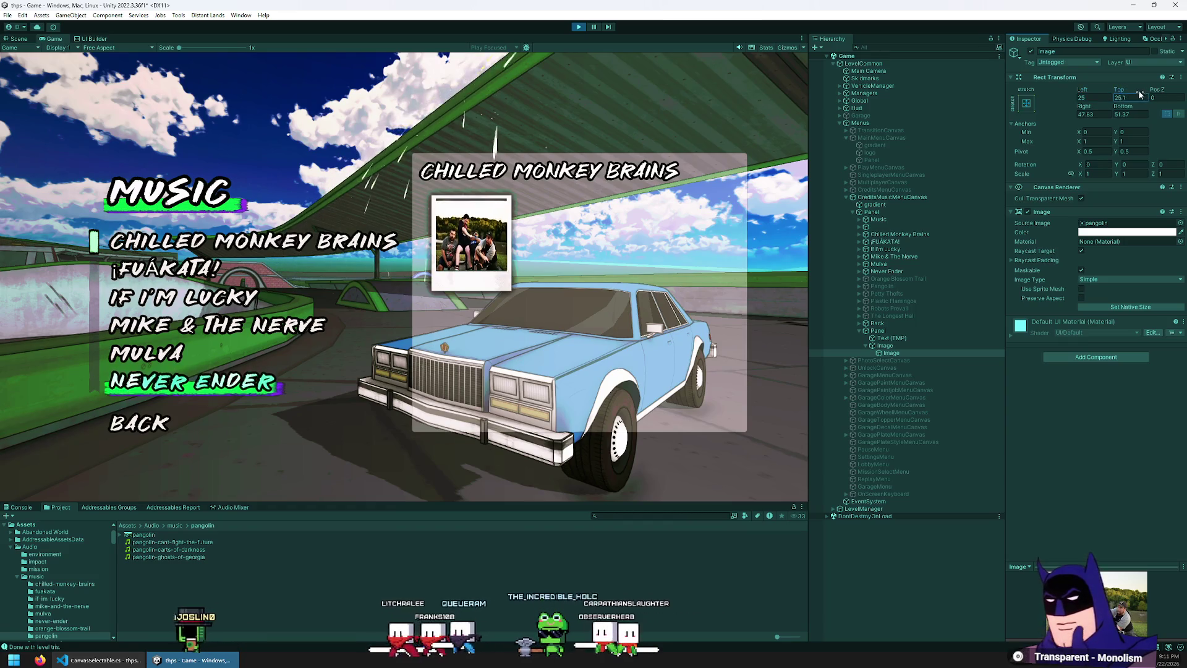
text(20)
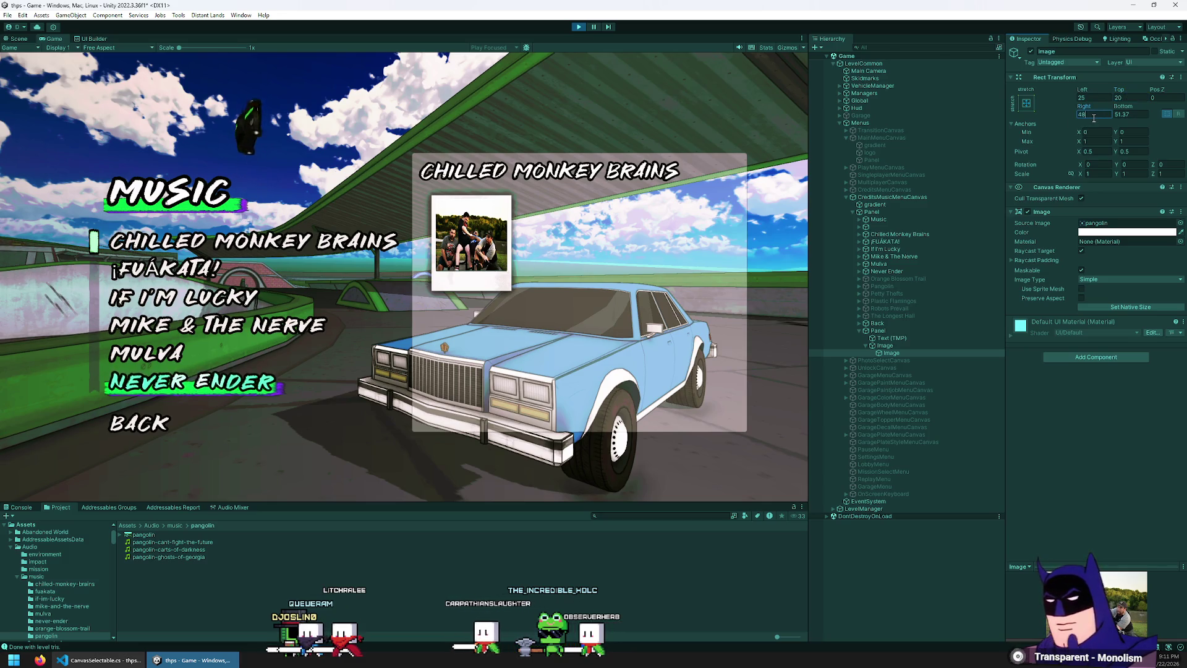
click(1144, 115)
- Set the band photo's Bottom inset to 52
text(52)
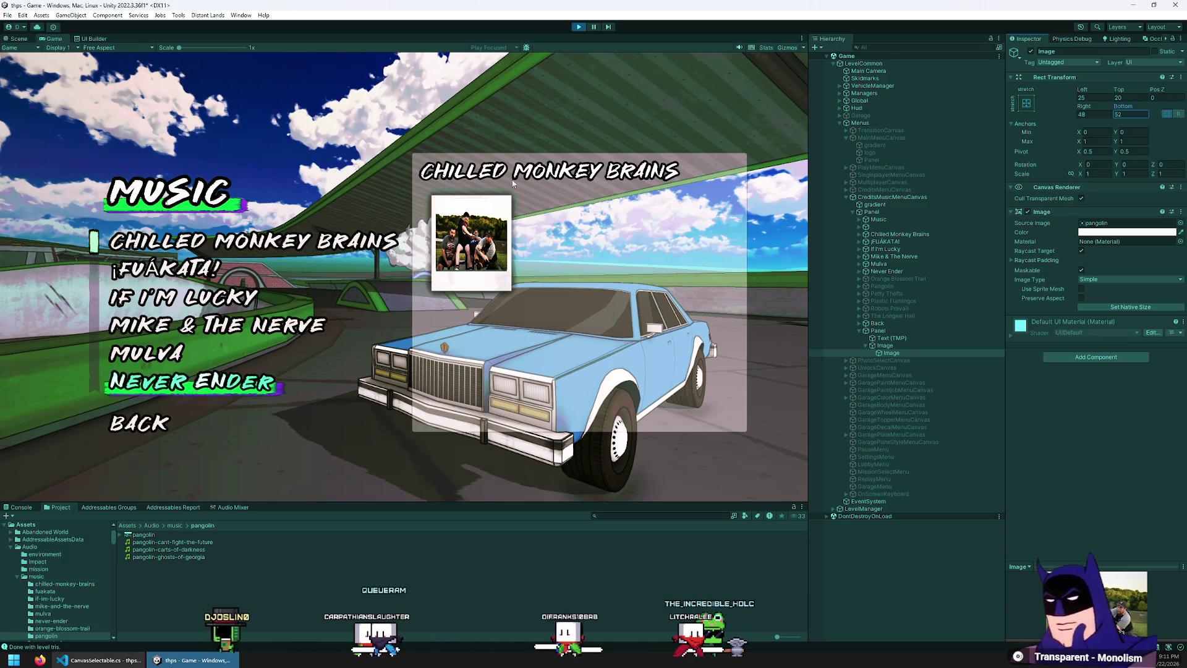
- Select the polaroid frame, set its pivot to 0.5/0.5 and zero its position
click(907, 346)
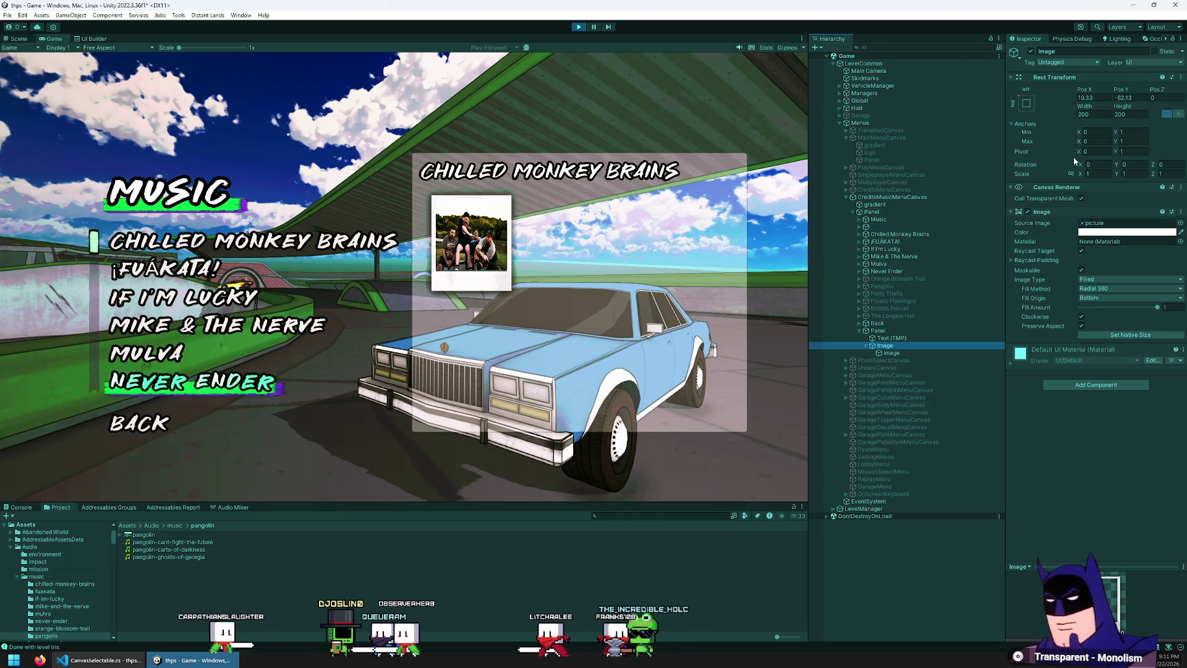
mouse_move(1152, 164)
mouse_down()
mouse_move(1080, 182)
mouse_move(1168, 162)
mouse_up()
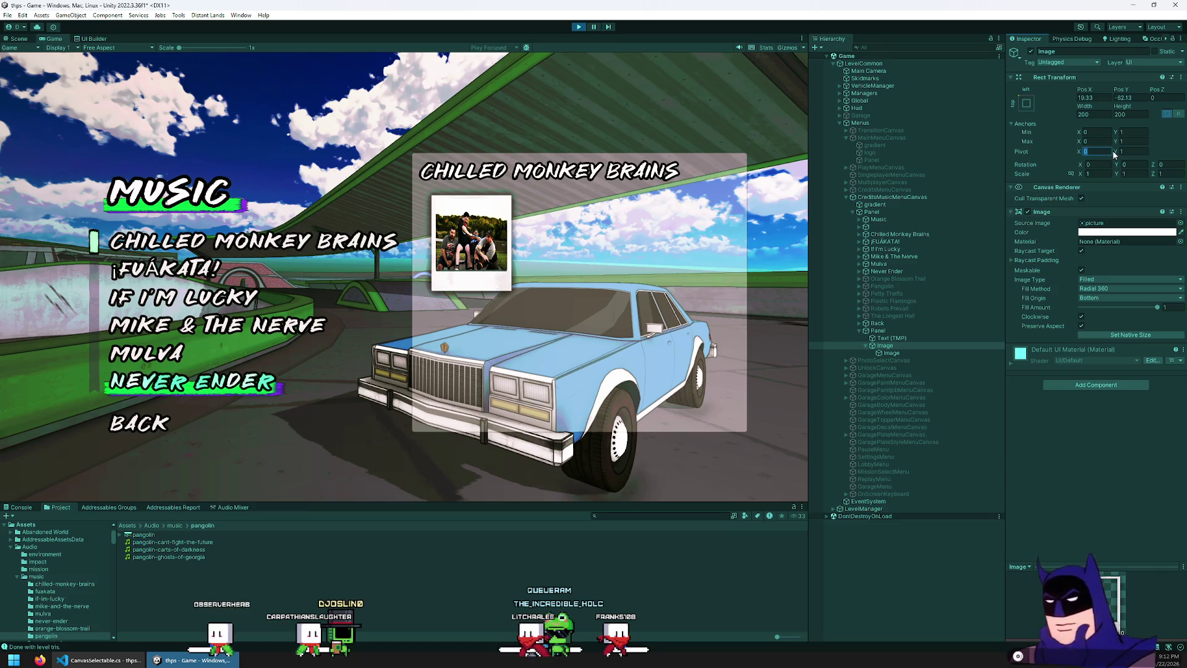
text(.5.5)
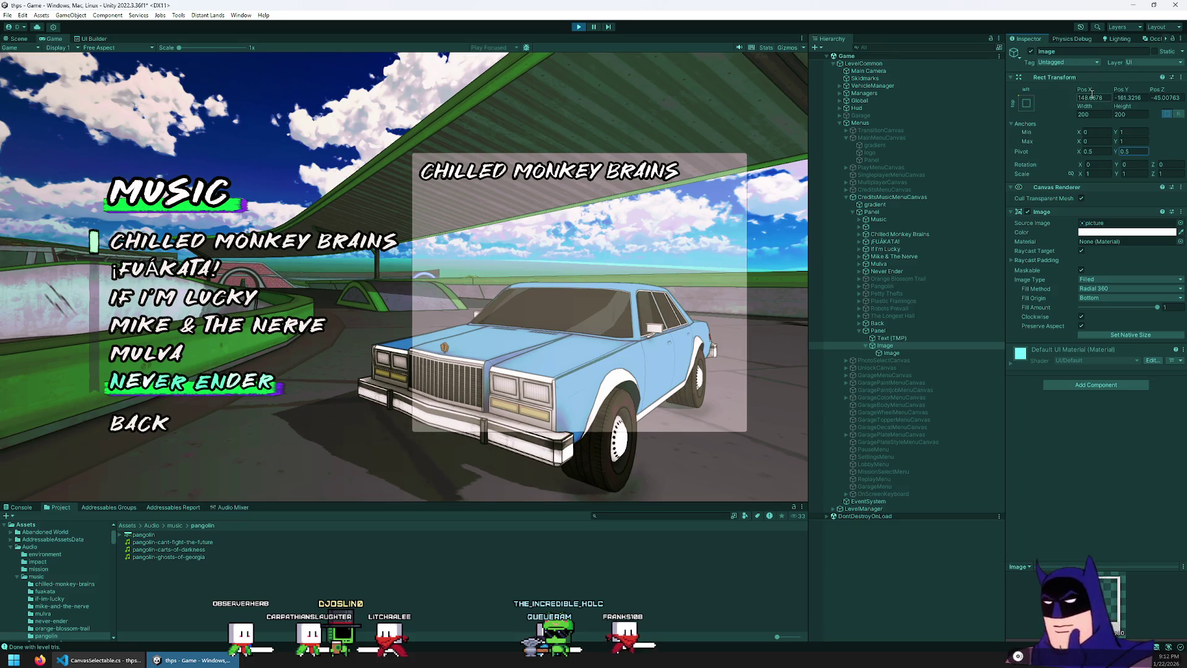
click(1149, 97)
text(0)
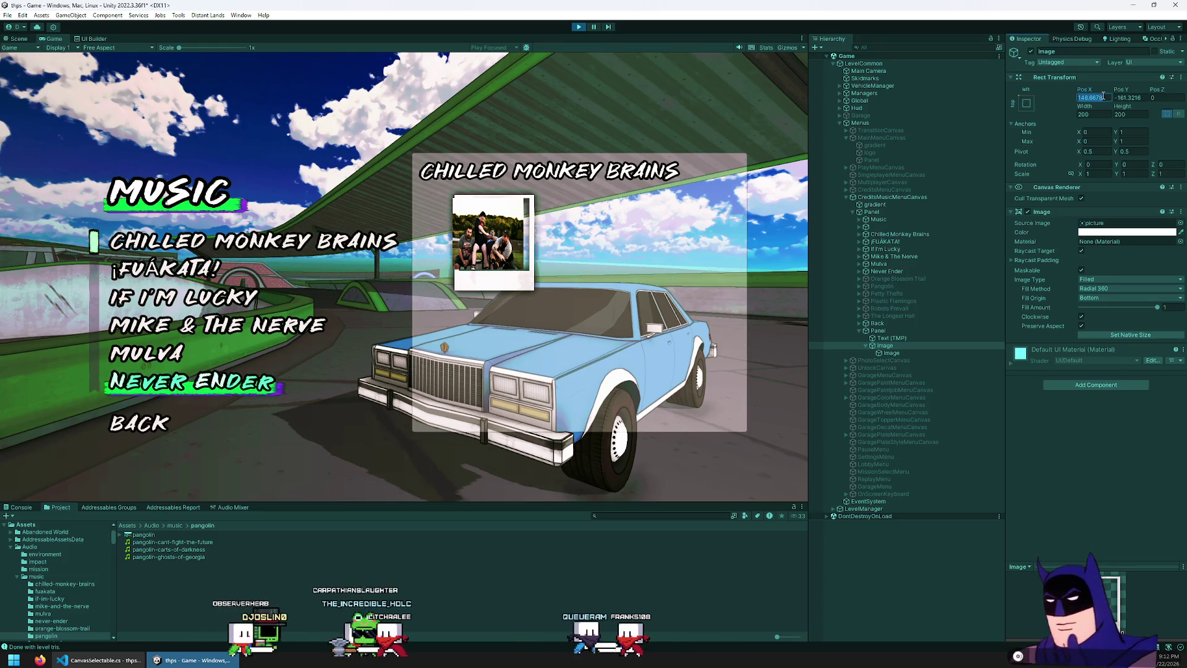
text(0)
key(Tab)
text(0)
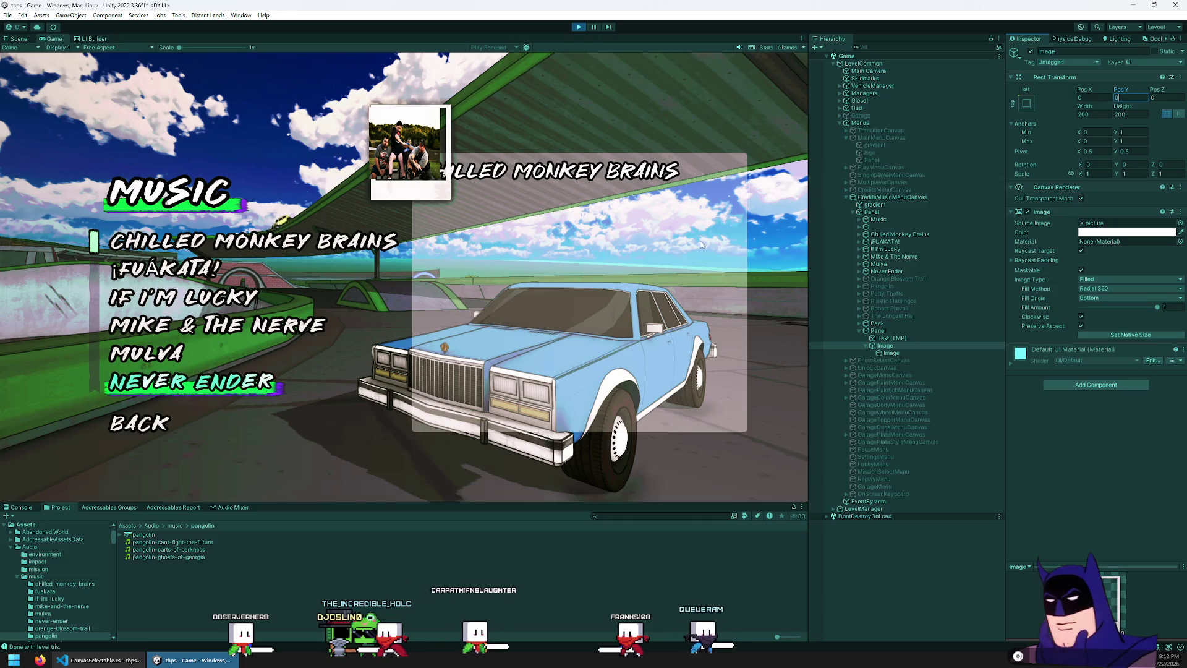
- Drag the polaroid right and down to about X 89, Y -101 below the title
click(907, 349)
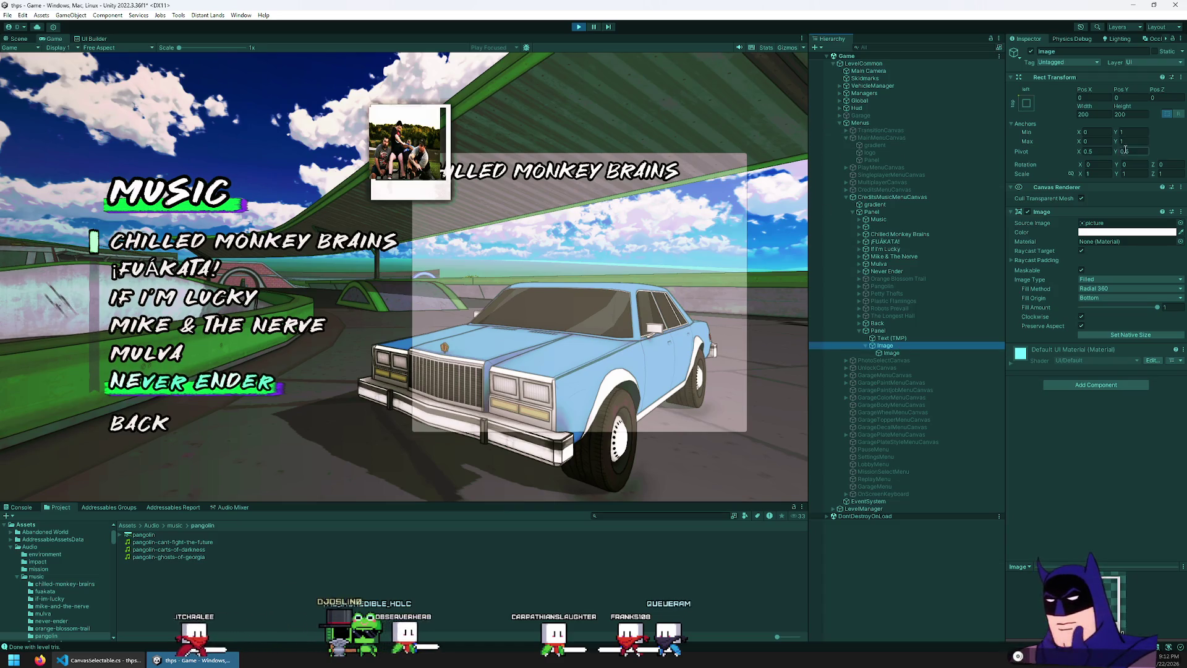
mouse_move(1083, 92)
mouse_down()
mouse_move(1152, 136)
mouse_move(43, 167)
mouse_move(84, 184)
mouse_up()
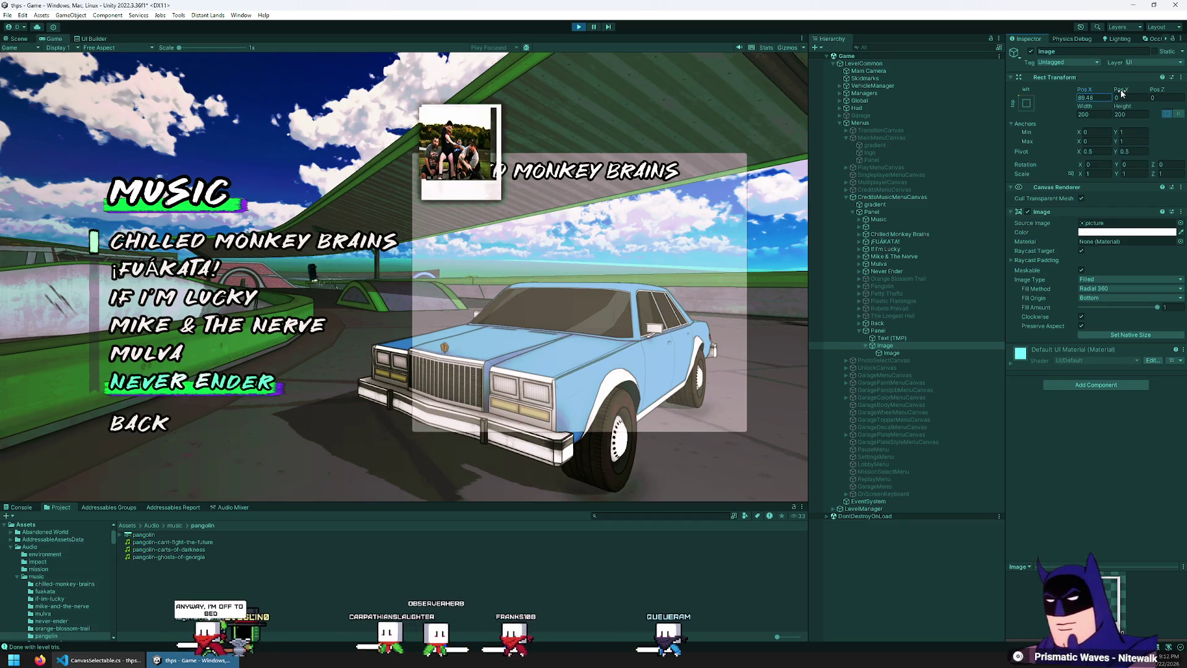
mouse_move(1118, 90)
mouse_down()
mouse_move(665, 115)
mouse_move(8, 63)
mouse_up()
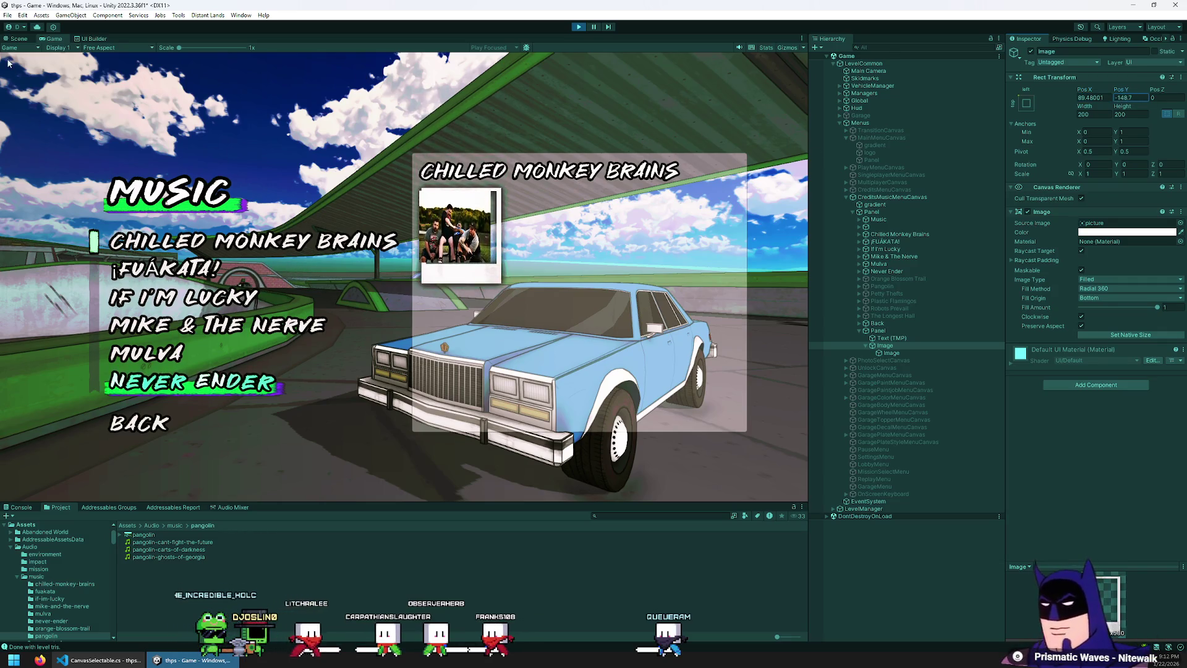
click(890, 353)
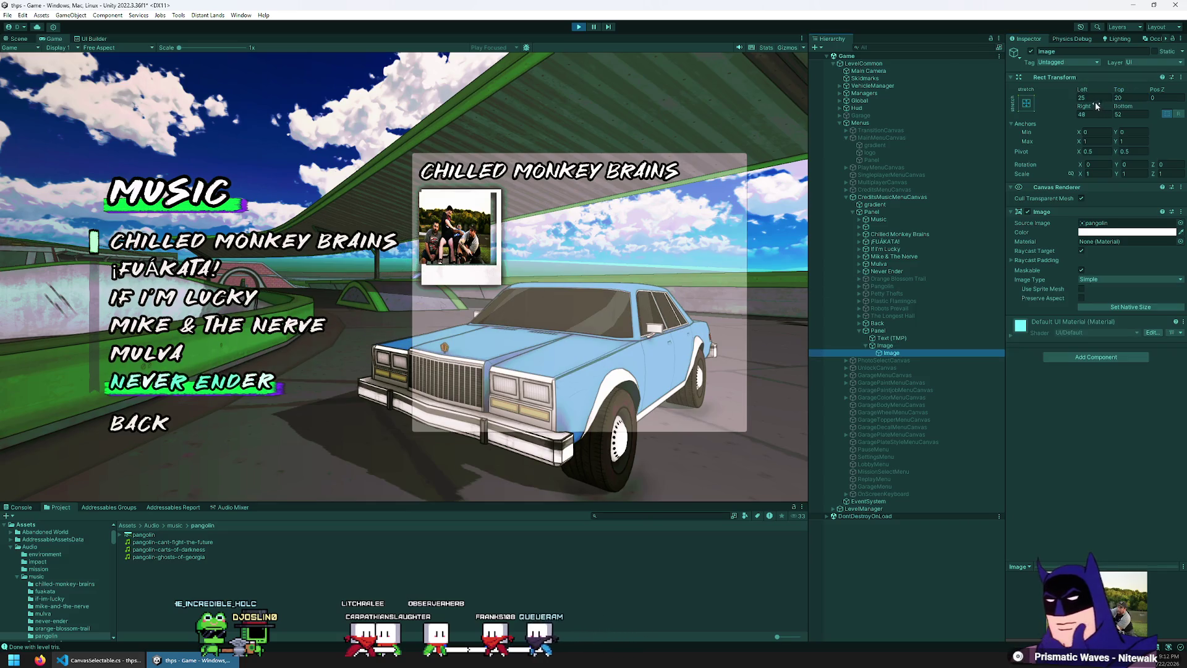
- Set the band photo's Left and Right insets to 35 each
mouse_move(1084, 91)
mouse_down()
mouse_move(1138, 105)
mouse_move(47, 120)
mouse_move(146, 131)
mouse_move(93, 146)
mouse_up()
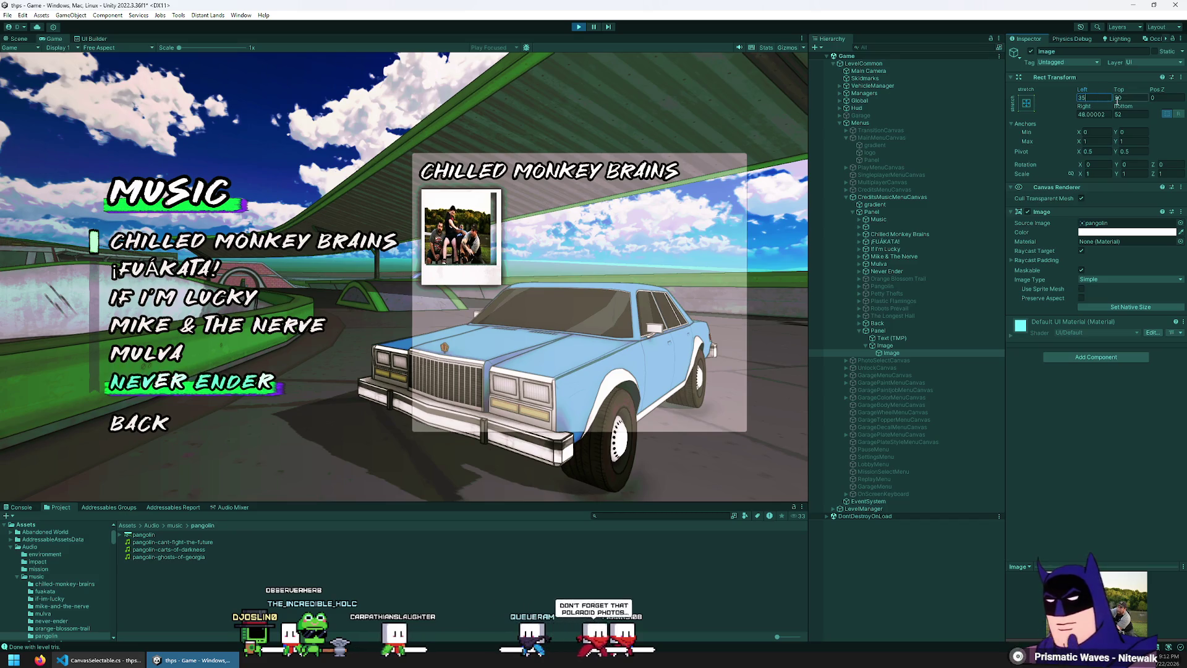
text(35)
click(1095, 114)
text(35)
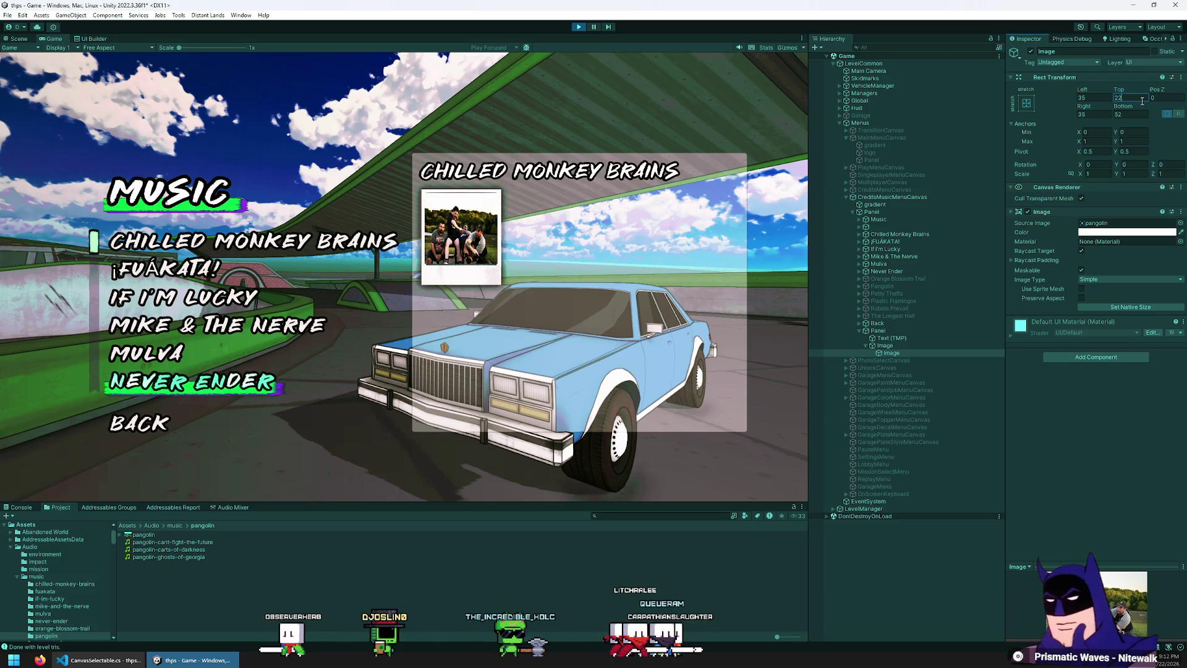
- Set the photo's Top inset to 20 and Bottom inset to 49
key(BackSpace)
text(1)
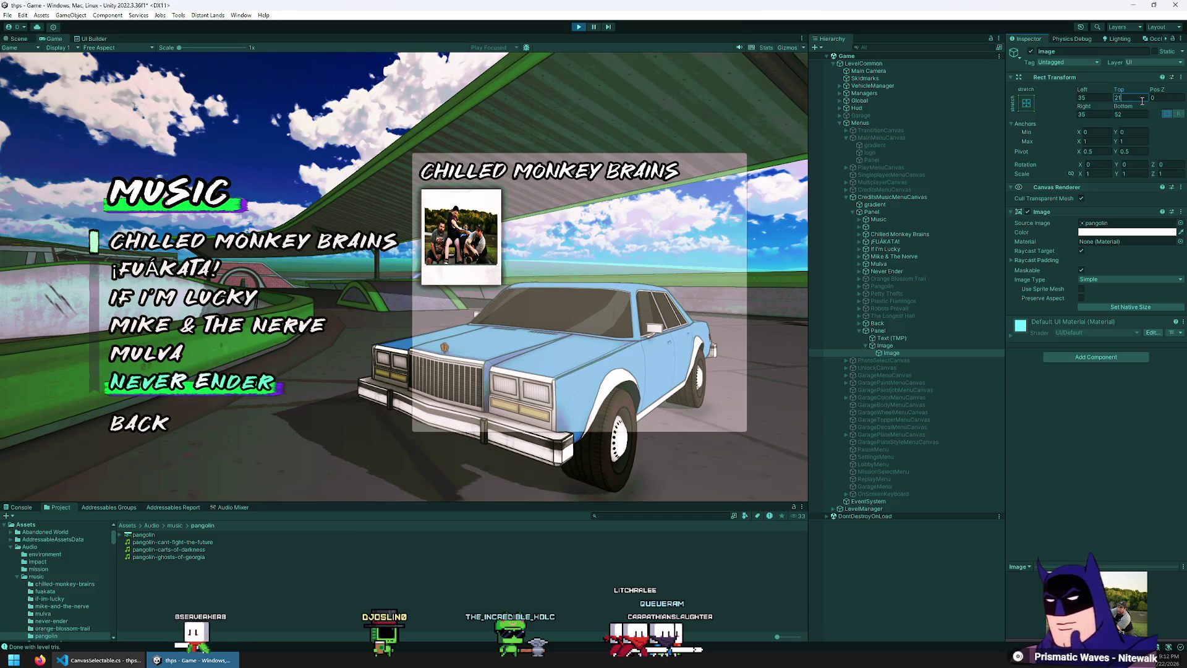
key(BackSpace)
text(0)
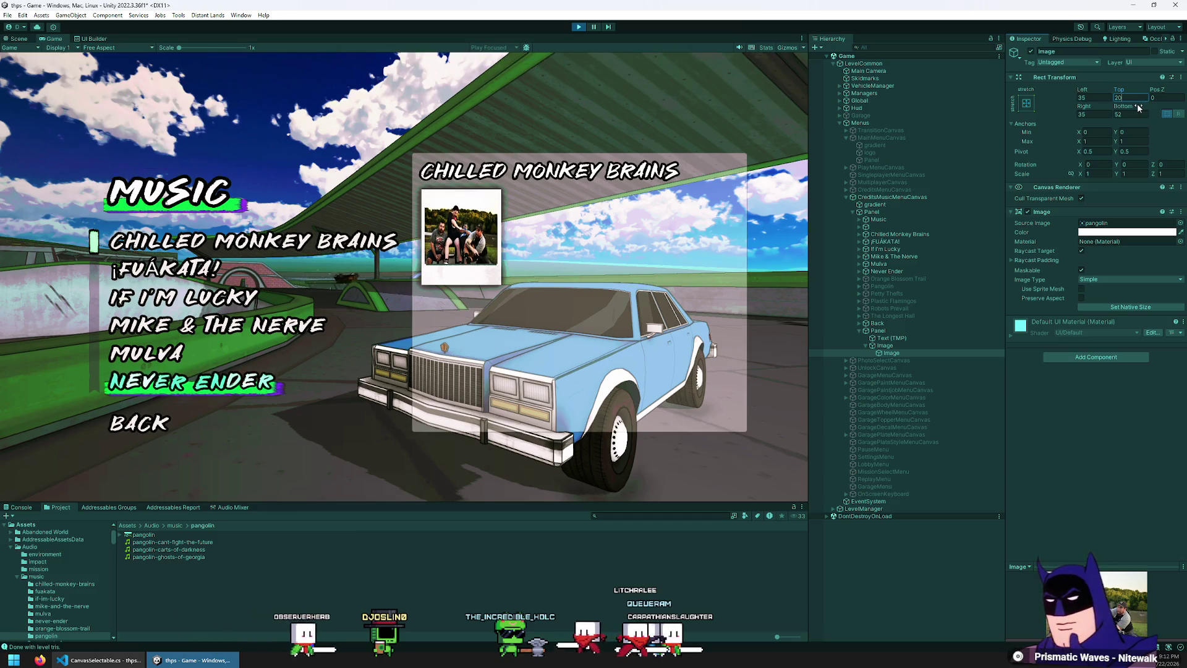
key(BackSpace)
text(0)
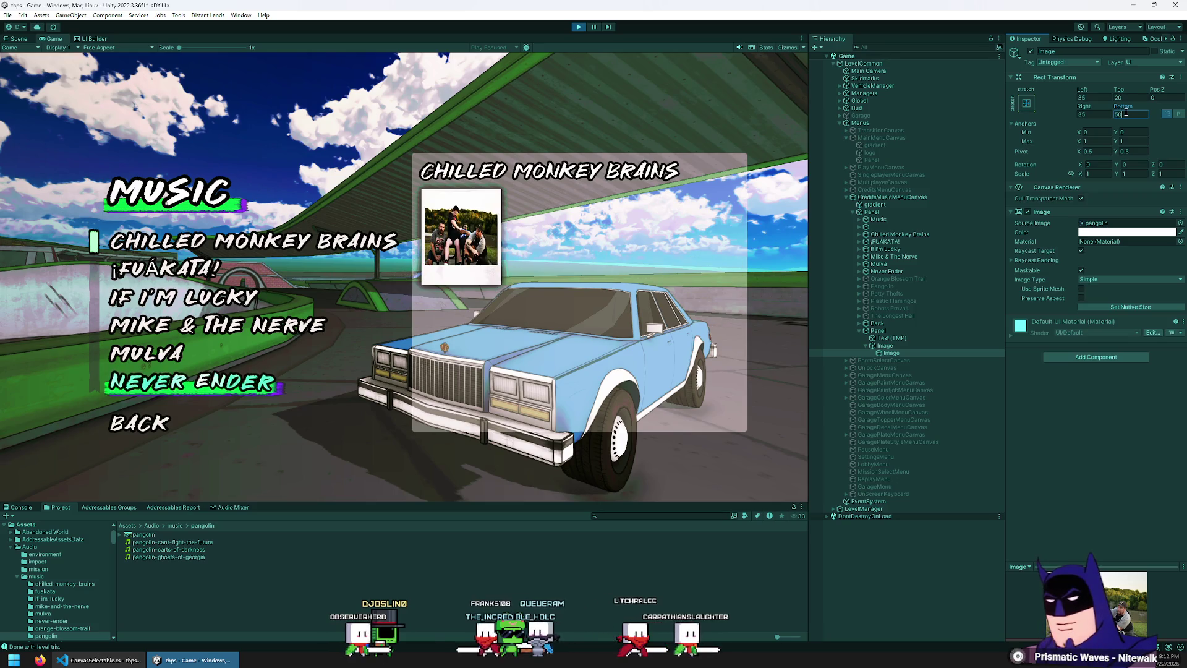
key(BackSpace)
text(3)
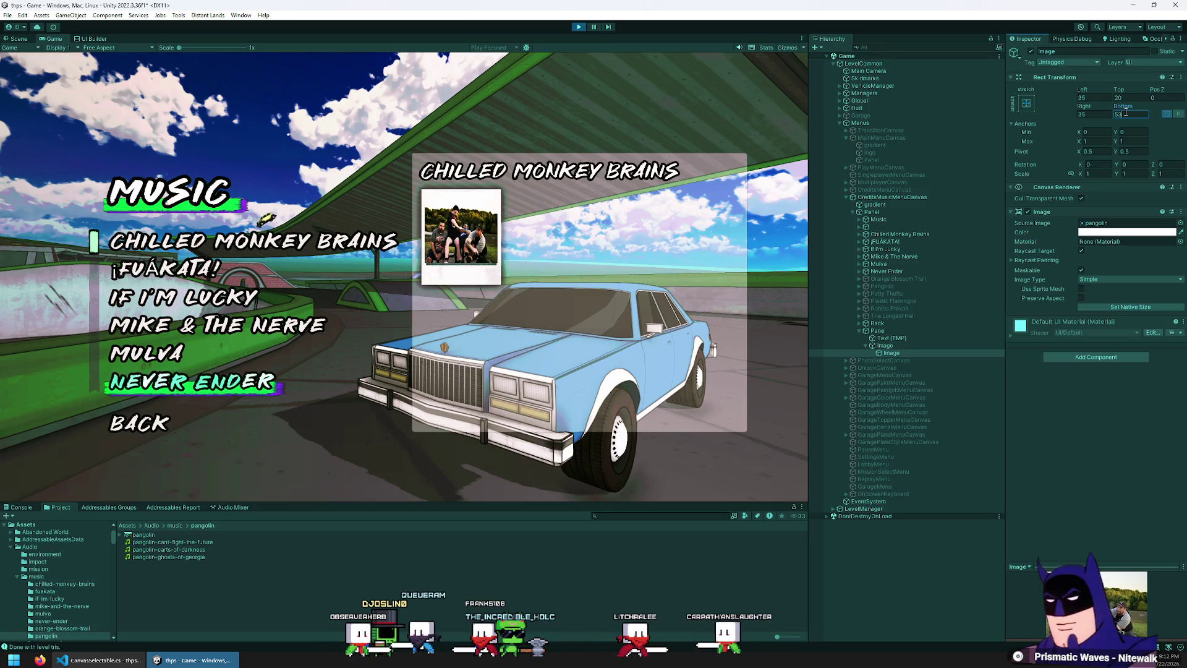
key(BackSpace)
key(BackSpace)
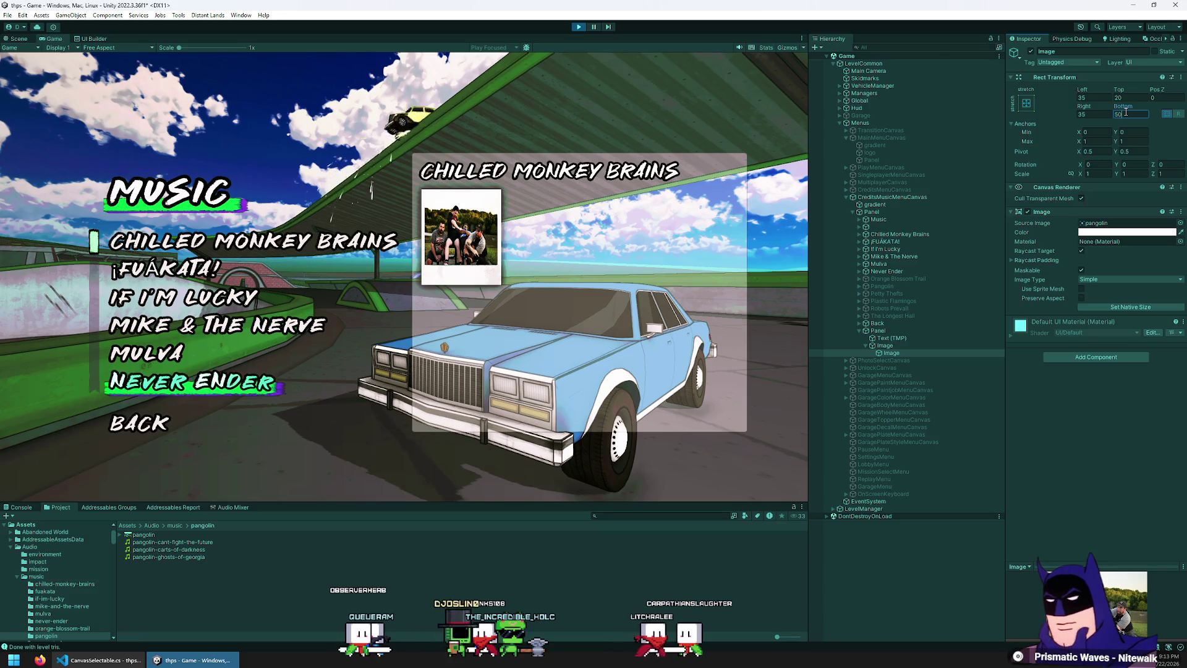
text(49)
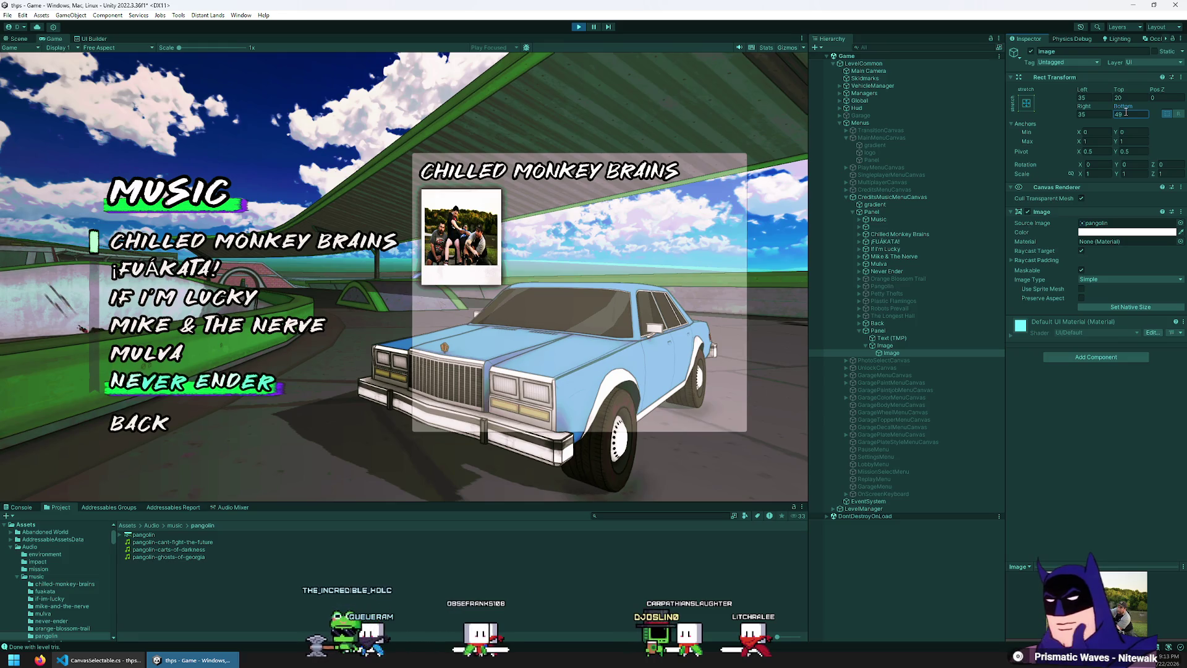
click(952, 345)
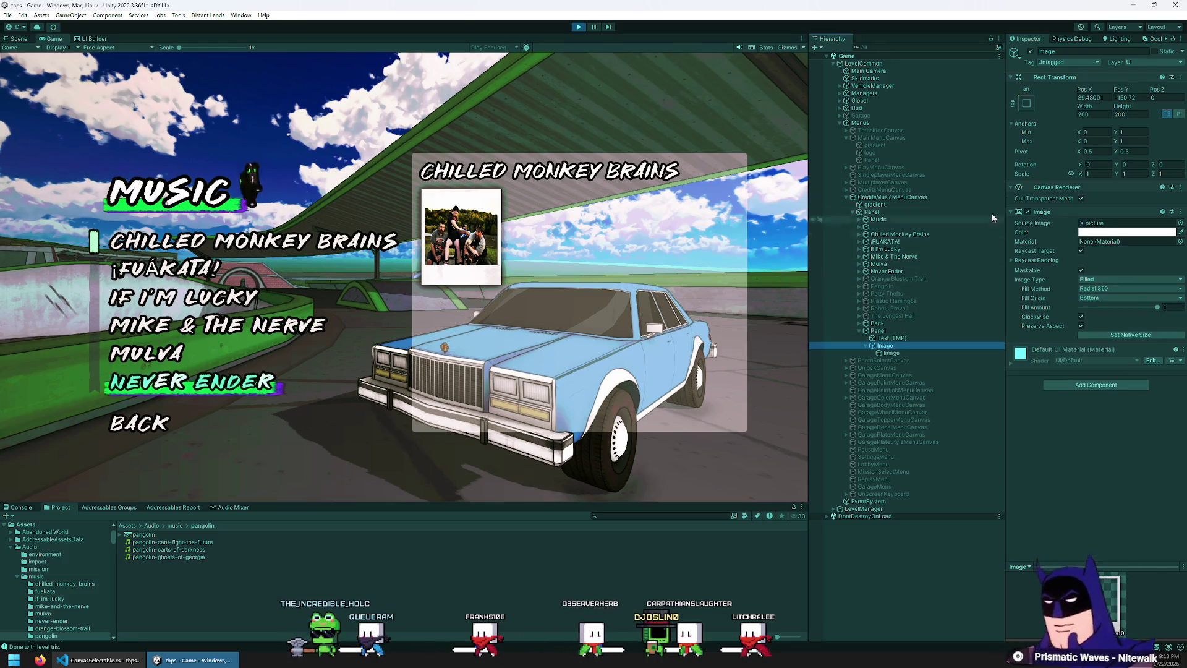
- Try a slight tilt on the polaroid frame, then reset its Rotation Z to 0
click(1123, 165)
text(-1)
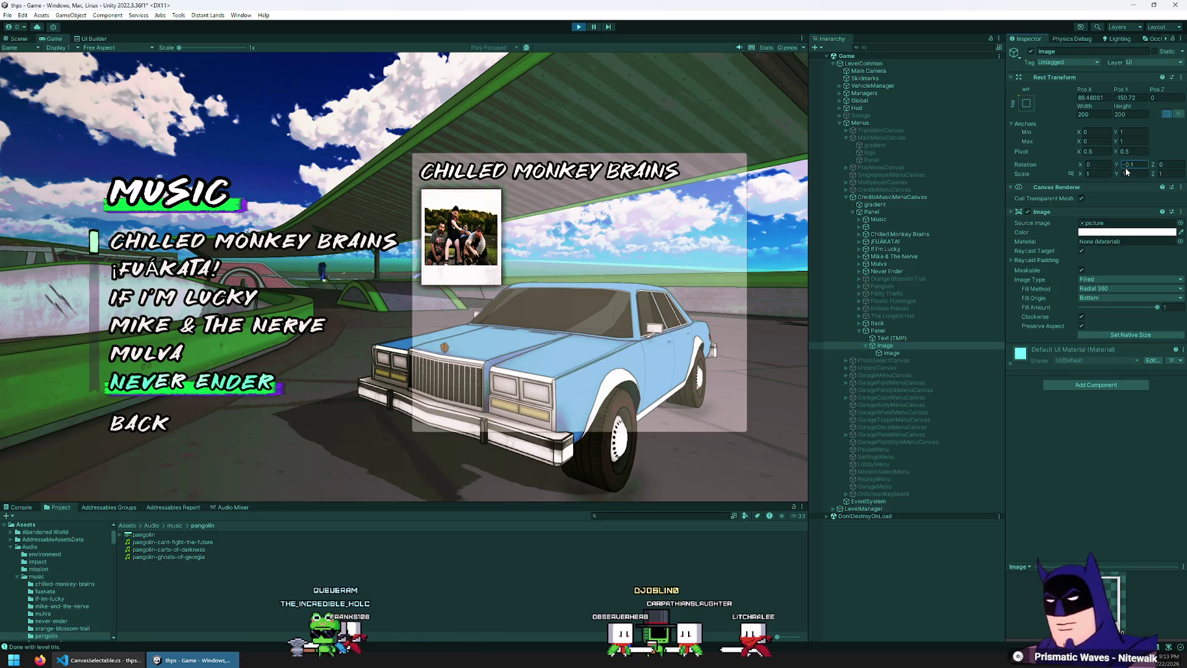
mouse_move(1156, 167)
mouse_down()
mouse_move(1113, 173)
mouse_move(1138, 176)
mouse_move(1051, 211)
mouse_up()
text(0)
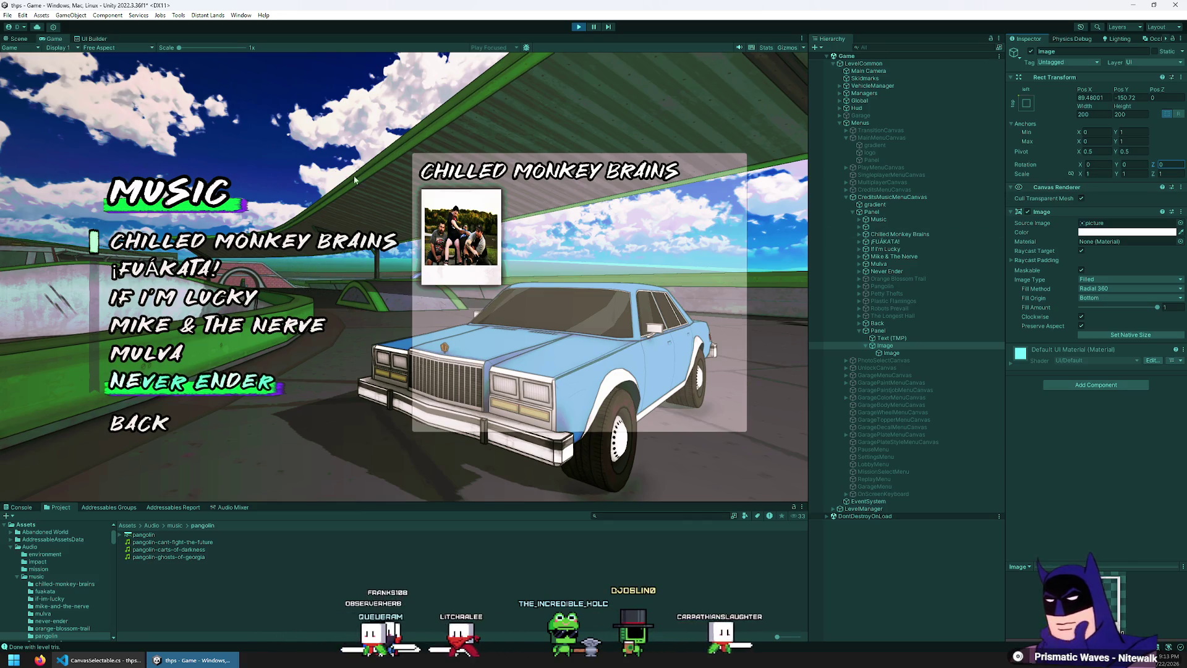
double_click(53, 39)
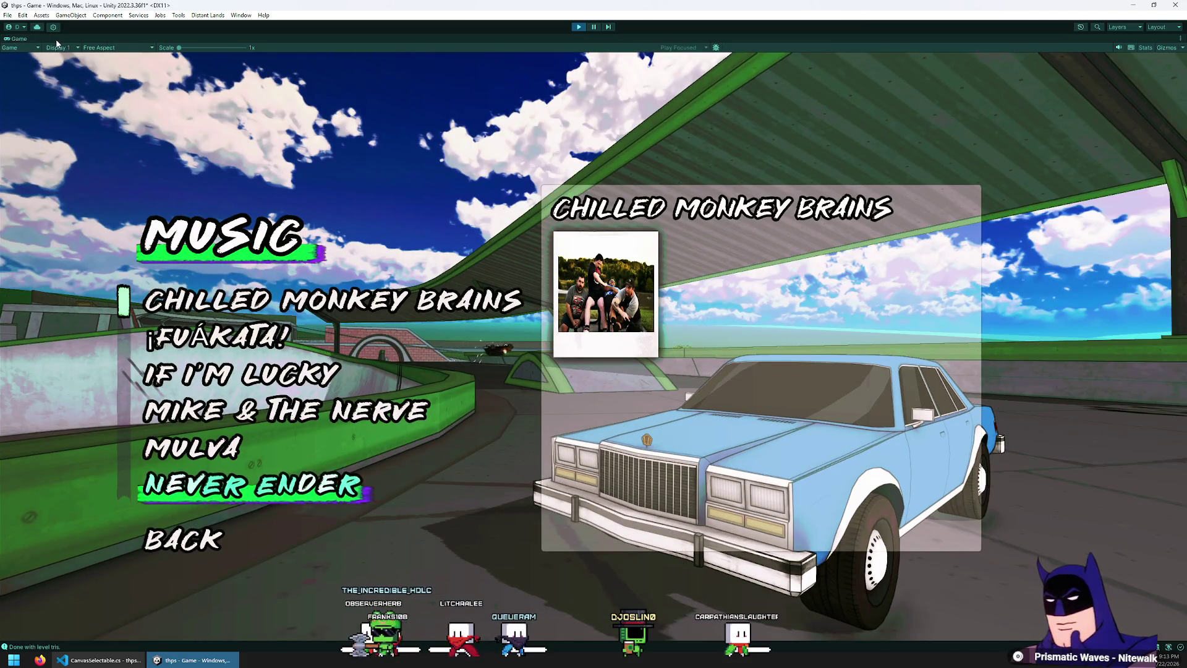
double_click(16, 39)
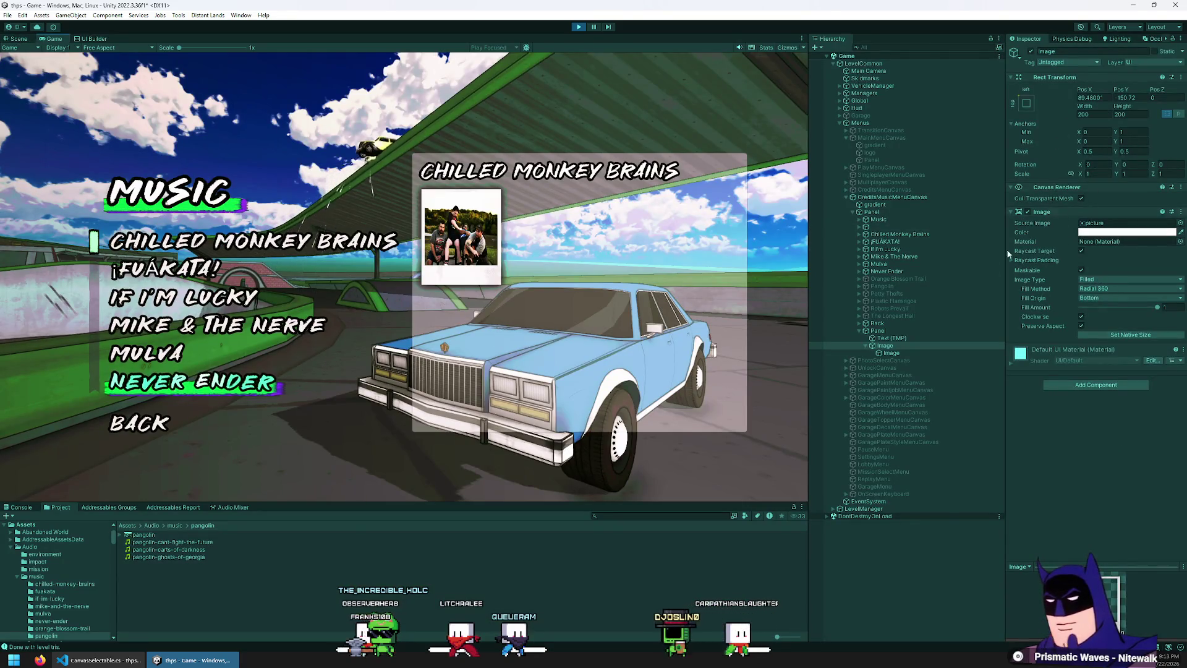
- Scale the polaroid frame to 1.2 on X and Y after trying 1.5
click(904, 352)
click(893, 345)
click(1098, 173)
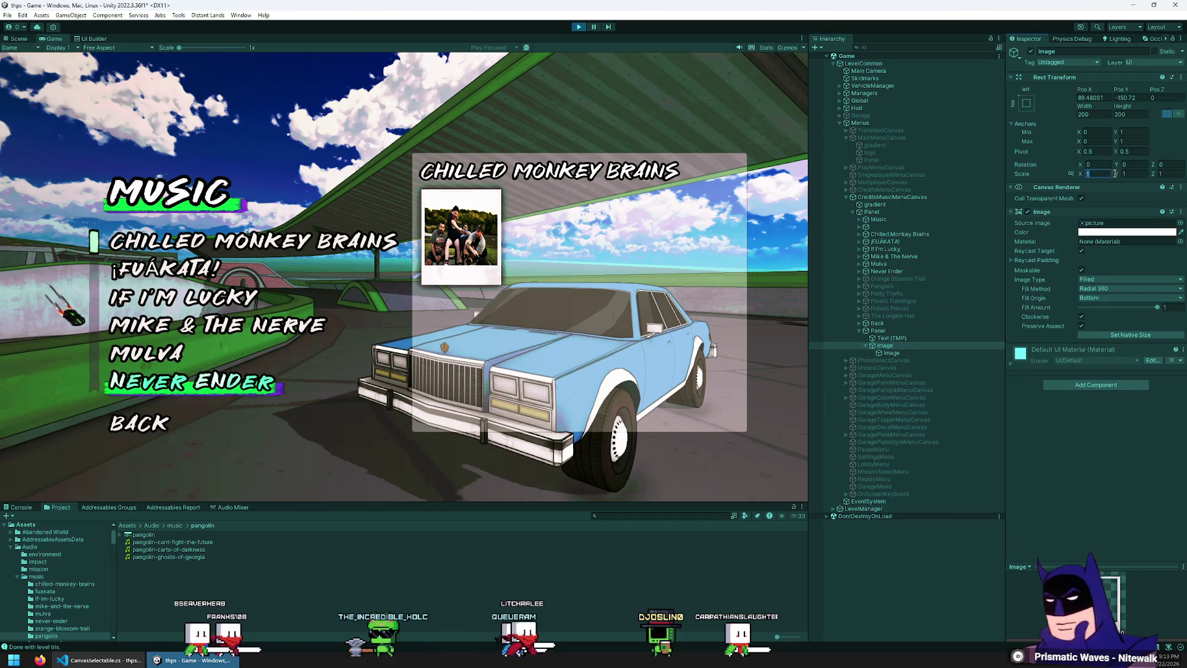
text(2)
key(BackSpace)
text(1.5)
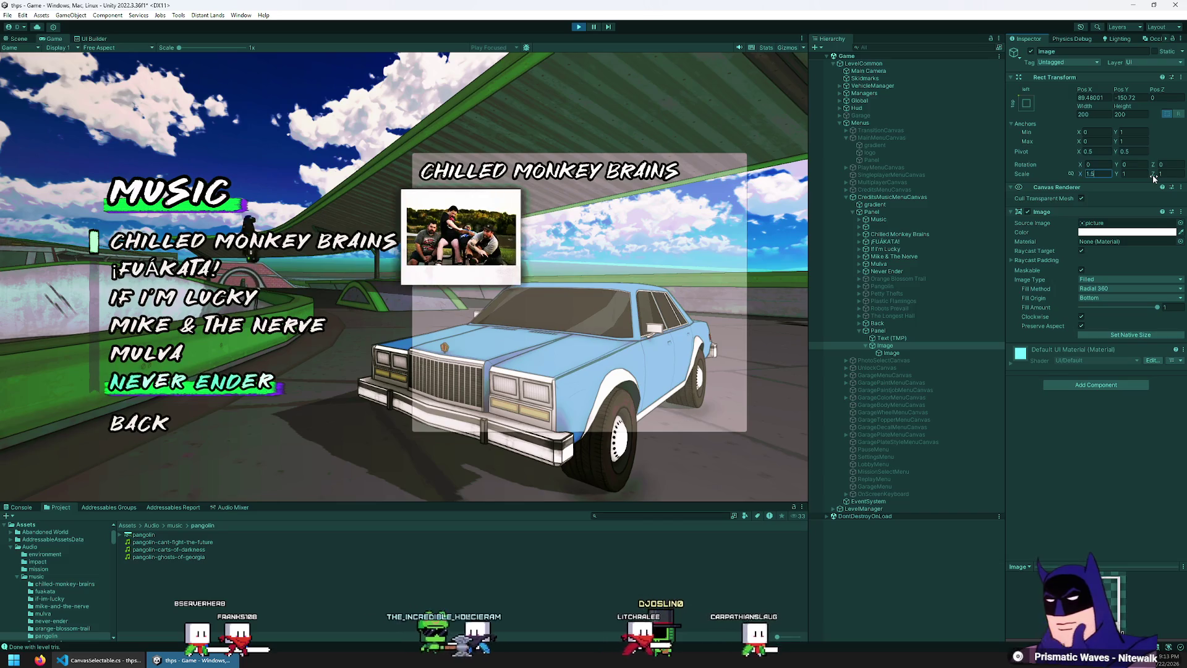
click(1138, 174)
text(1.5)
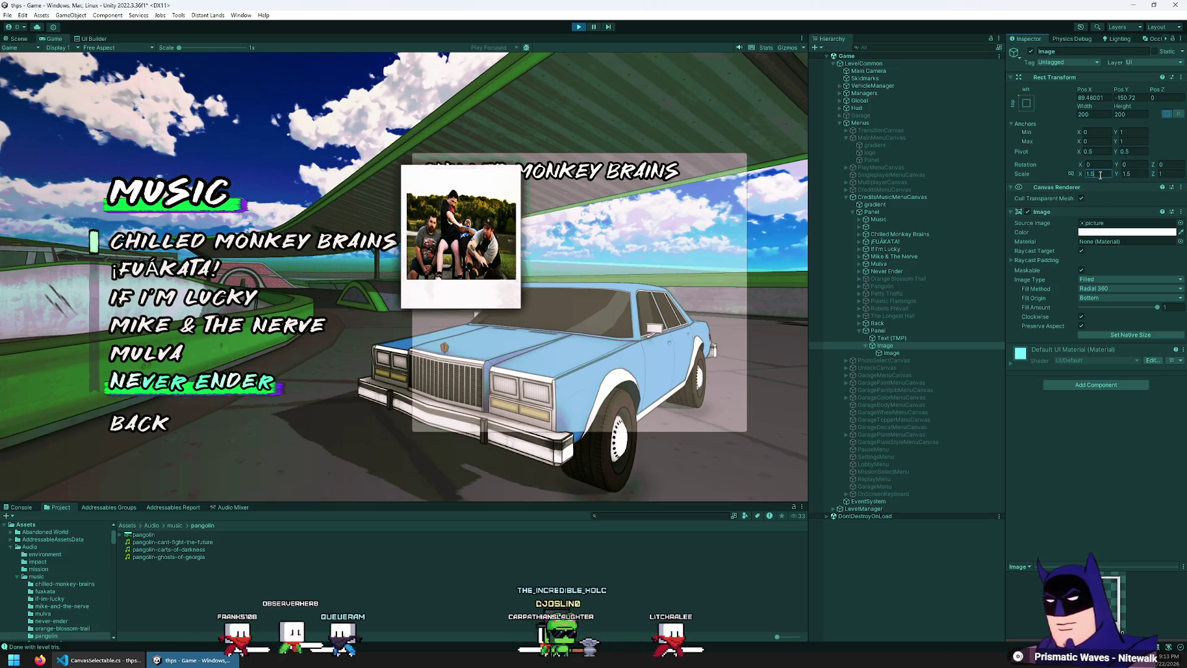
key(BackSpace)
text(2)
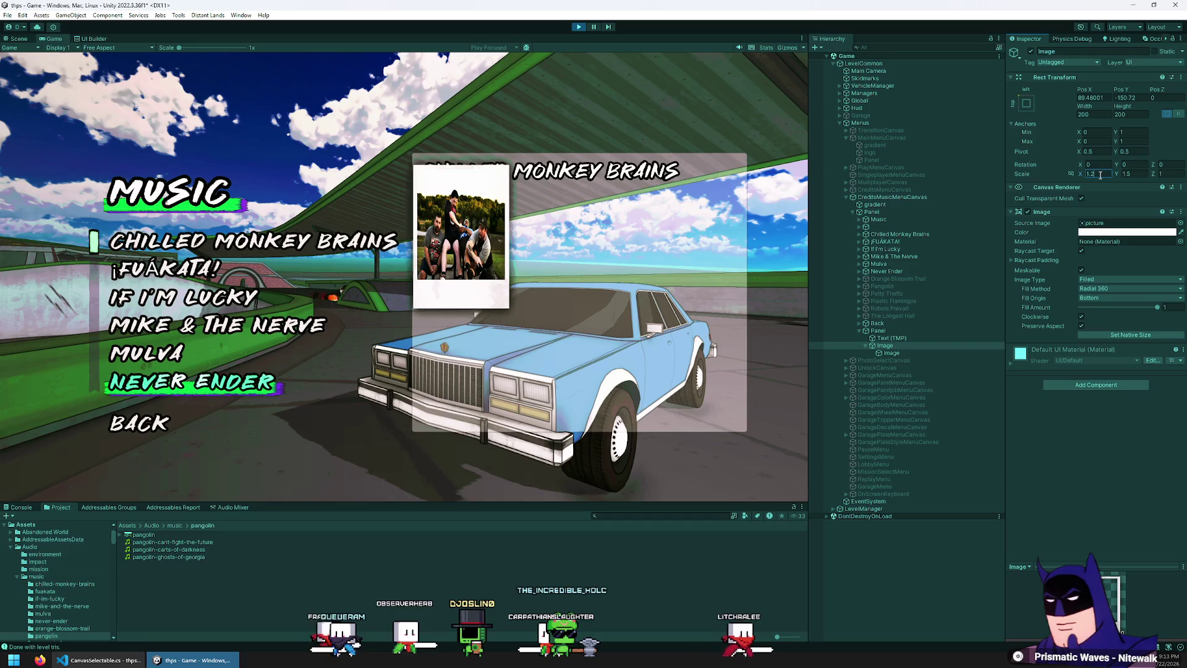
click(1130, 174)
text(1.2)
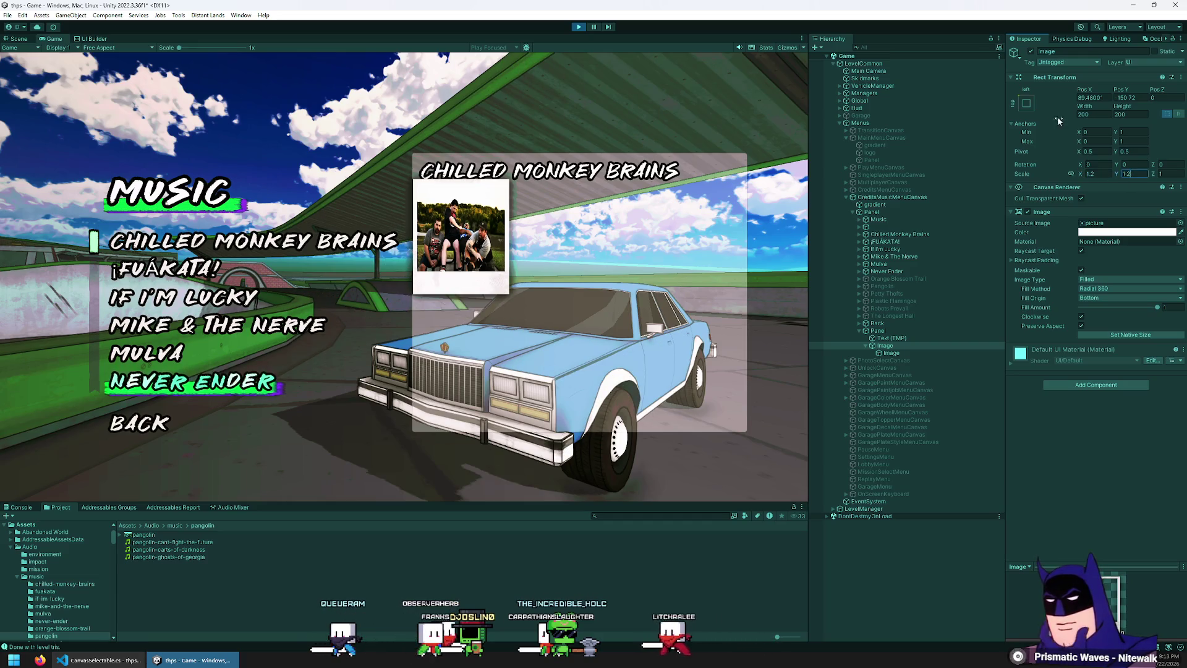
double_click(49, 38)
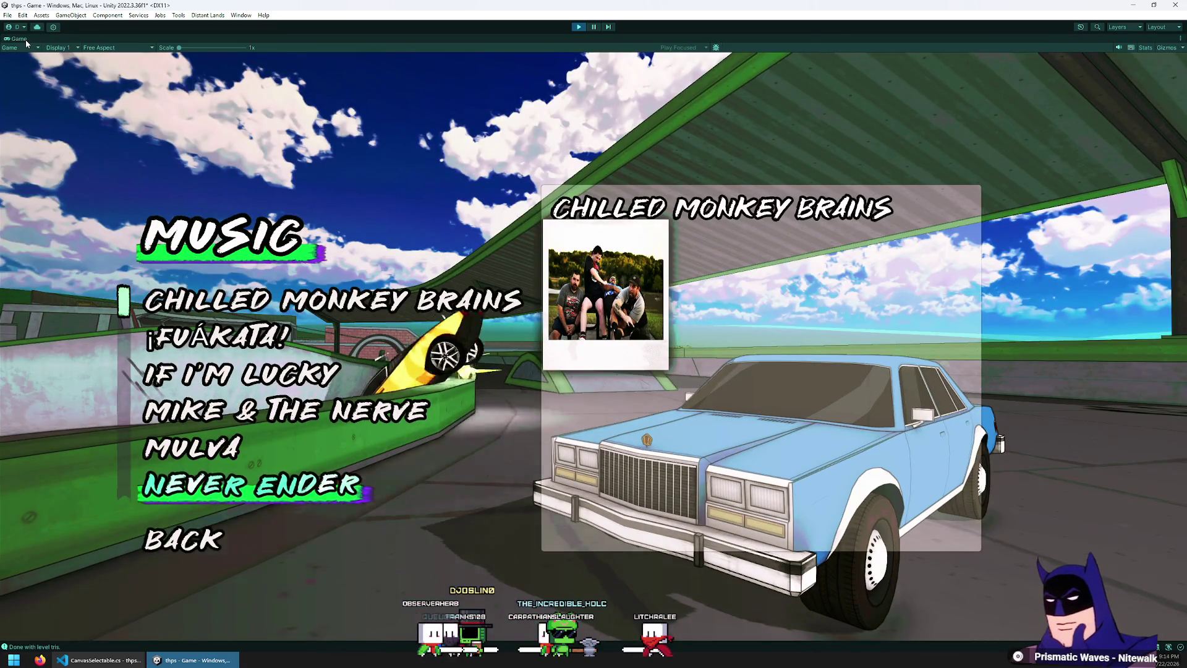
double_click(25, 39)
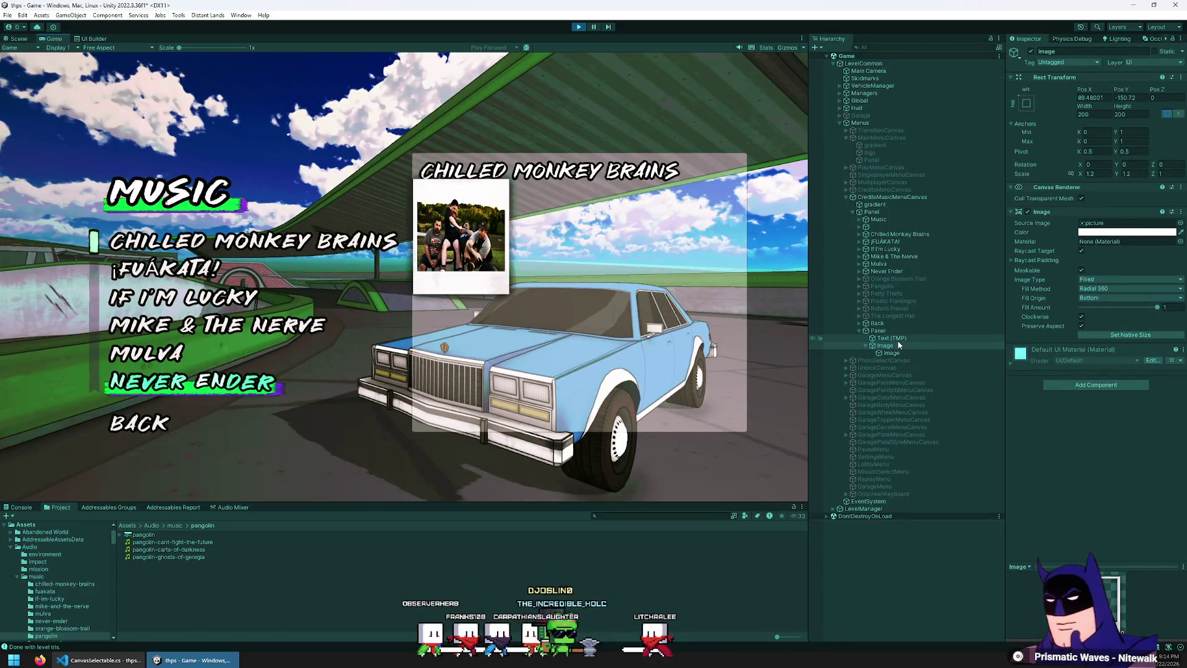
- Shift the polaroid slightly right and down on the credit panel
mouse_move(1086, 90)
mouse_down()
mouse_move(1163, 89)
mouse_move(123, 147)
mouse_up()
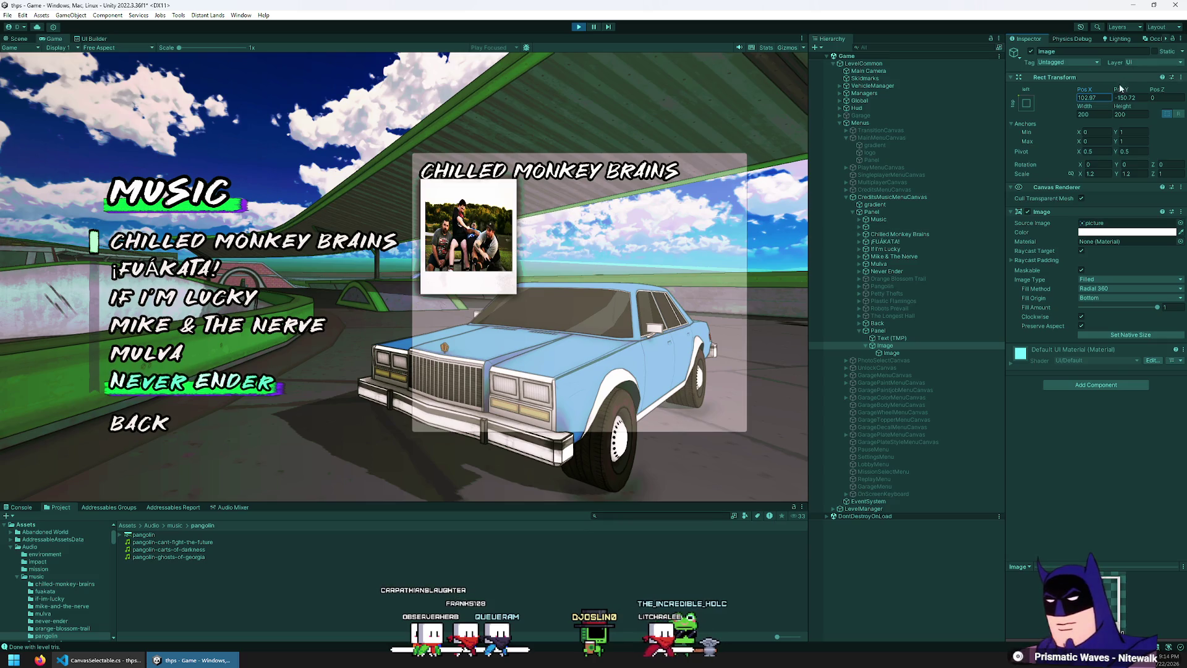
mouse_move(1127, 92)
mouse_down()
mouse_move(1144, 93)
mouse_move(1101, 116)
mouse_up()
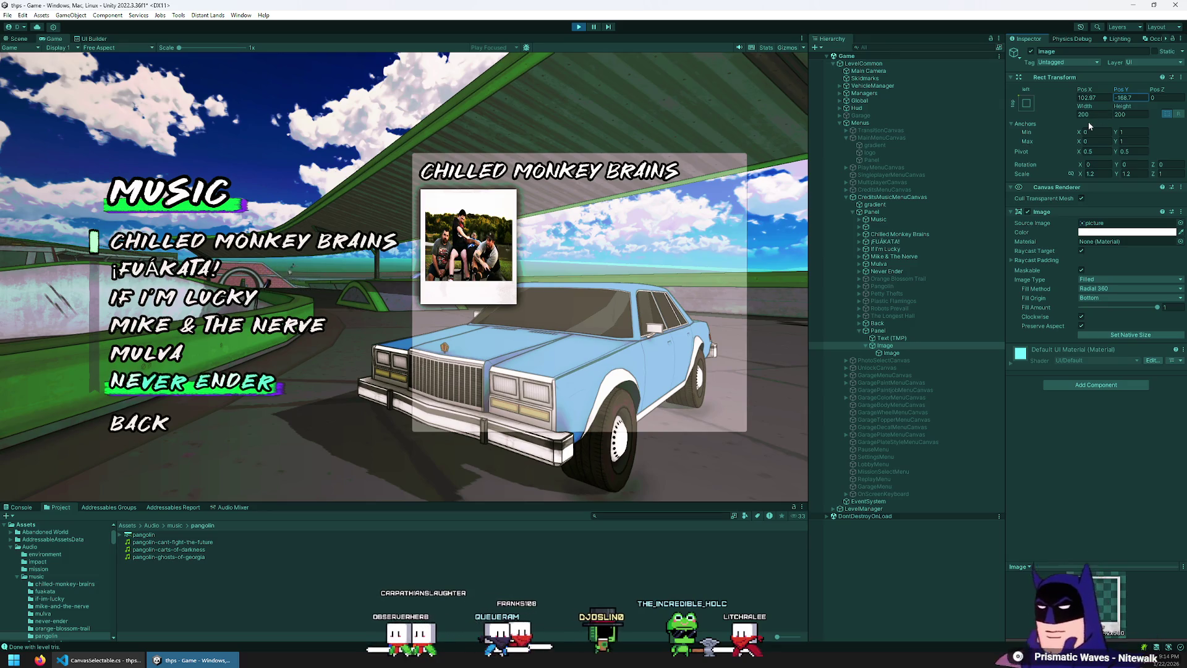
click(866, 346)
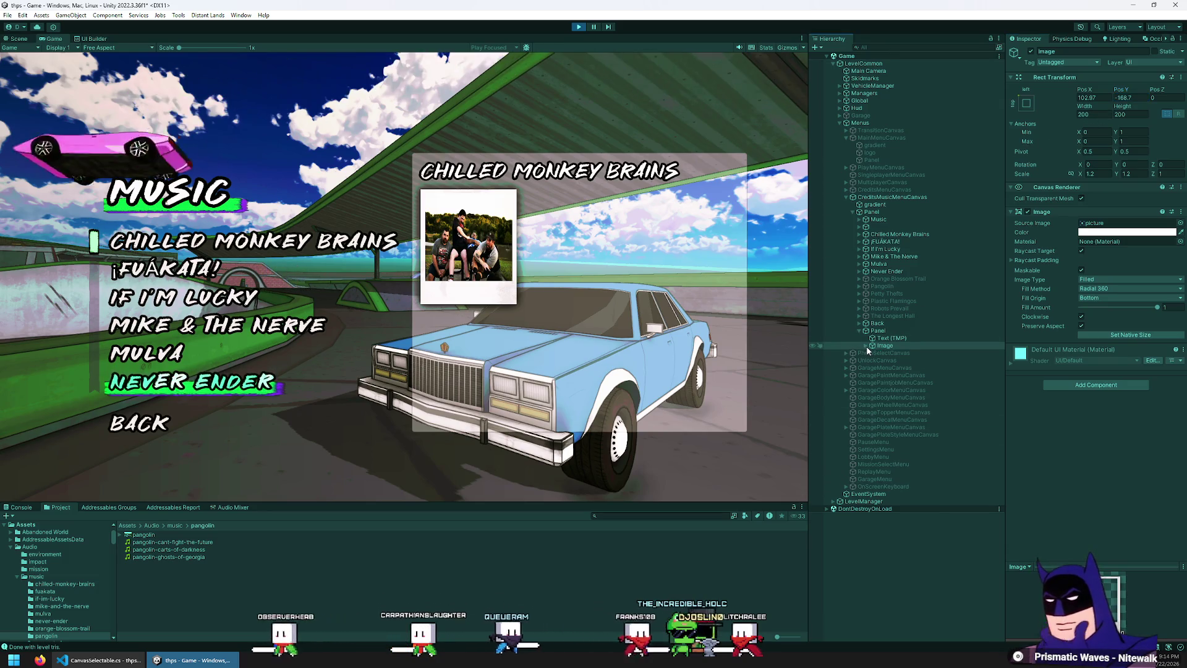
click(126, 525)
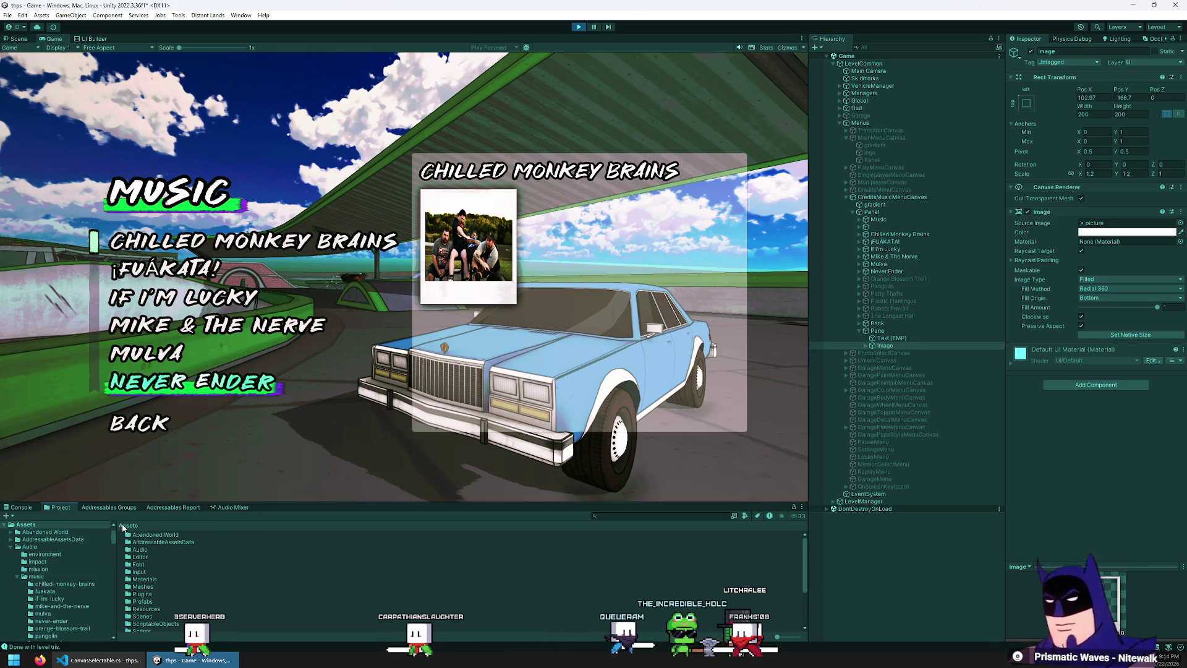
- Rename the panel to BandCreditPanel and drag it into Prefabs/tmp as a prefab
double_click(137, 601)
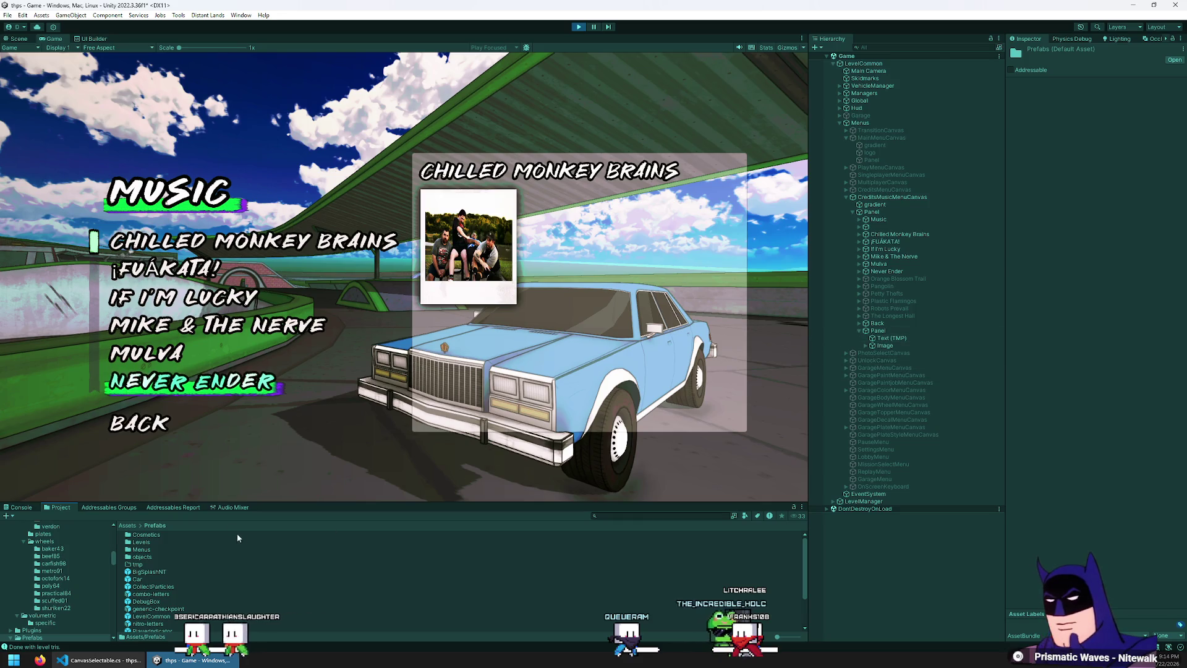
click(930, 329)
key(F2)
text(Musi)
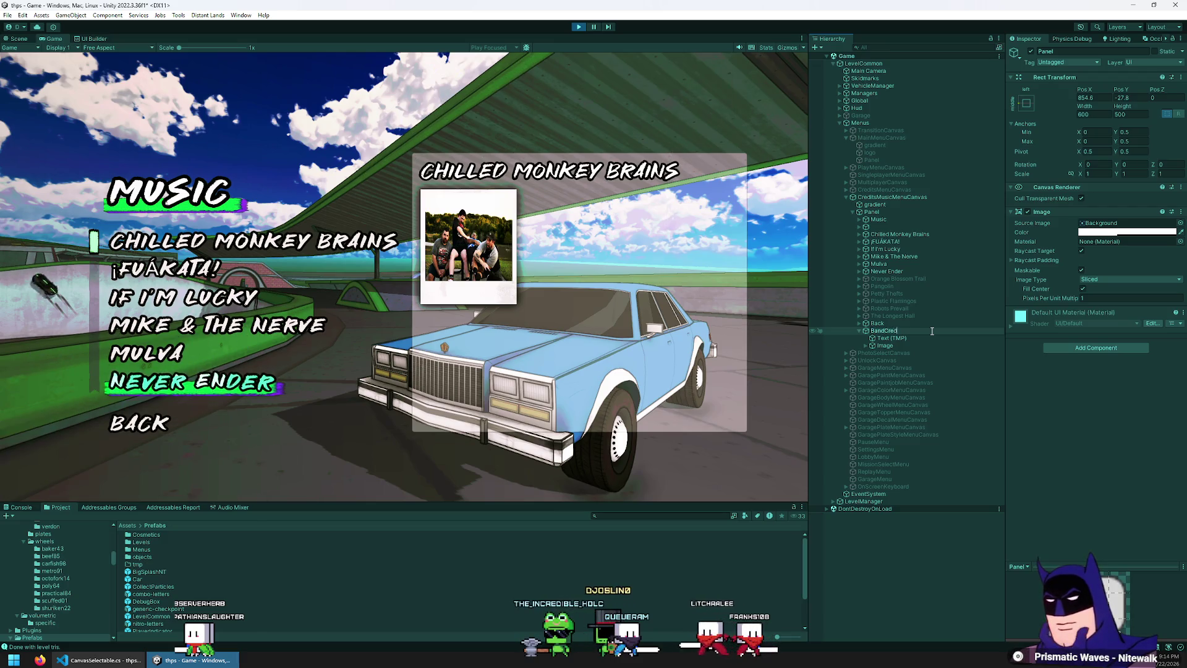
text(nel)
key(Return)
mouse_move(930, 330)
mouse_down()
mouse_move(260, 578)
mouse_move(151, 566)
mouse_up()
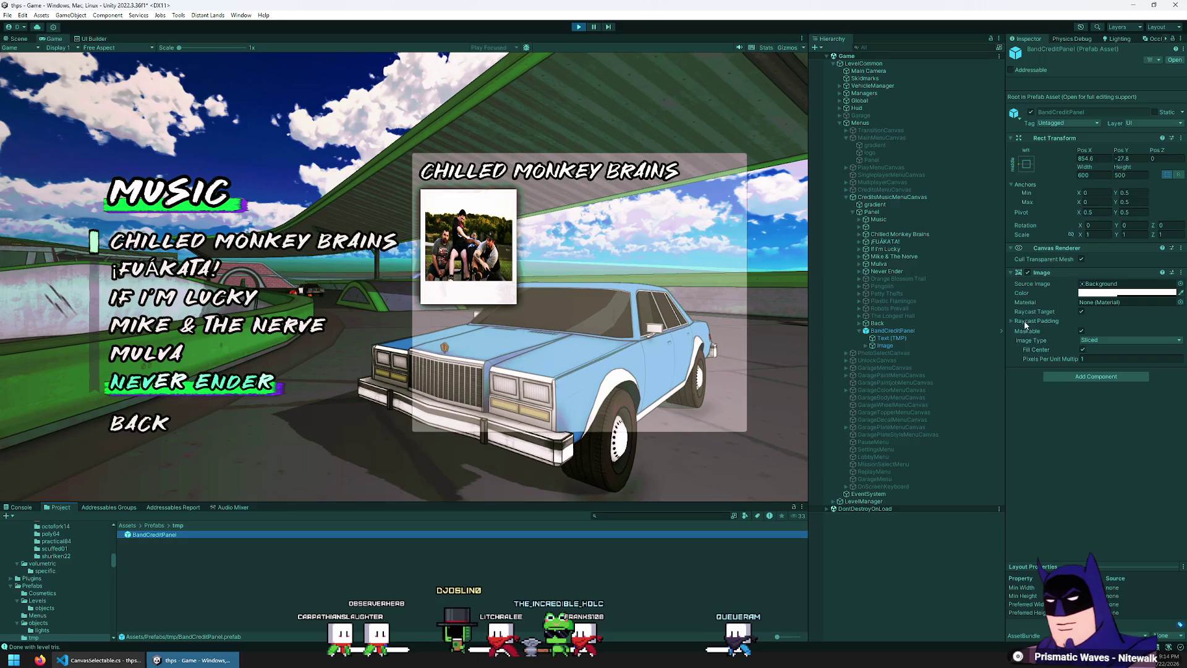
click(1001, 330)
- Rename the prefab's text object to Title
click(891, 82)
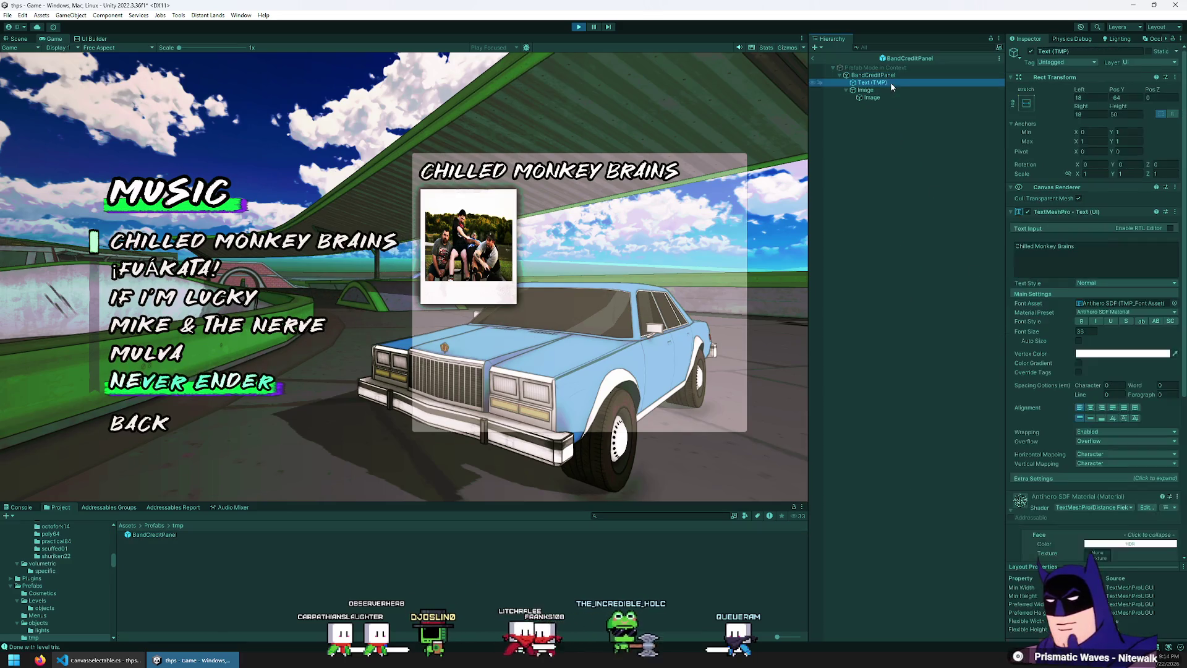
click(887, 84)
text(Title)
key(Return)
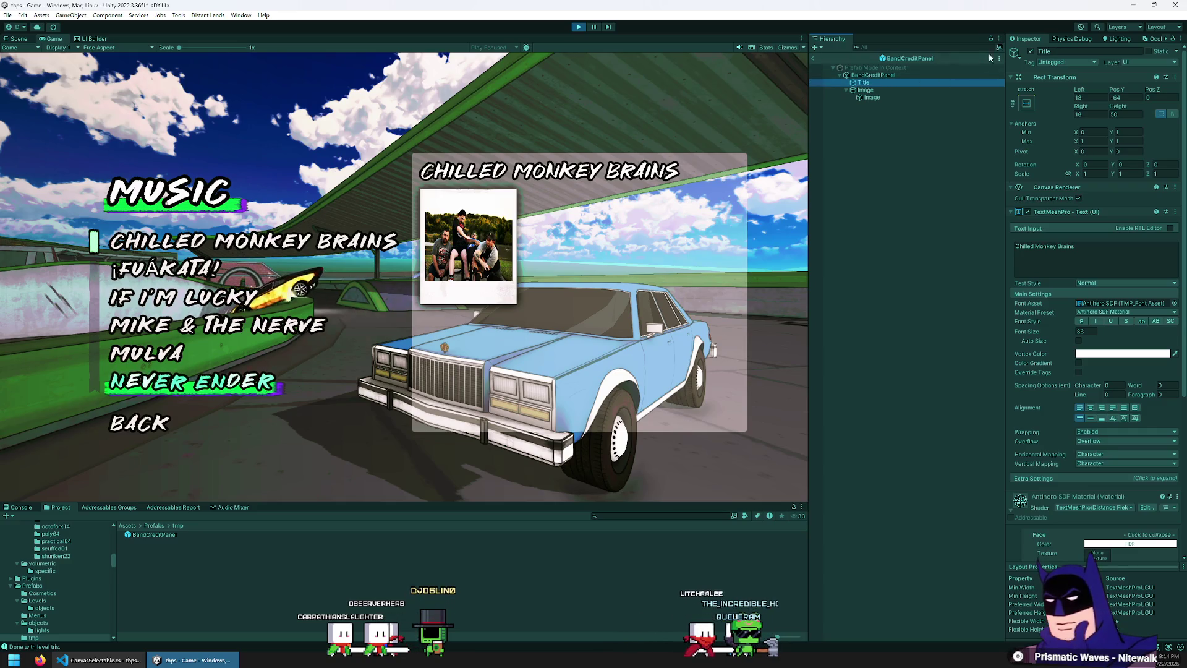
click(1034, 57)
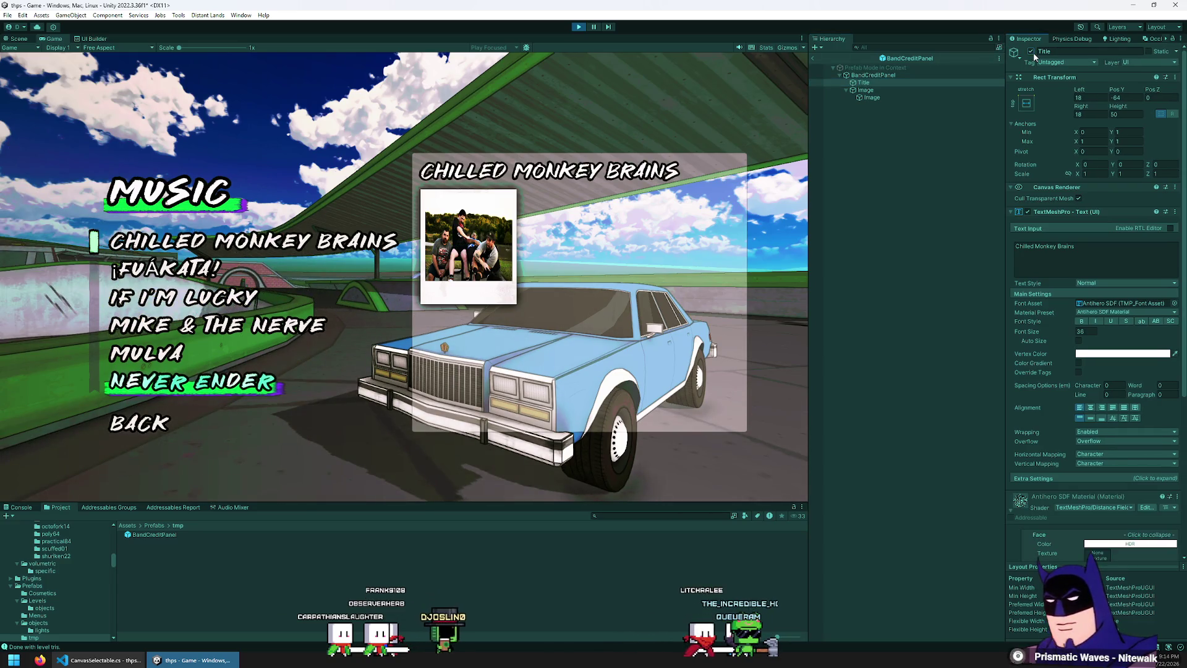
- Rename the frame image to 'Poloroid' and its photo child to BandPicture
click(926, 90)
click(926, 91)
text(Poloroid)
key(Return)
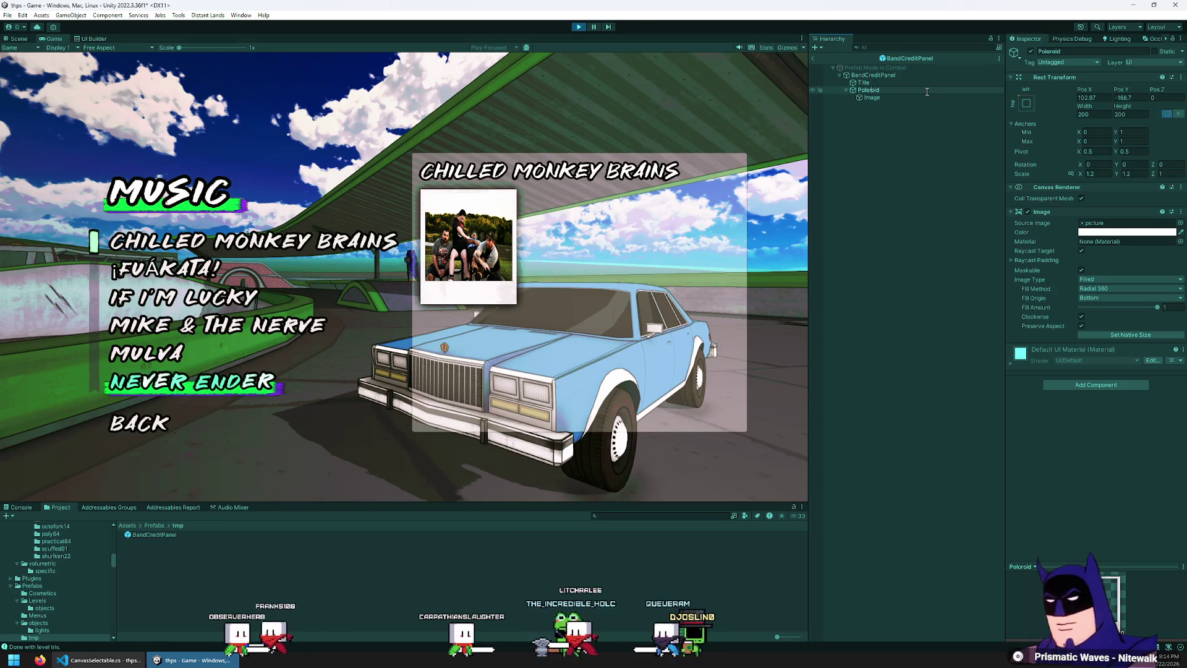
click(927, 96)
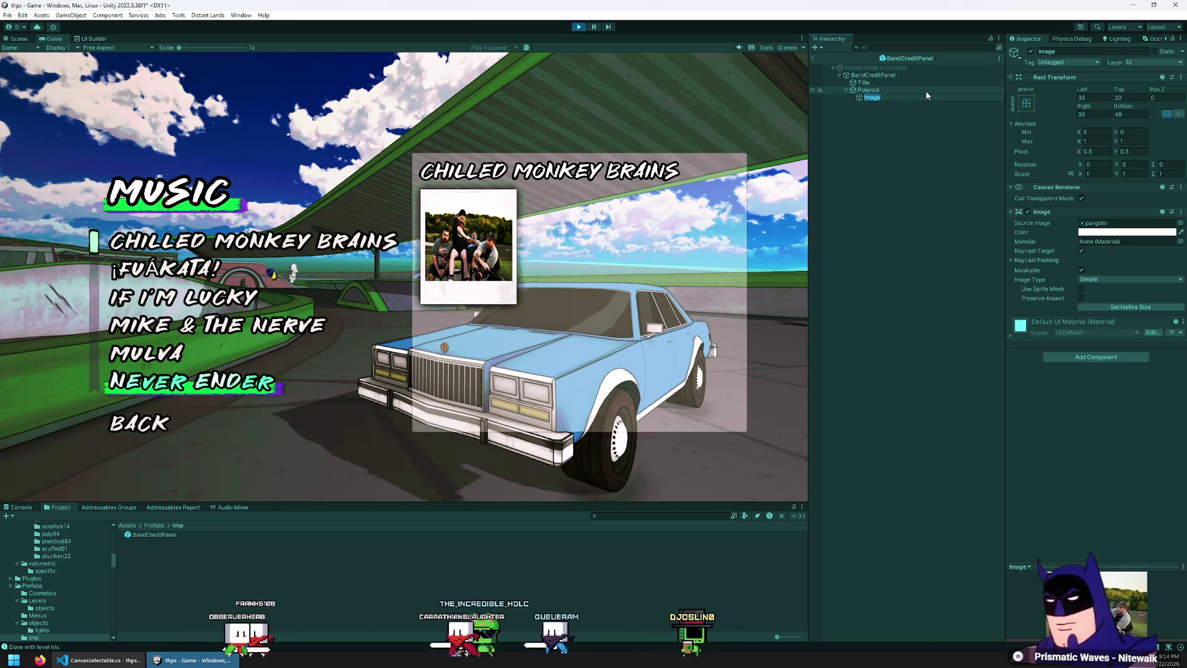
text(BandPi)
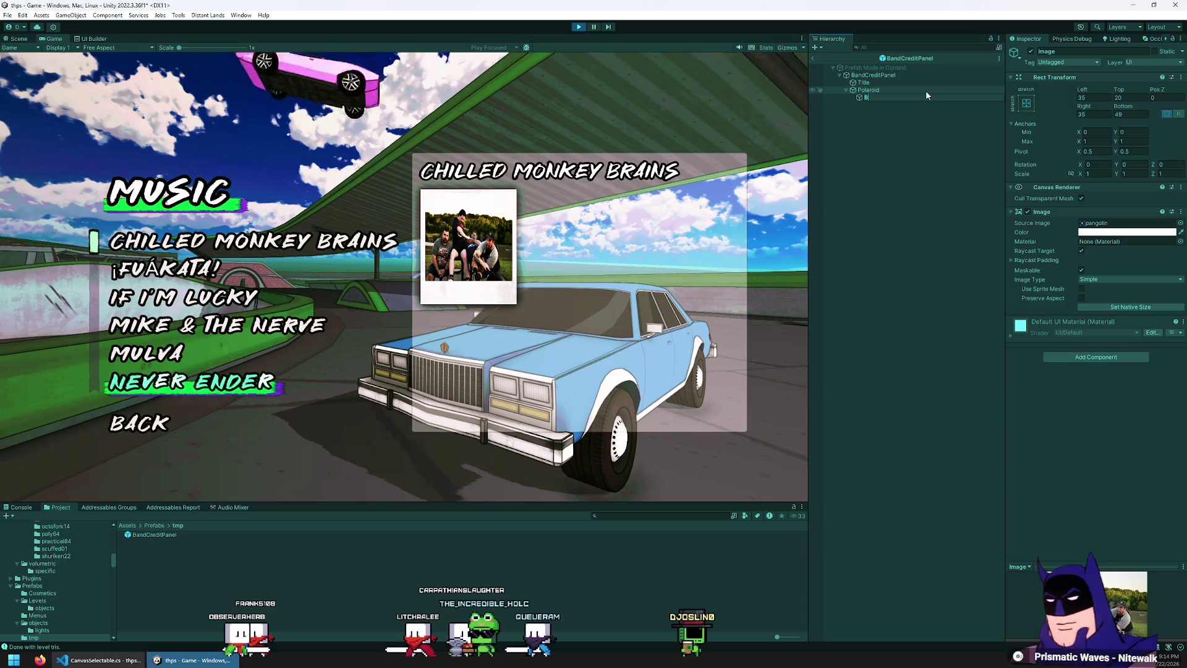
key(Escape)
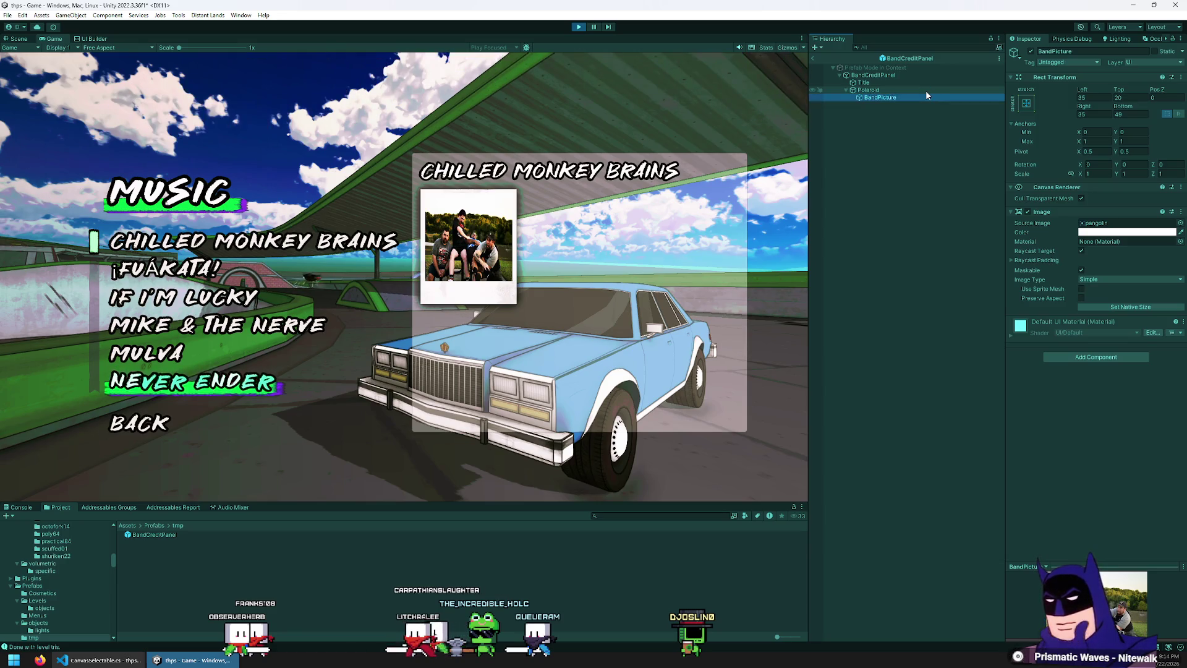
key(Left)
key(Left)
click(878, 76)
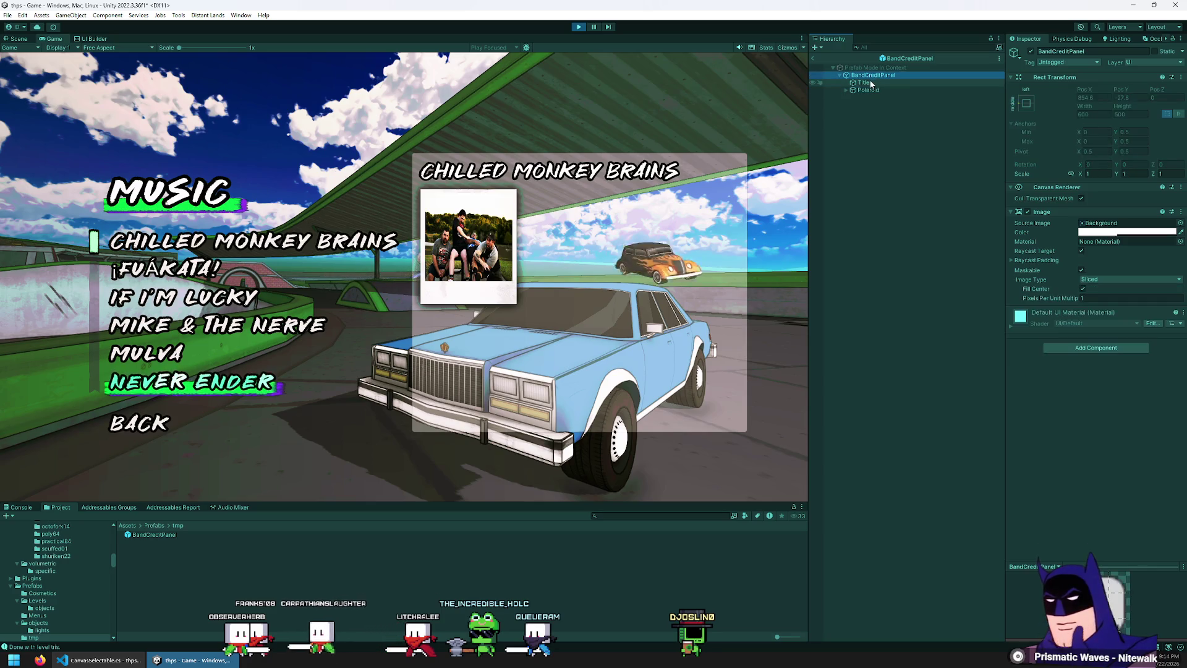
- Duplicate the Title and anchor the copy top-left, just above PANGOLIN
click(864, 82)
key(ctrl+d)
click(1027, 103)
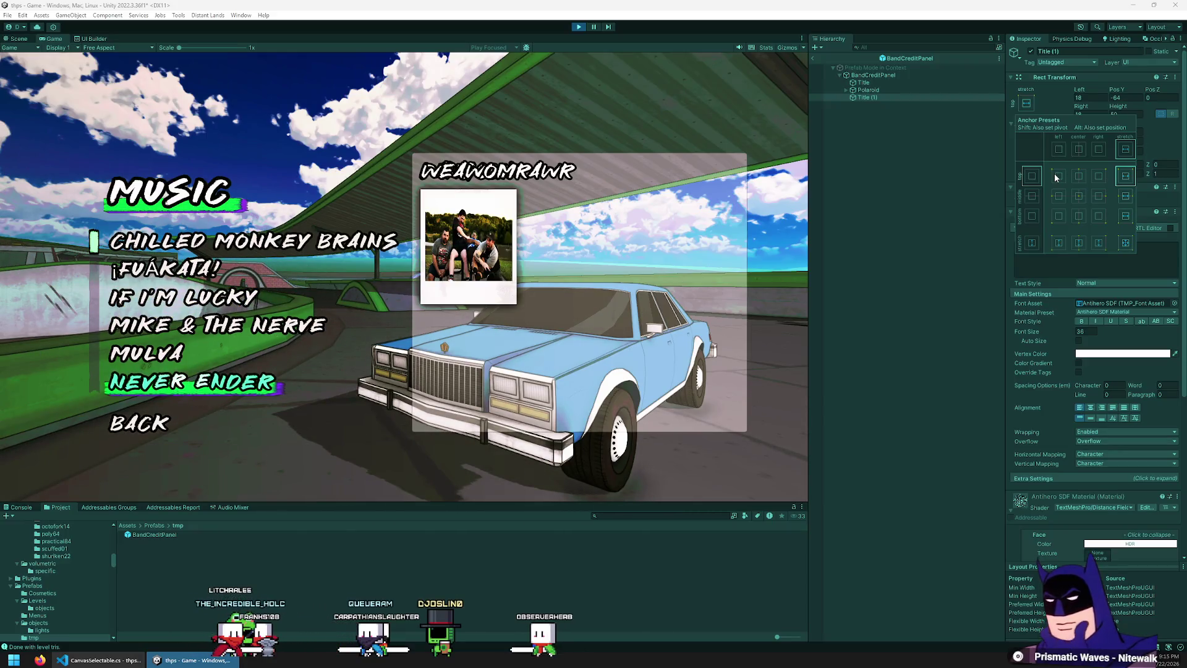
click(1052, 90)
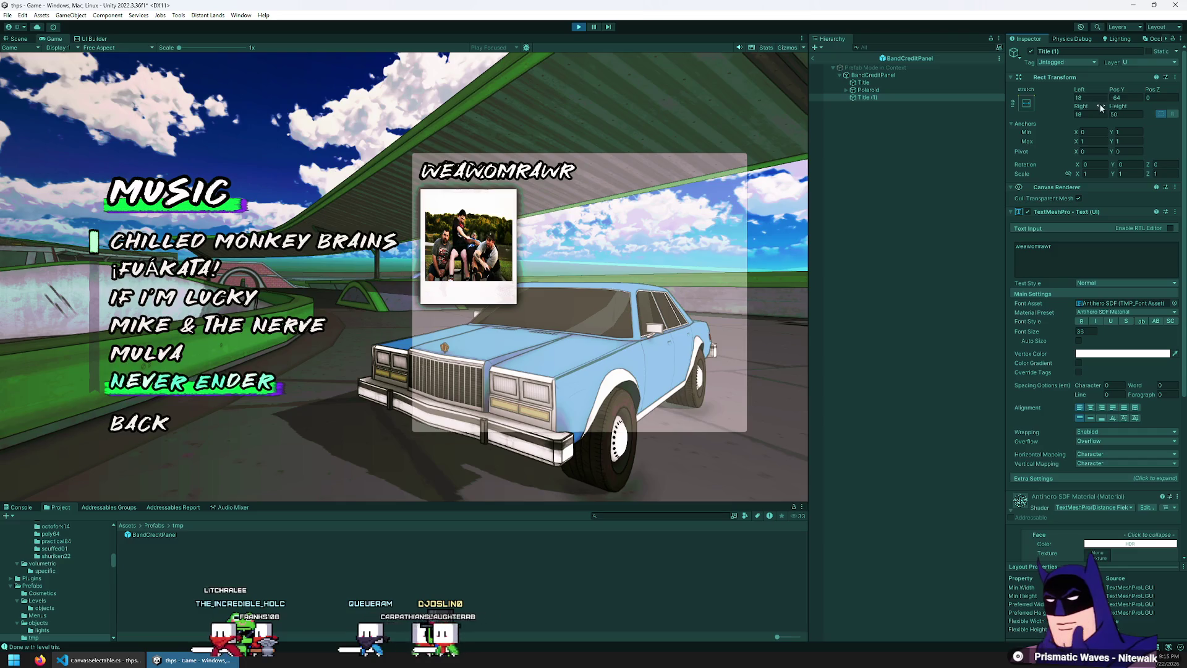
mouse_move(1117, 90)
mouse_down()
mouse_move(1154, 98)
mouse_move(182, 141)
mouse_up()
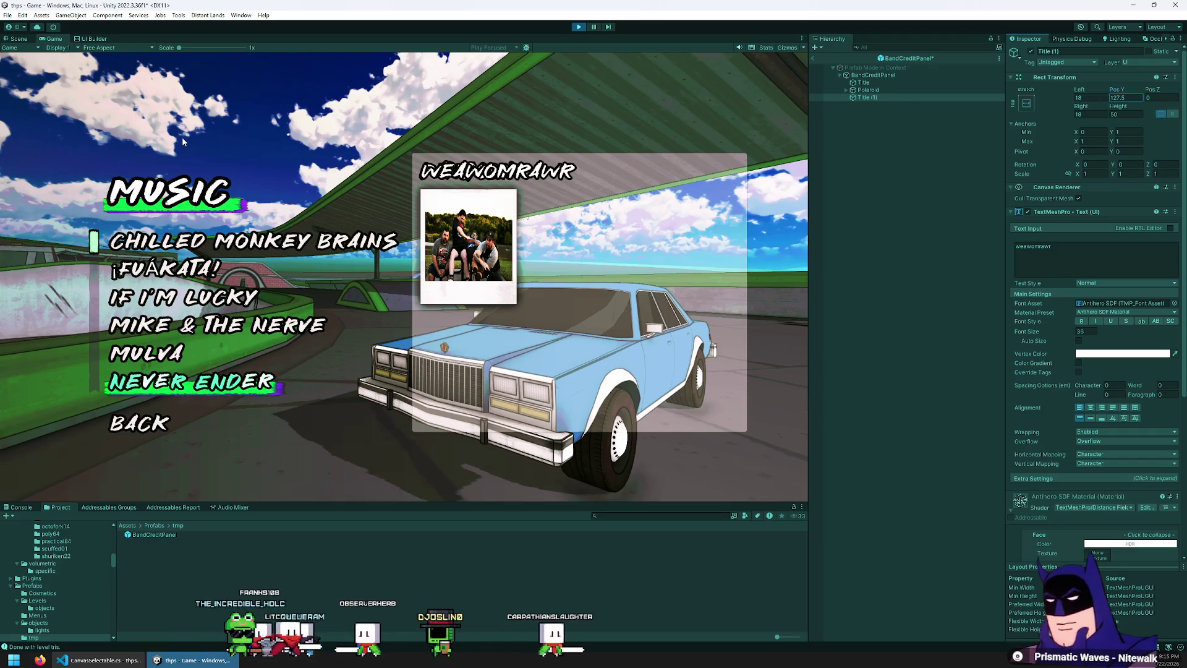
click(1026, 103)
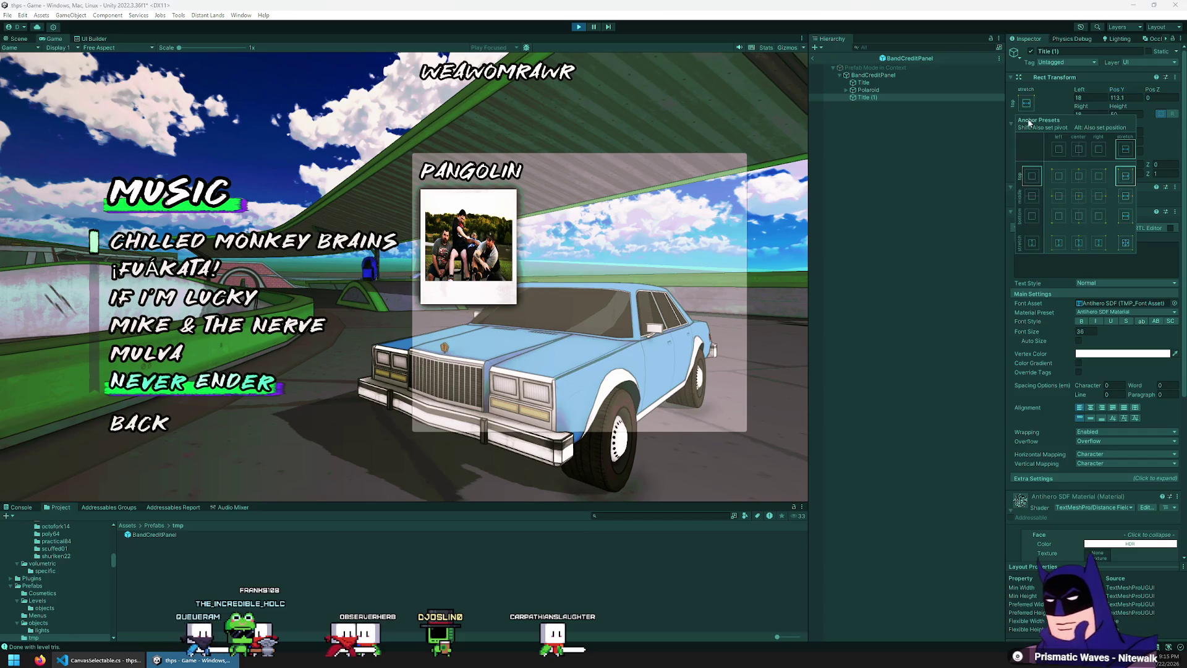
click(1056, 176)
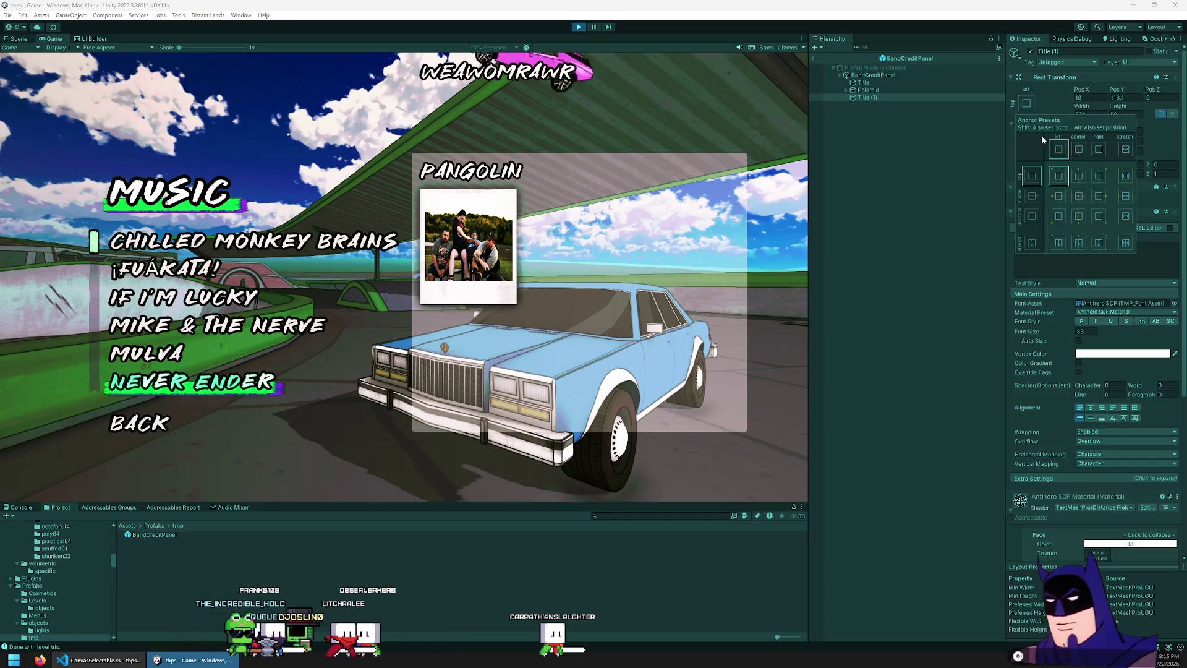
click(1093, 97)
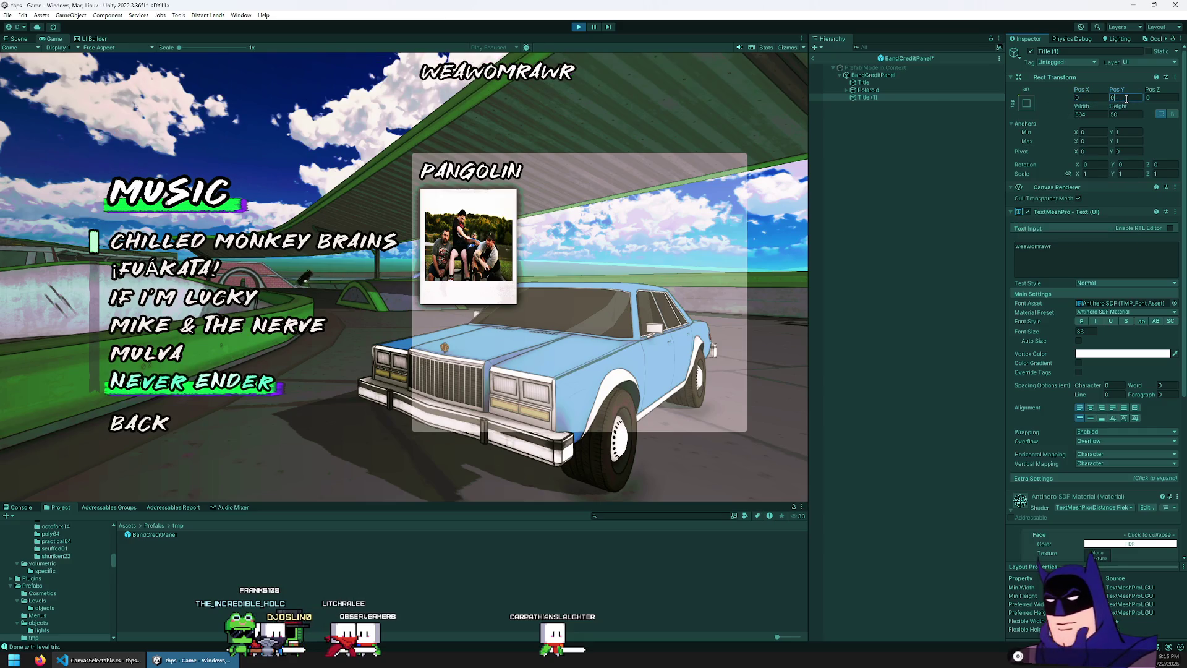
key(Return)
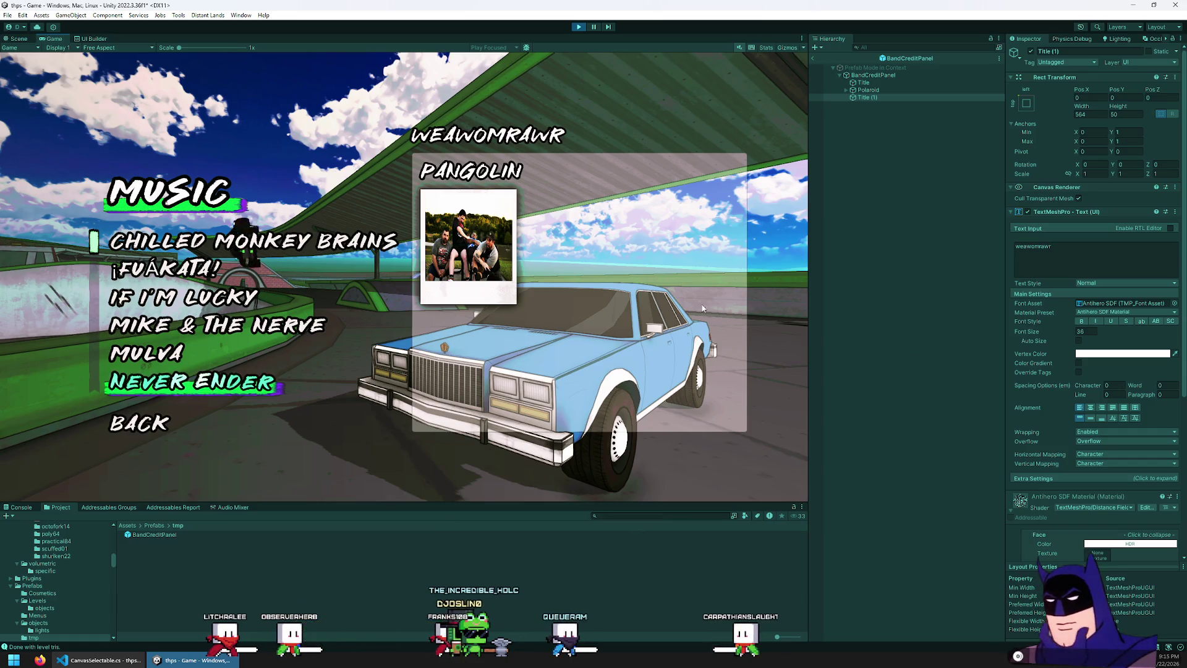
- Set the WEAWOMRAWR title's Pos X to 100 and return to the full scene
click(870, 97)
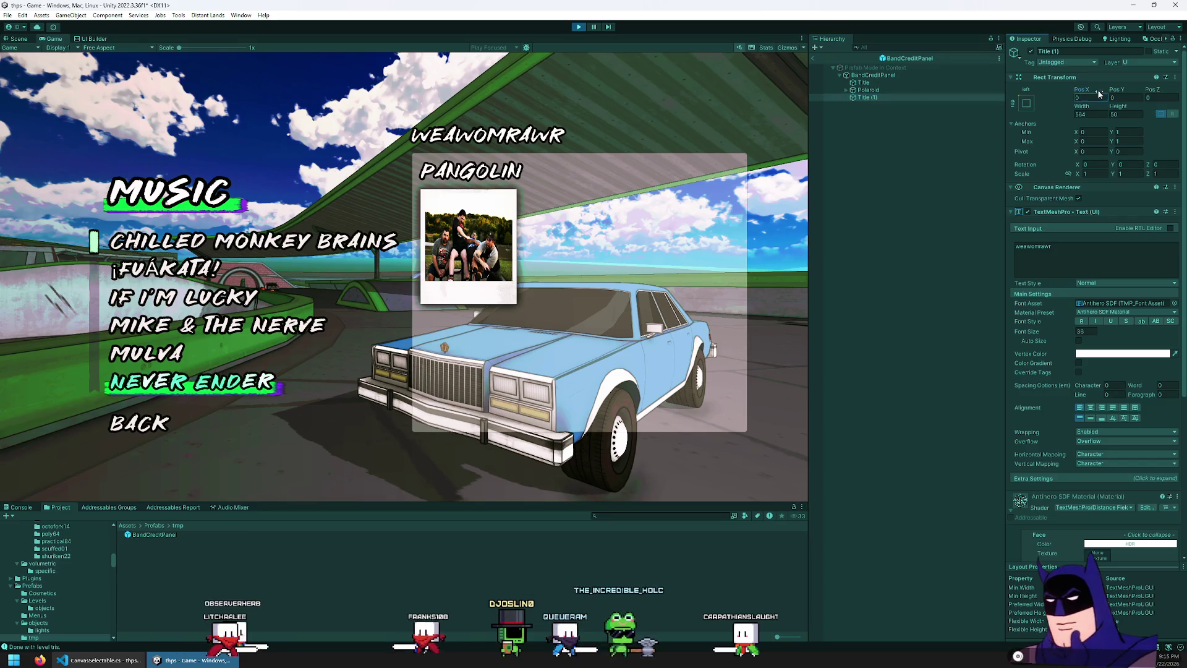
drag(1082, 89, 245, 133)
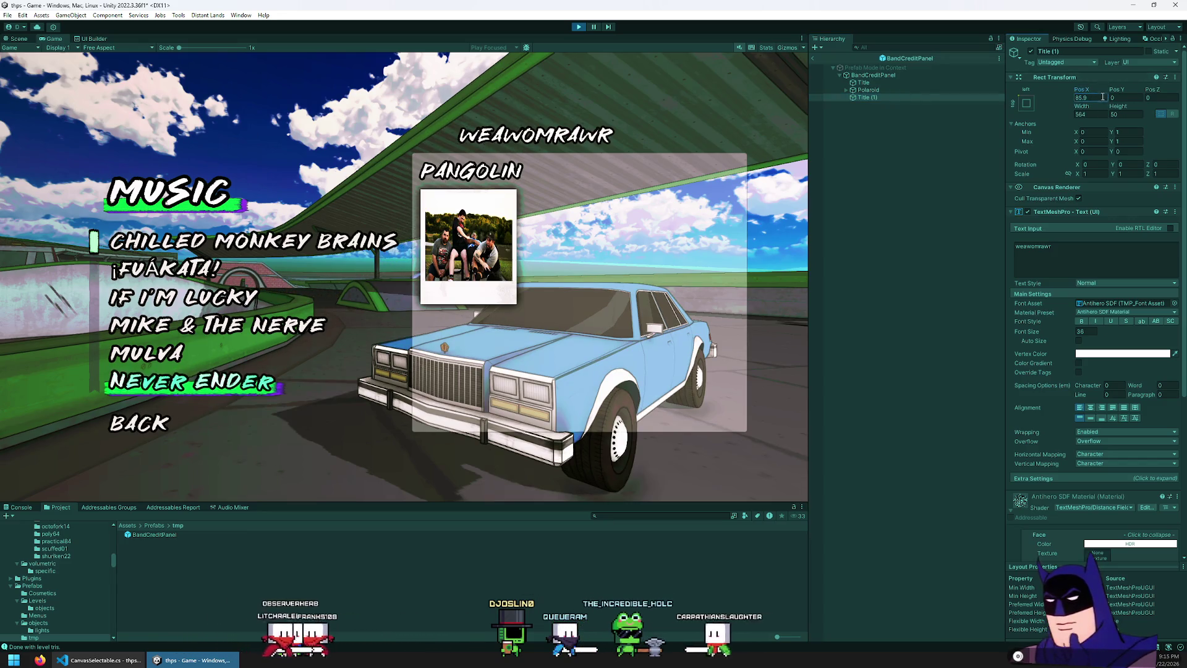
text(100)
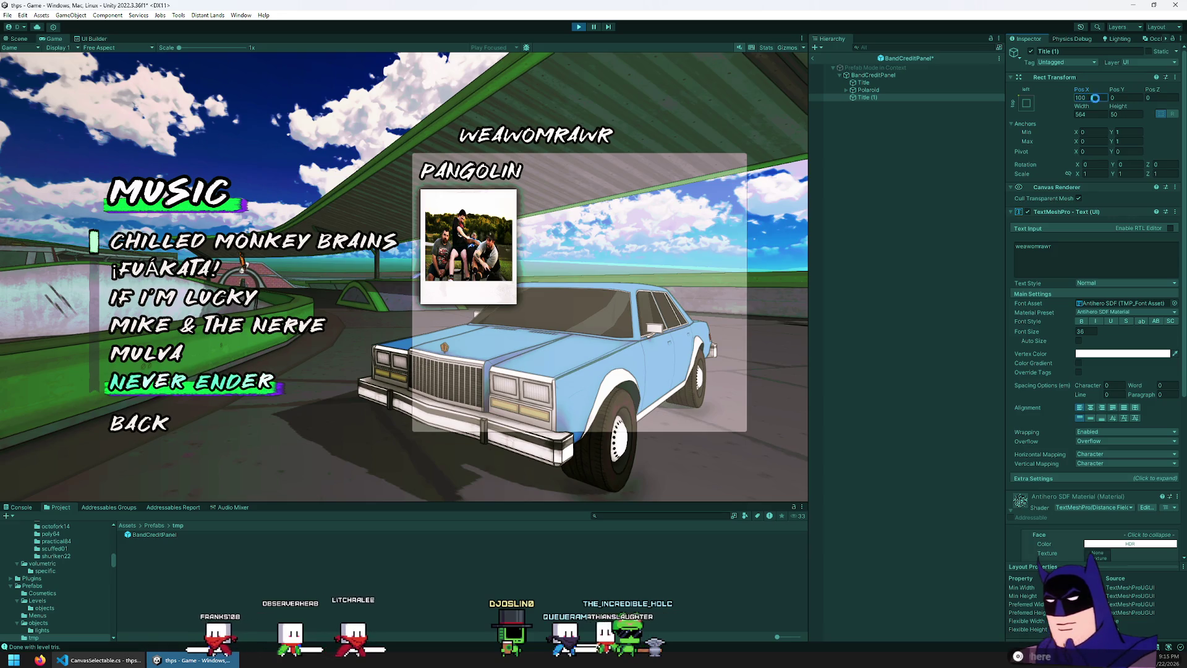
key(Return)
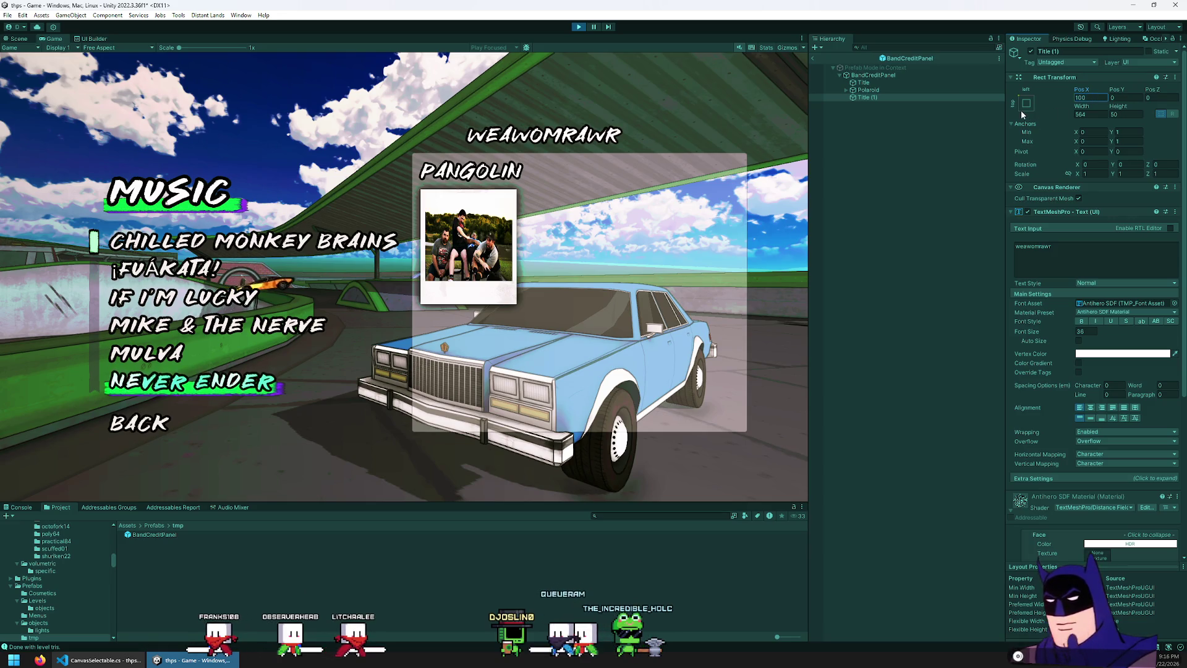
click(814, 57)
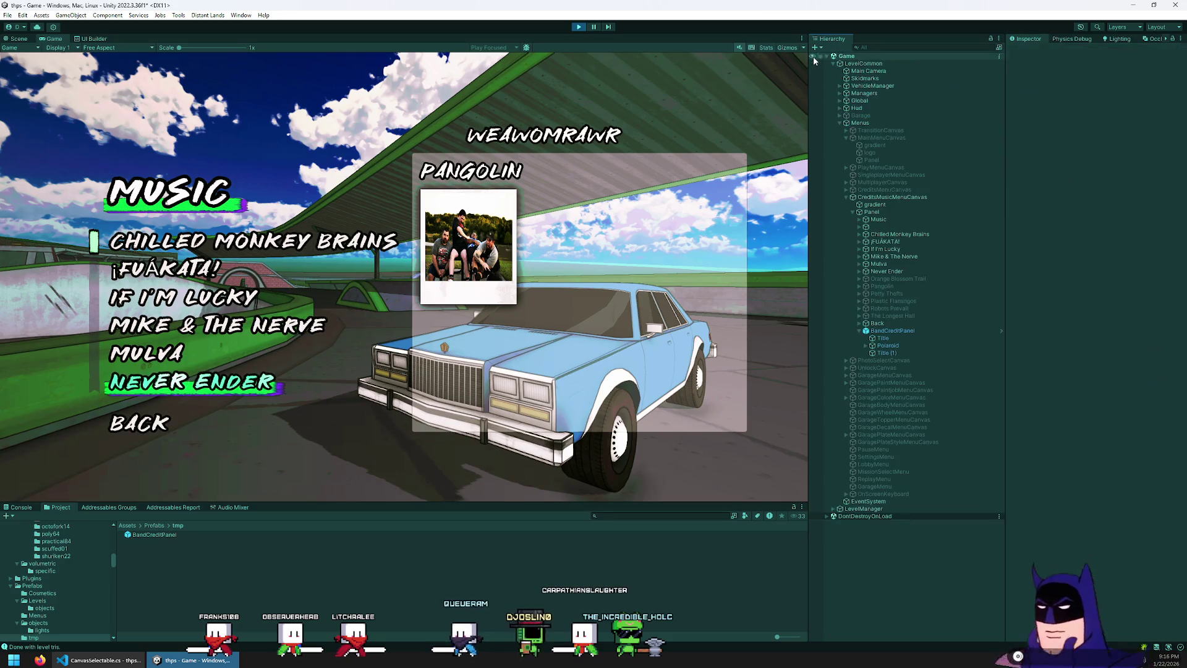
- Move the duplicated title beside the band photo
click(887, 352)
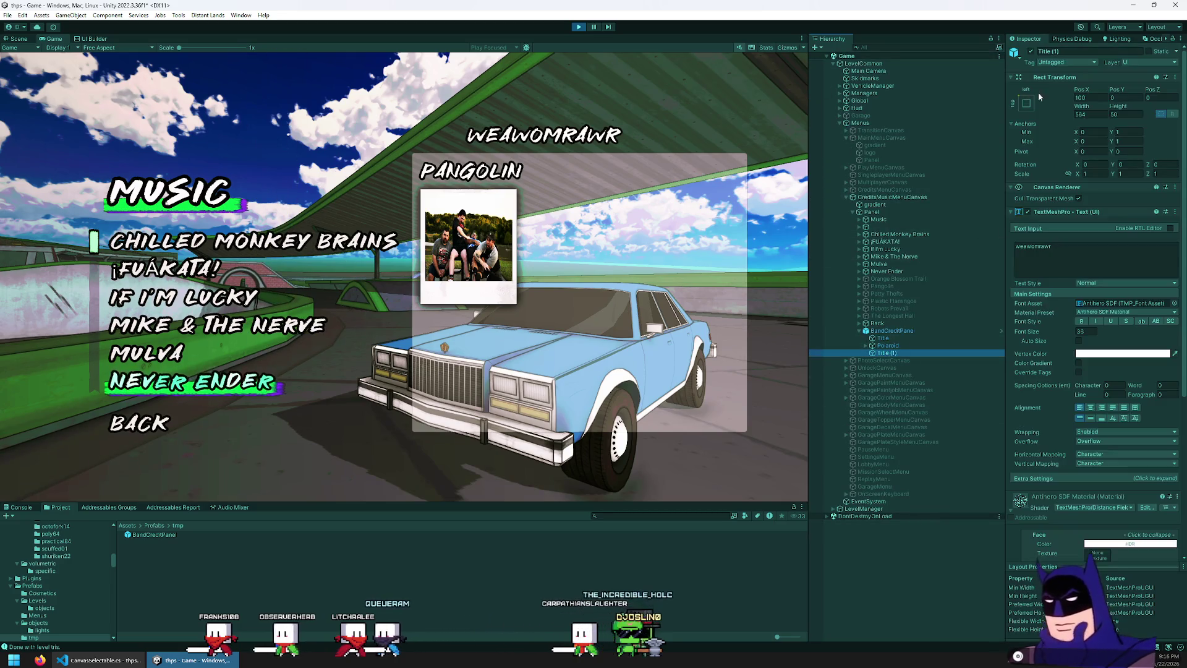
drag(1082, 89, 1168, 91)
drag(126, 224, 615, 197)
mouse_move(1118, 91)
mouse_down()
mouse_move(1052, 155)
mouse_move(914, 247)
mouse_up()
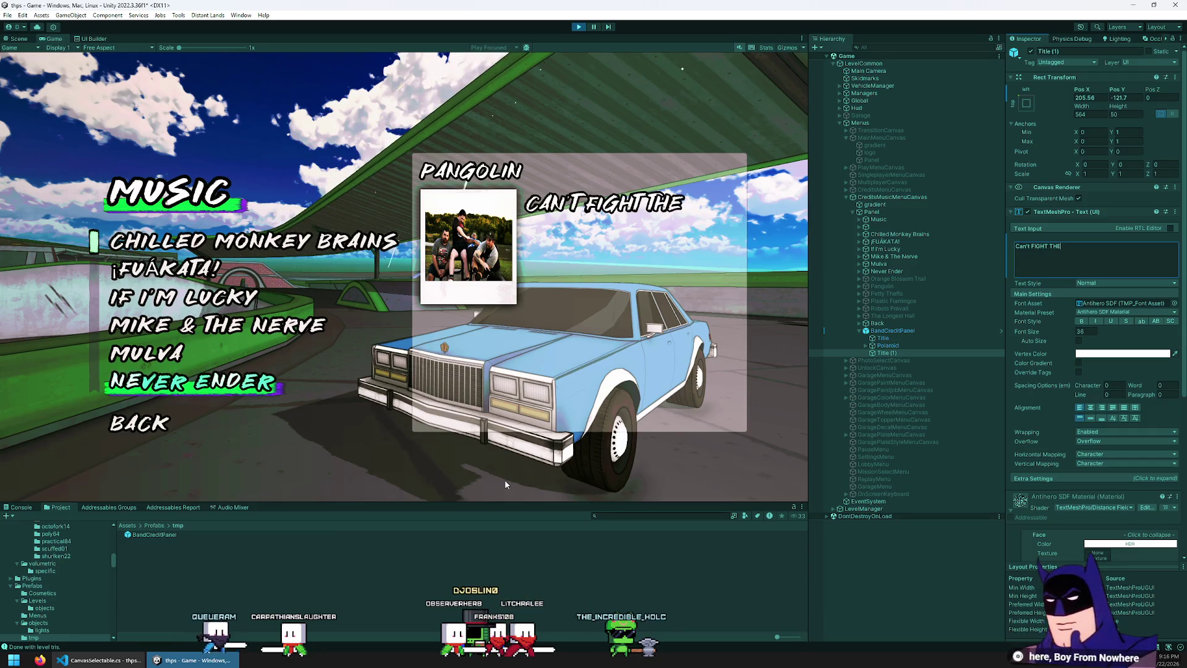
- Change its text to Can't FIGHT THE FUTURE with font size 24
text(FUTURE)
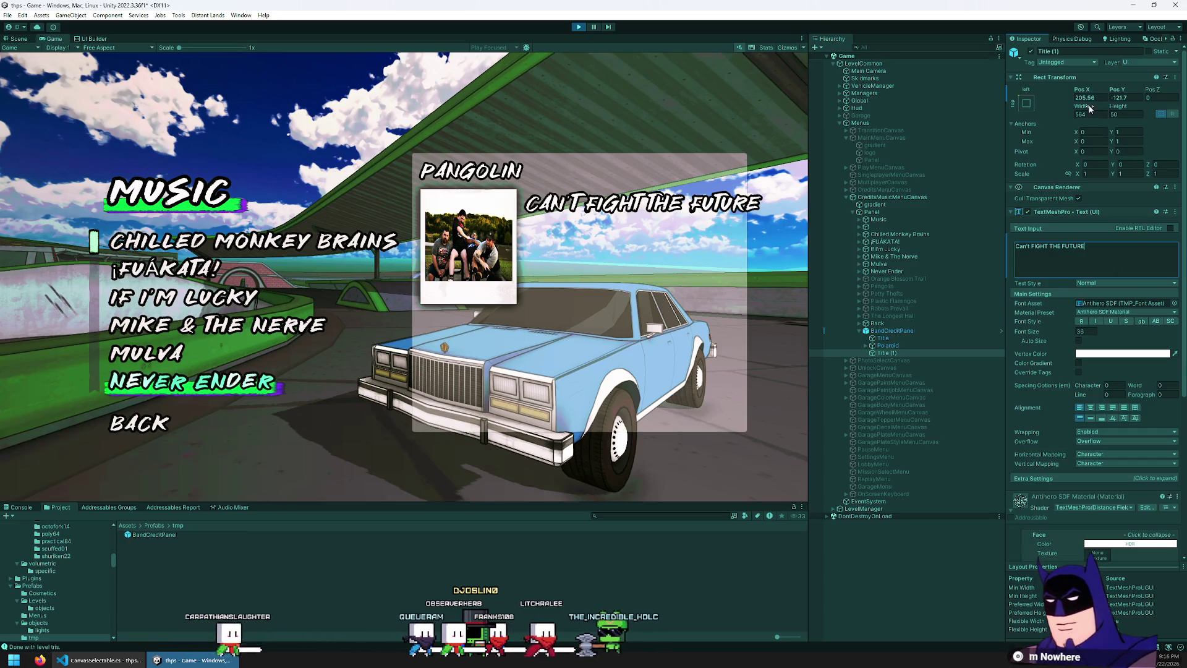
double_click(1084, 330)
text(24)
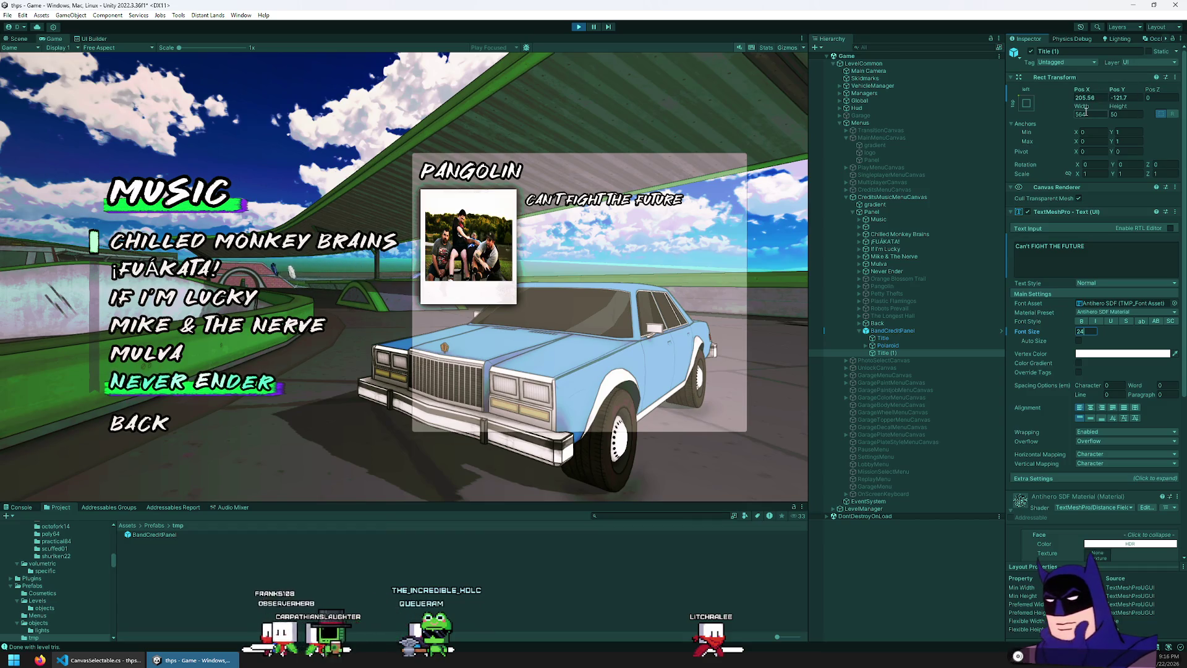
- Widen the Can't FIGHT THE FUTURE text box and append trailing dots
drag(1086, 106, 1097, 105)
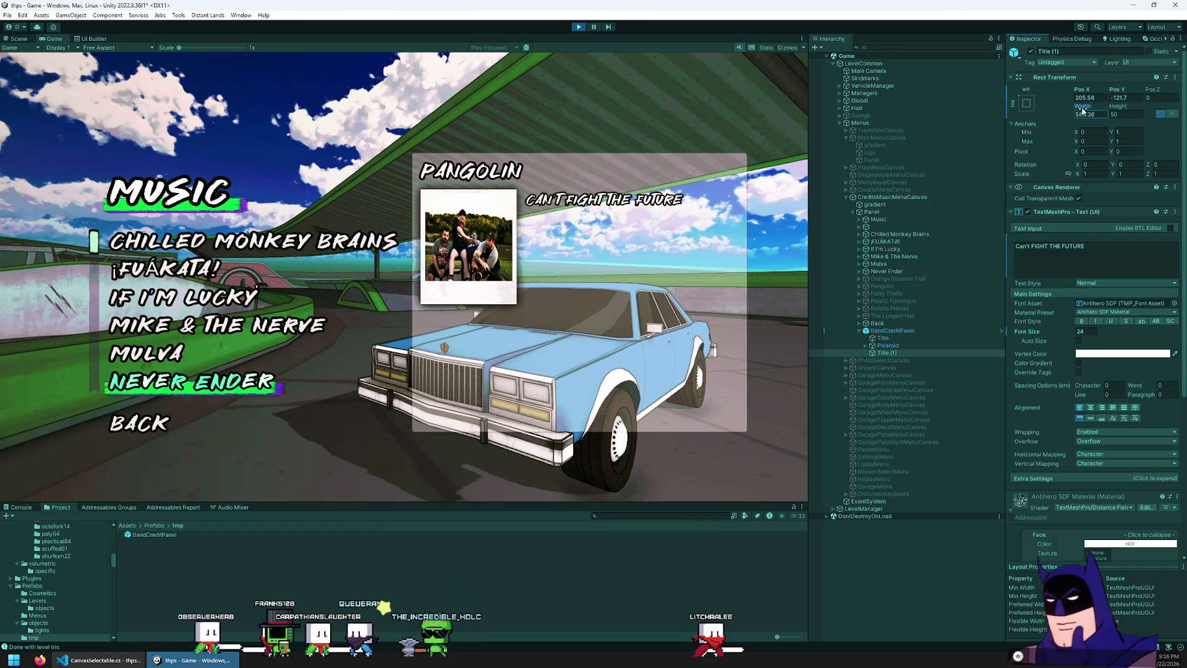
mouse_move(836, 113)
mouse_down()
mouse_move(525, 132)
mouse_move(15, 120)
mouse_up()
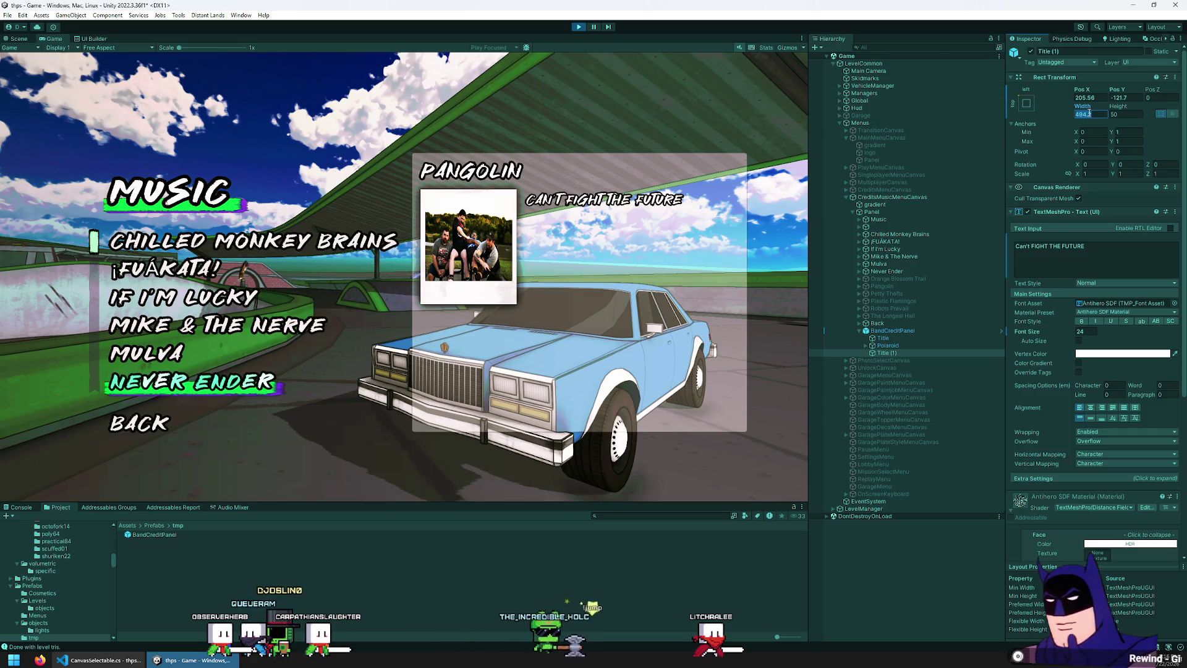
text(100)
key(BackSpace)
key(BackSpace)
key(BackSpace)
text(200)
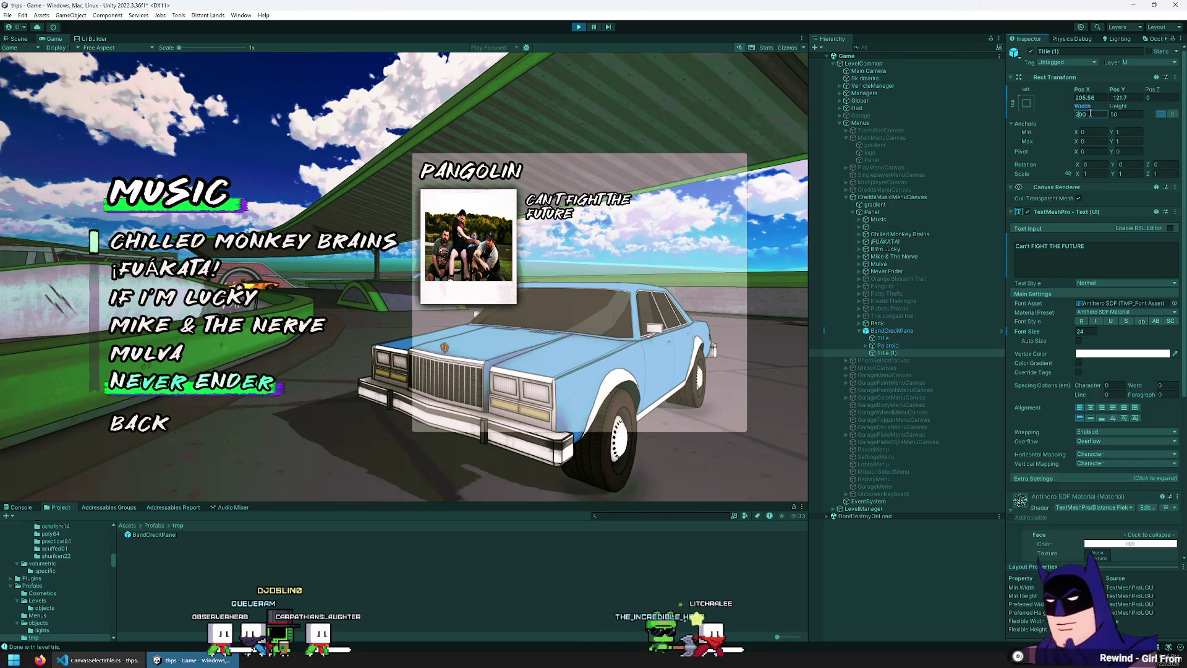
text(300)
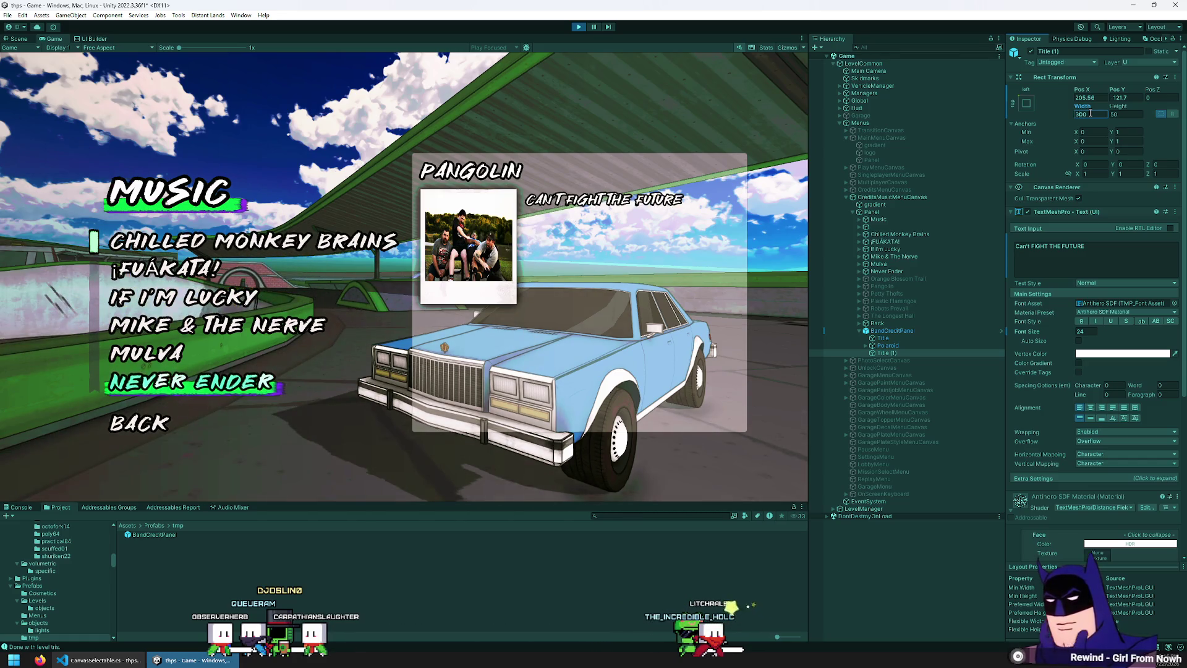
click(1106, 248)
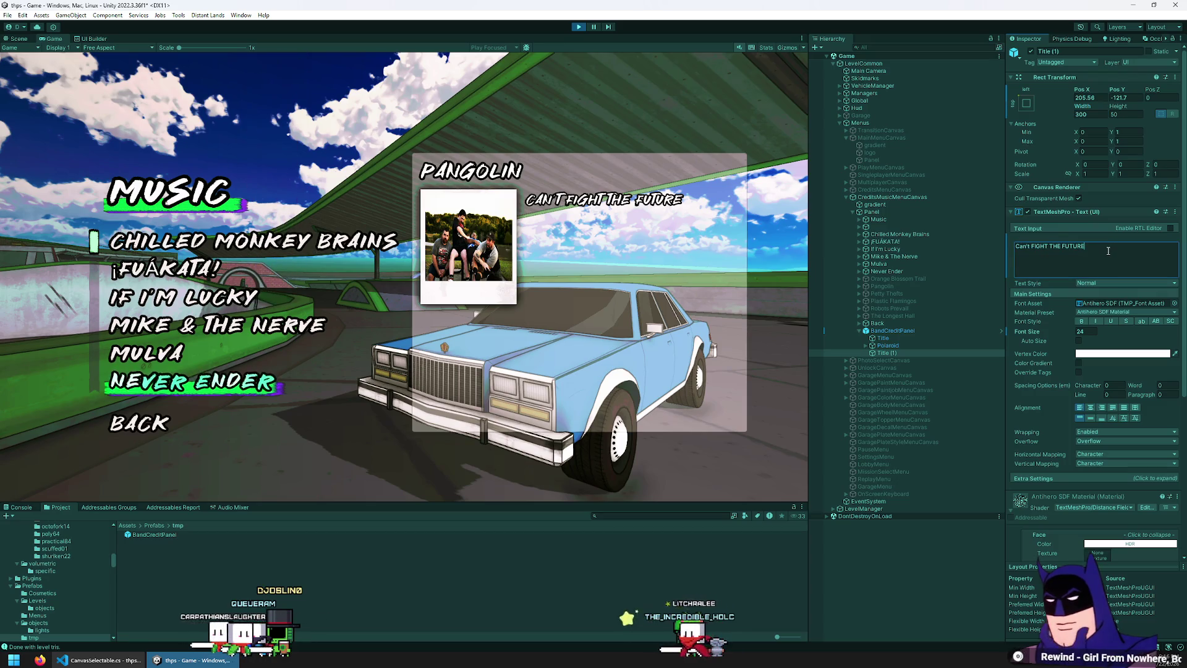
text(...............)
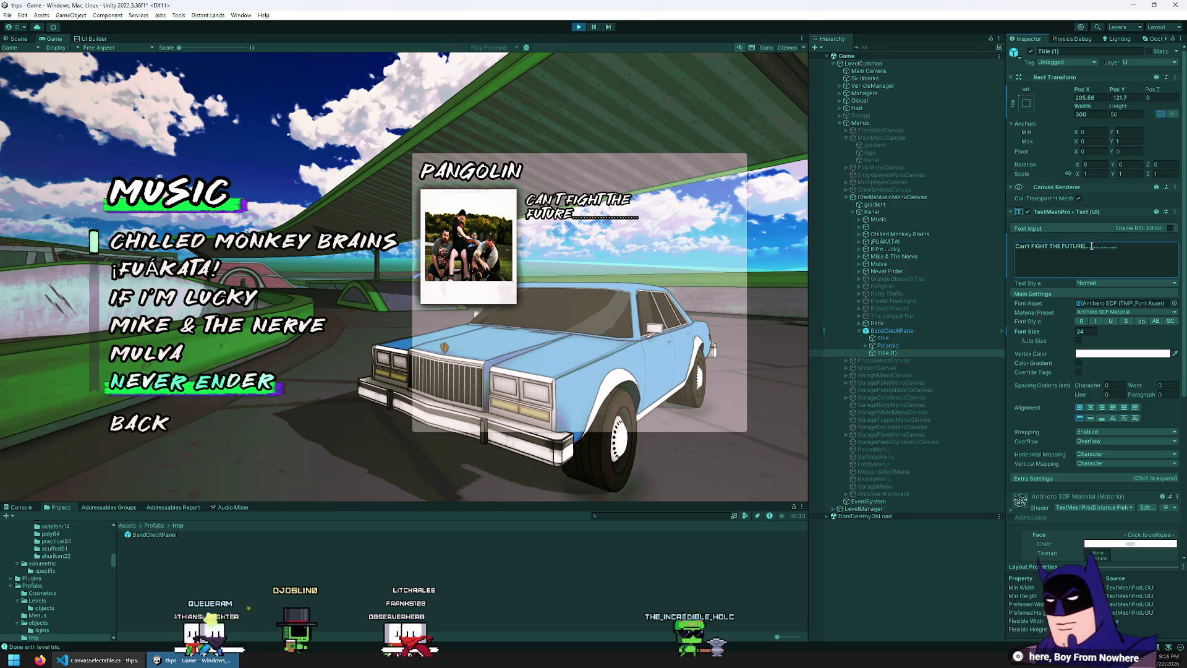
text(. . . . . . . . . . .)
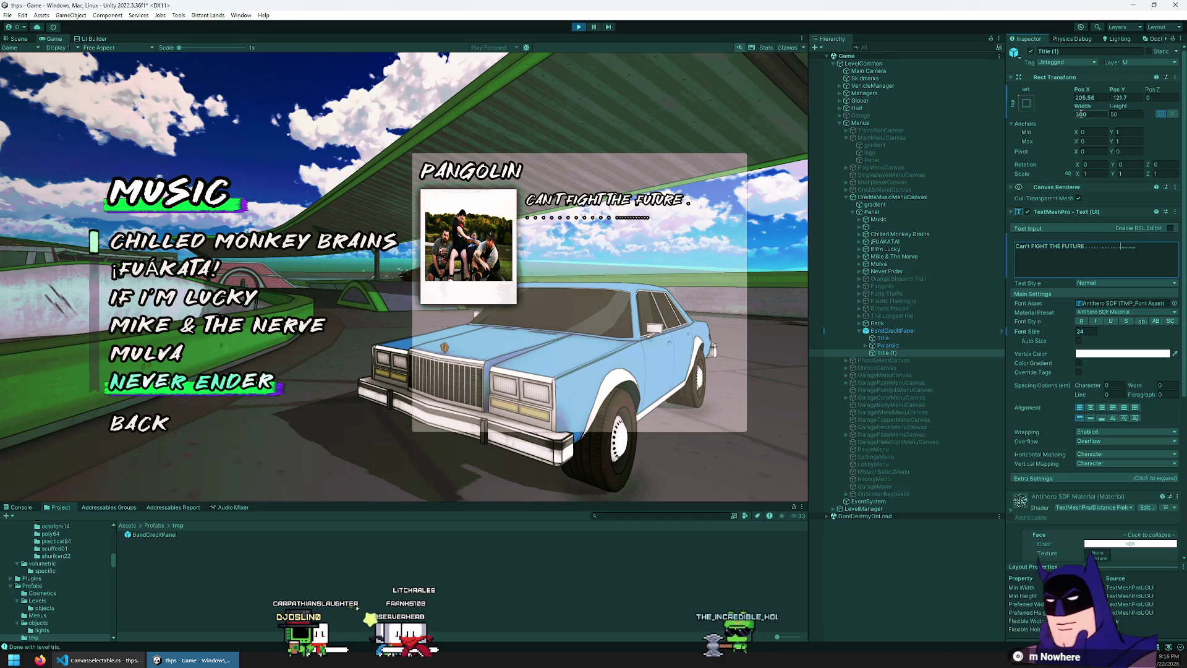
- Set the line to width 360 at Pos X 222 and drop the trailing dots
click(1101, 115)
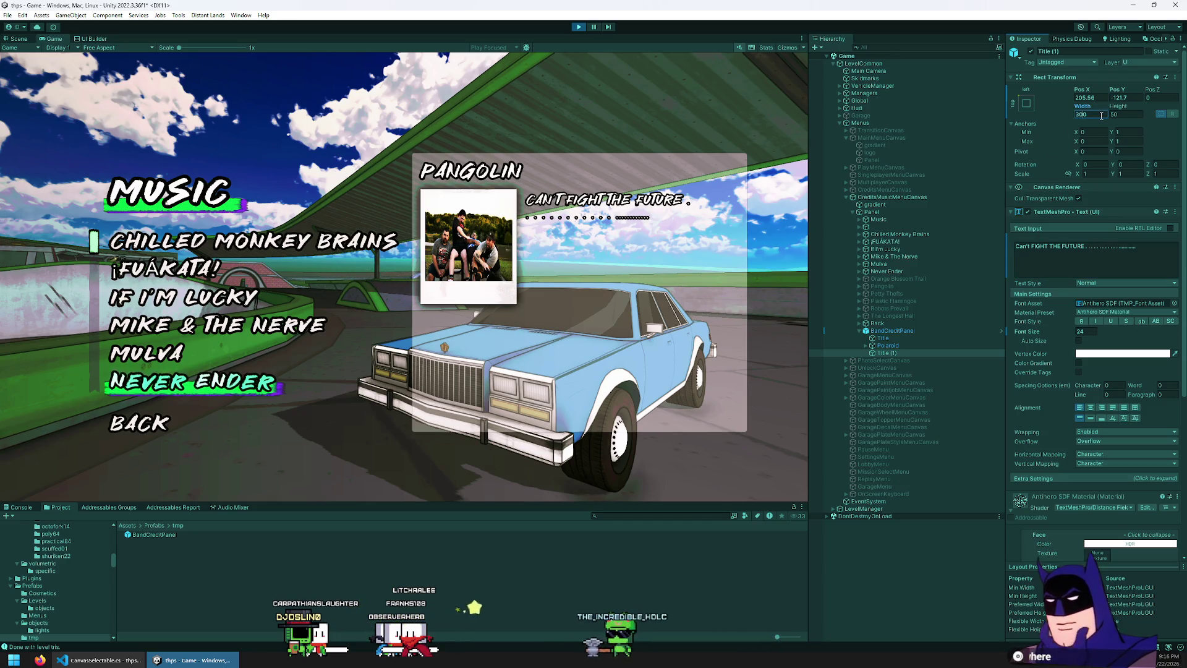
text(340370)
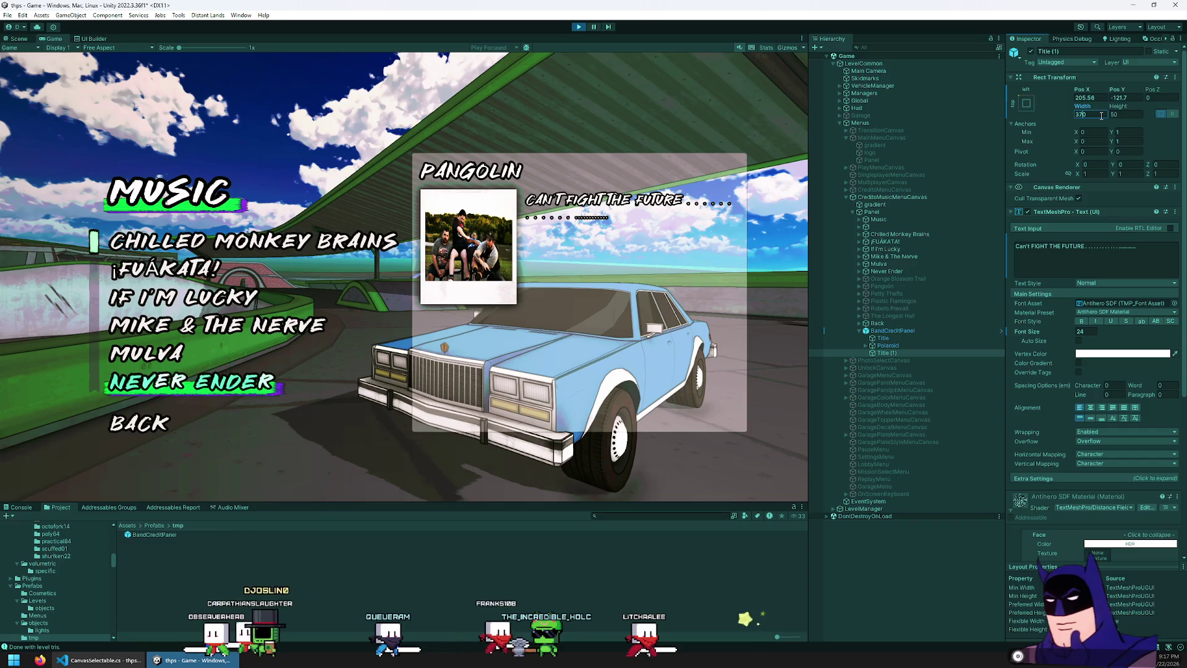
drag(1085, 90, 1106, 95)
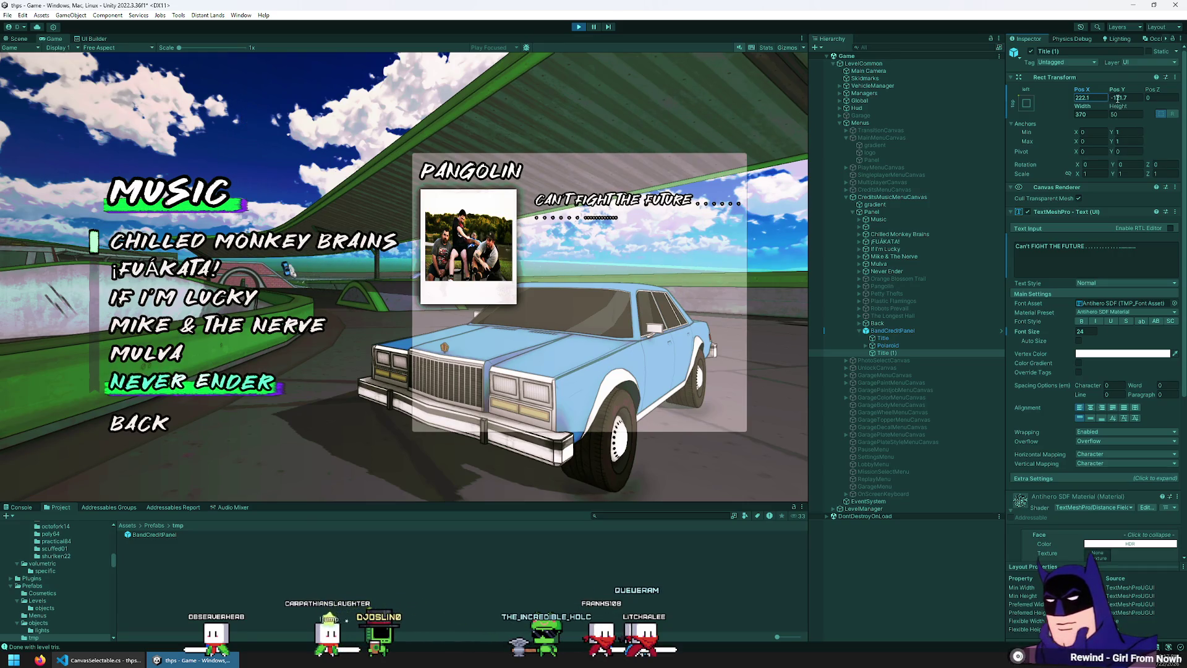
text(222)
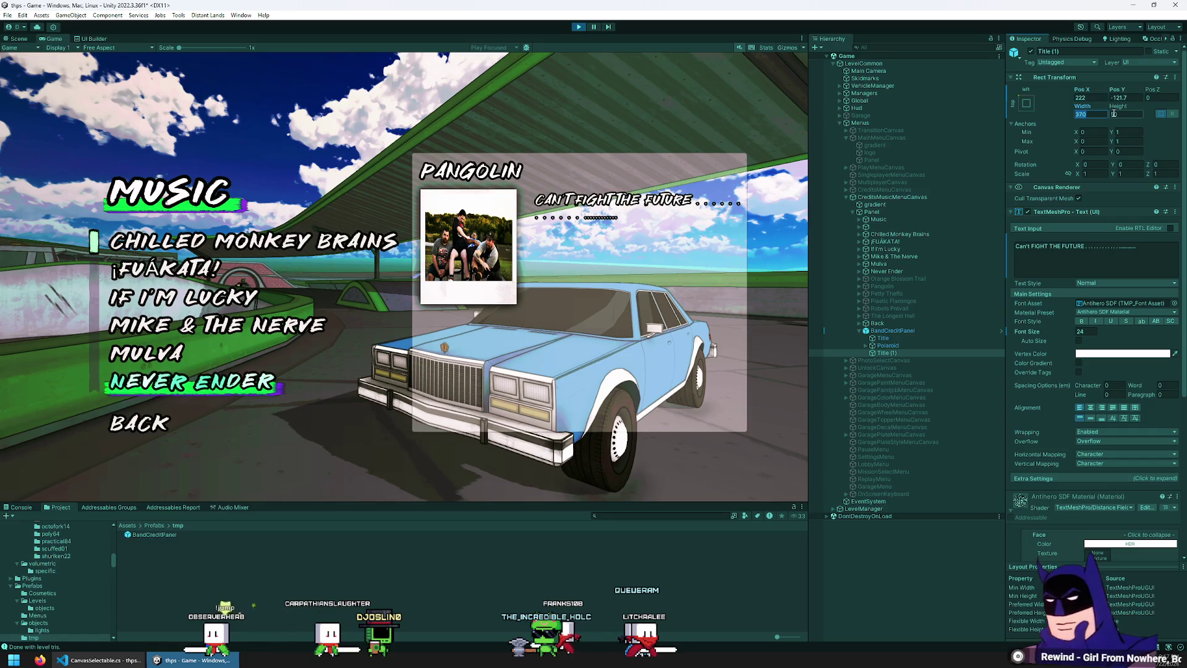
key(BackSpace)
key(BackSpace)
text(60)
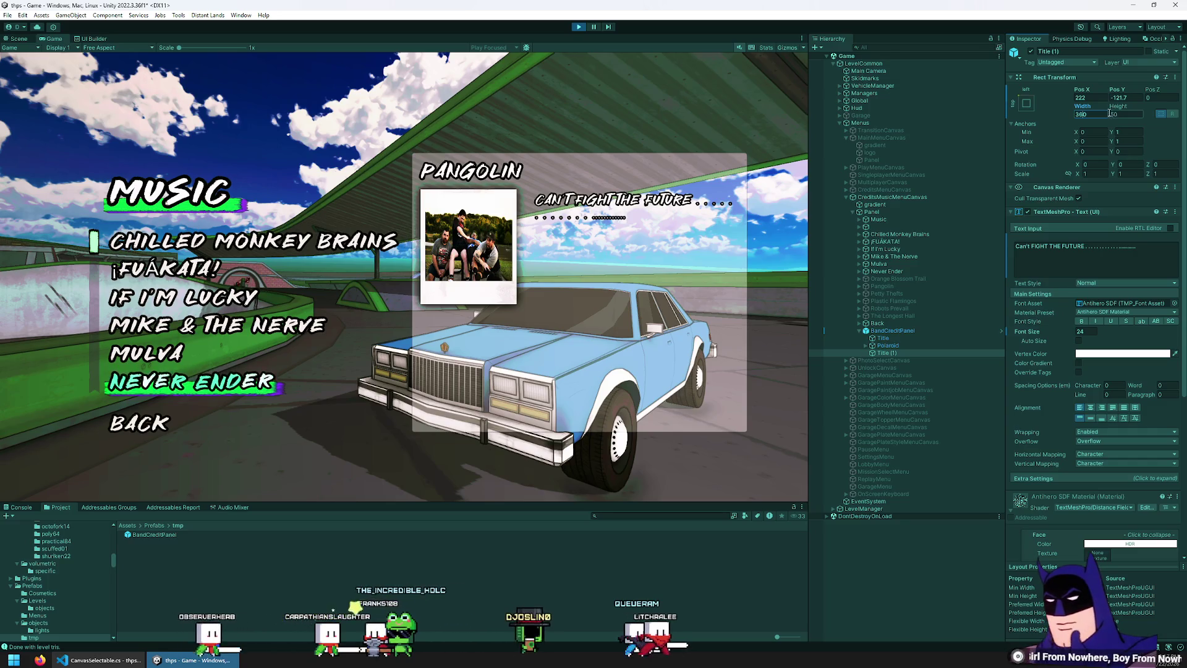
click(1105, 248)
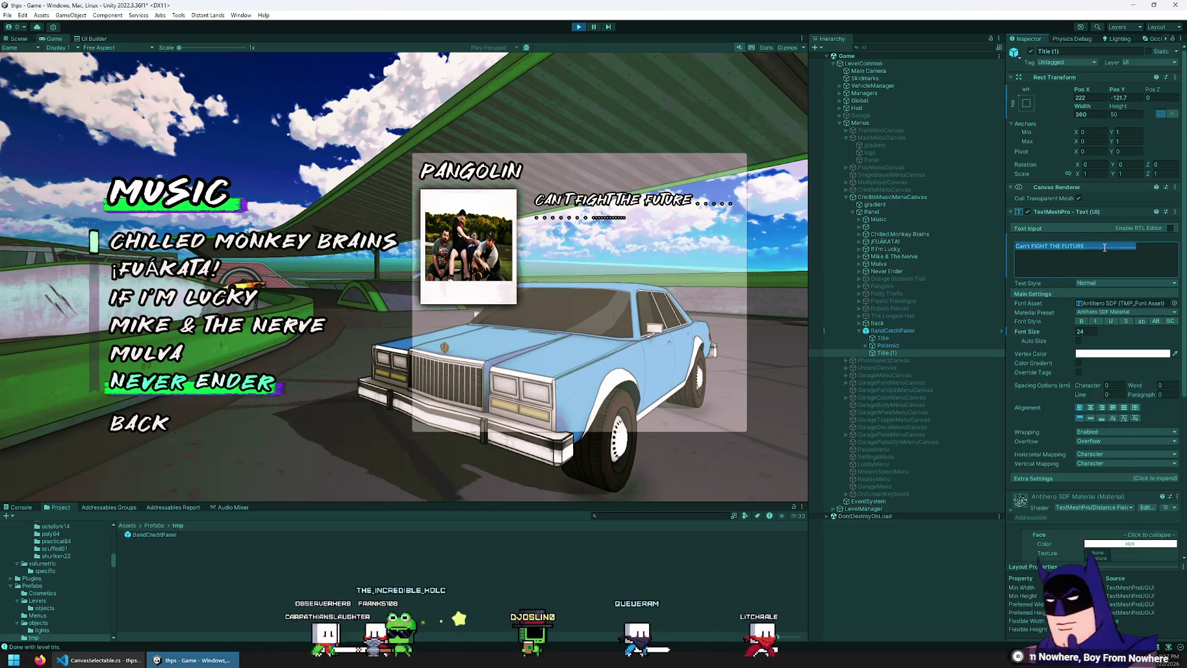
click(1105, 247)
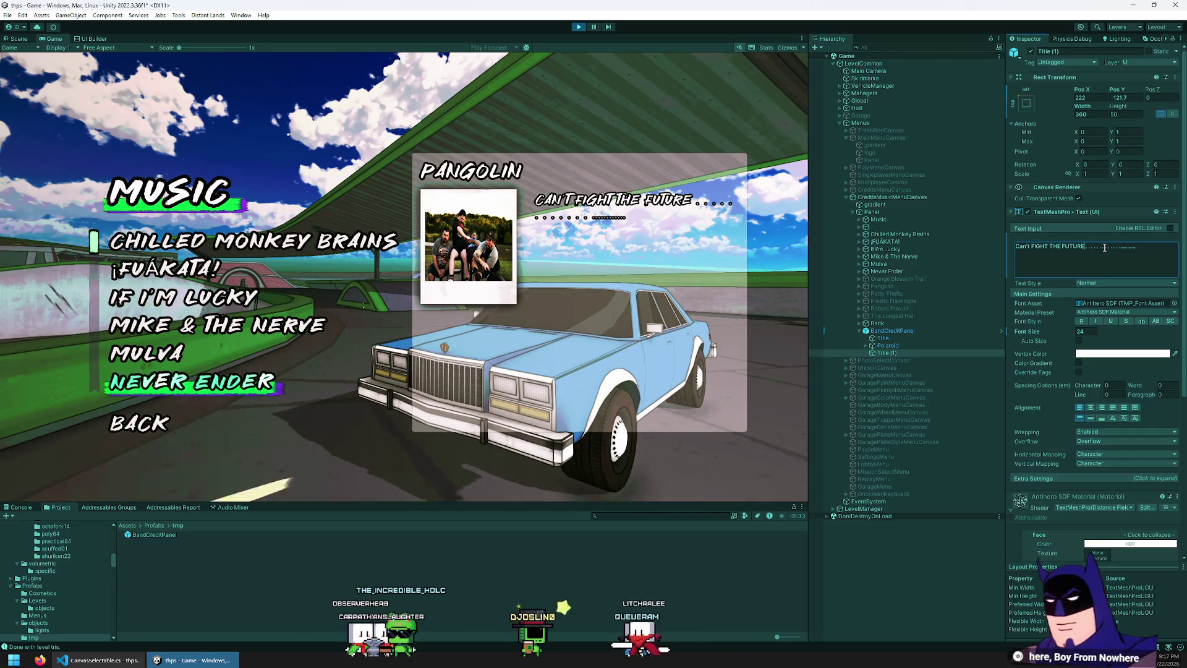
click(919, 352)
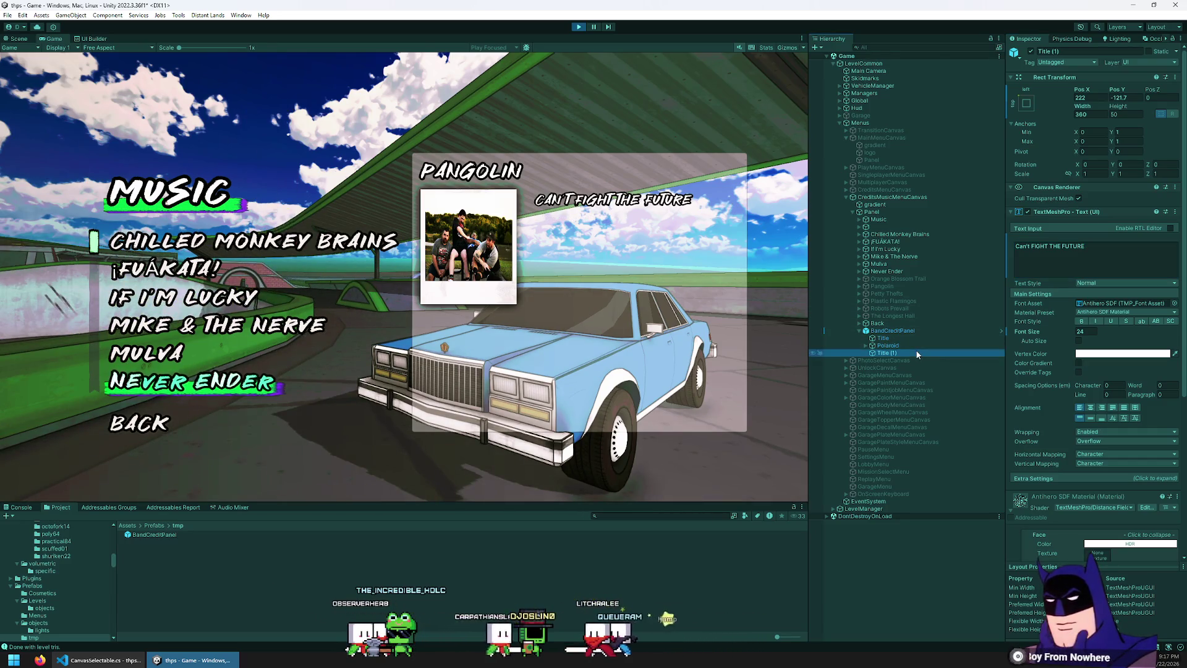
text(Song1)
- Name the text Song1 and add a UI Panel named SongsPanel under BandCreditPanel
key(Return)
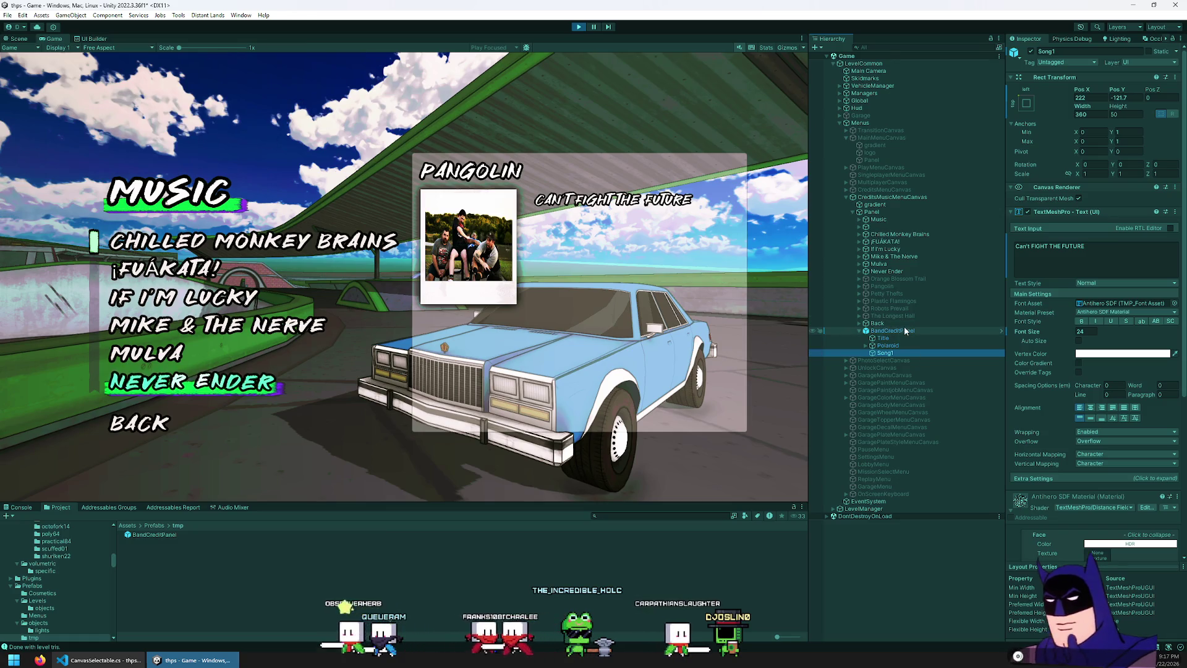
right_click(904, 331)
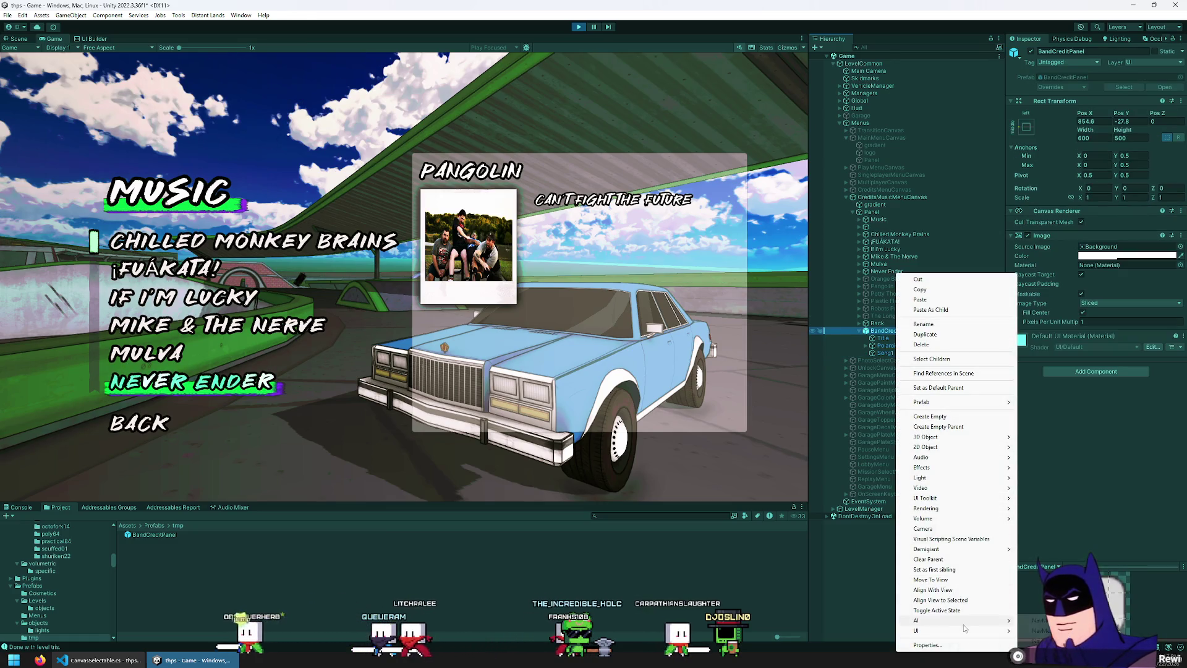
mouse_move(965, 630)
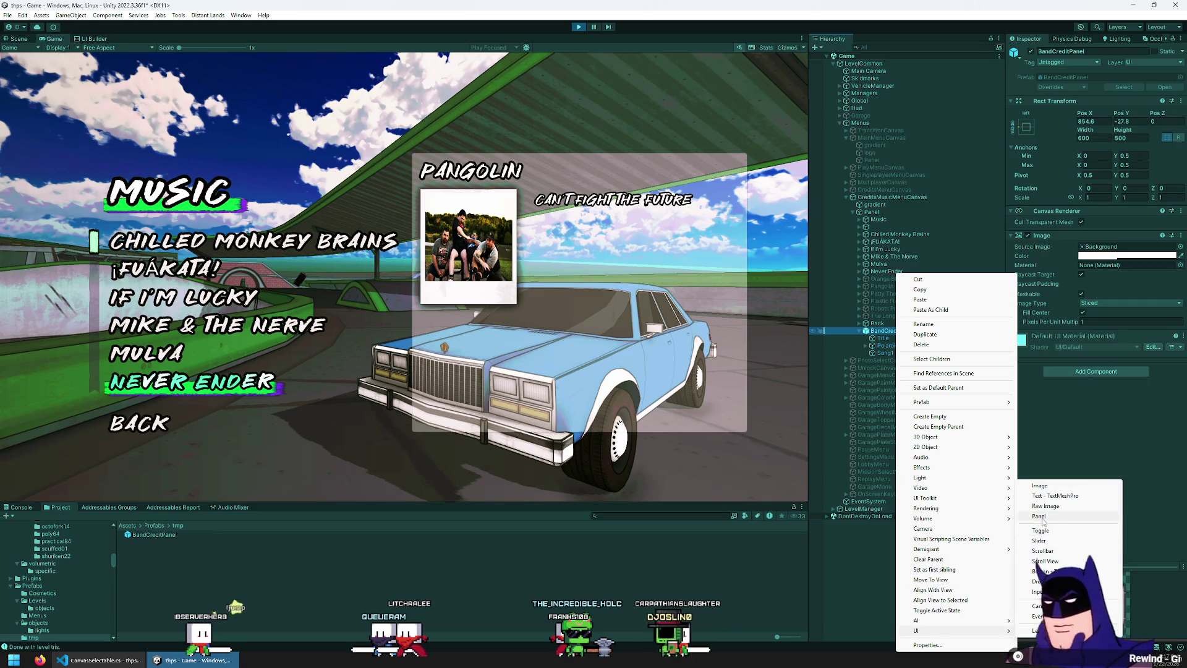
click(1042, 518)
drag(907, 357, 907, 352)
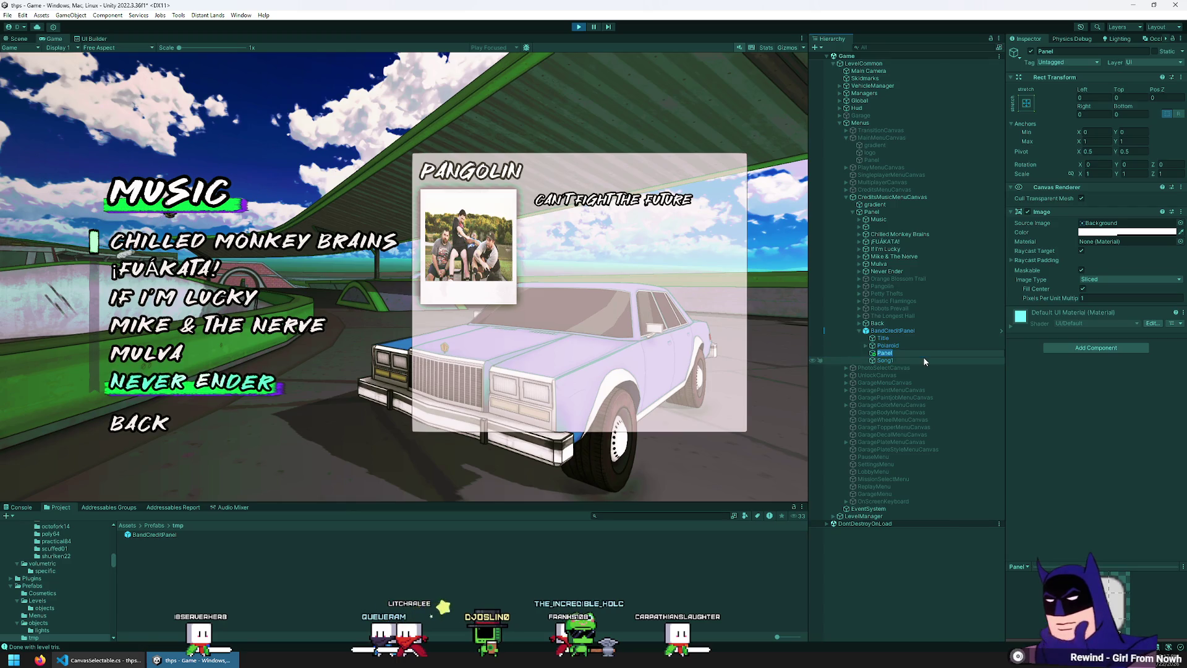
text(sPanel)
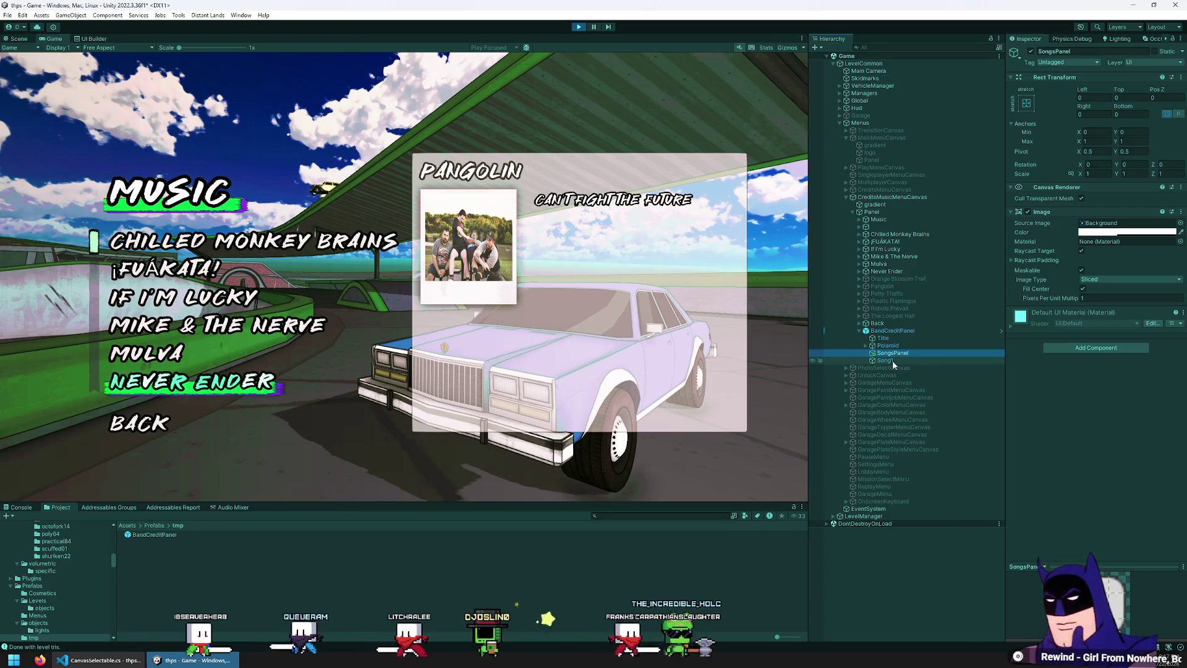
- Try moving Song1 into SongsPanel, cancelling the prefab restructure warning
click(892, 361)
drag(892, 360, 918, 353)
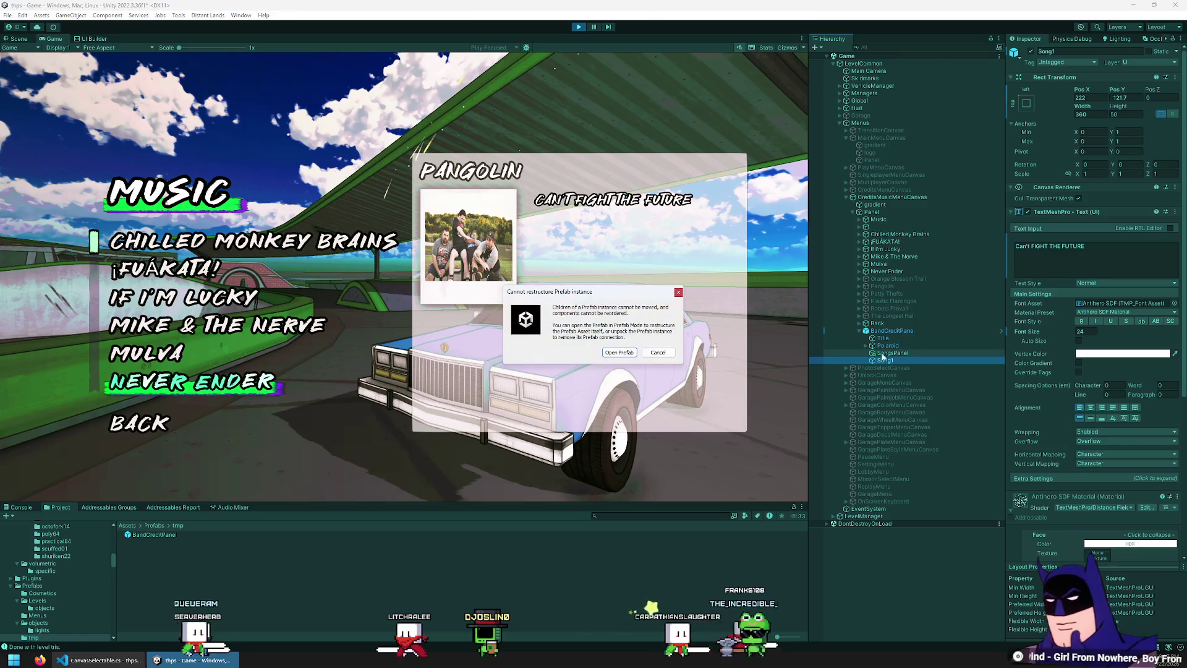
click(658, 354)
click(919, 354)
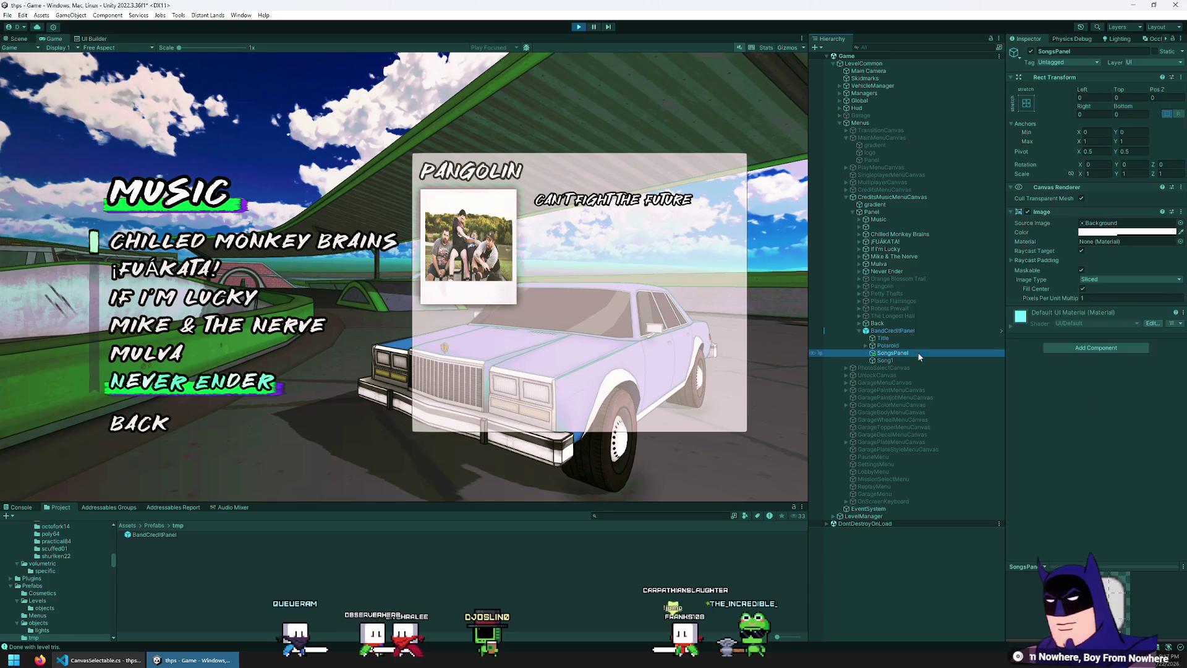
click(925, 331)
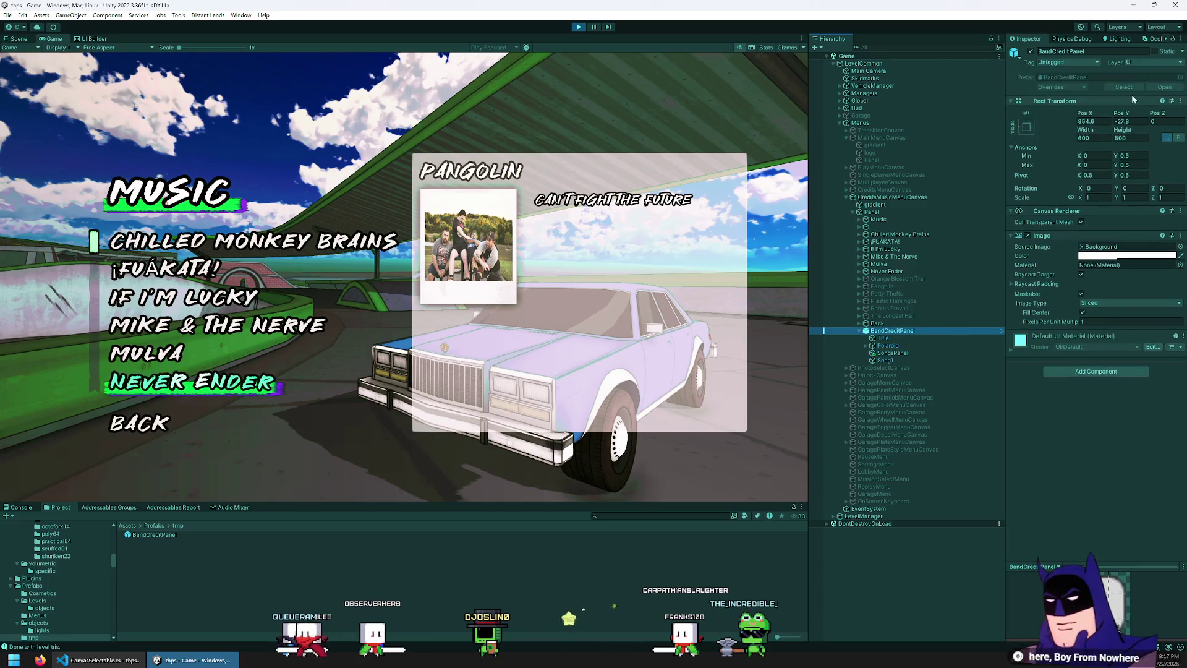
- Unpack the BandCreditPanel prefab completely
click(916, 353)
click(906, 338)
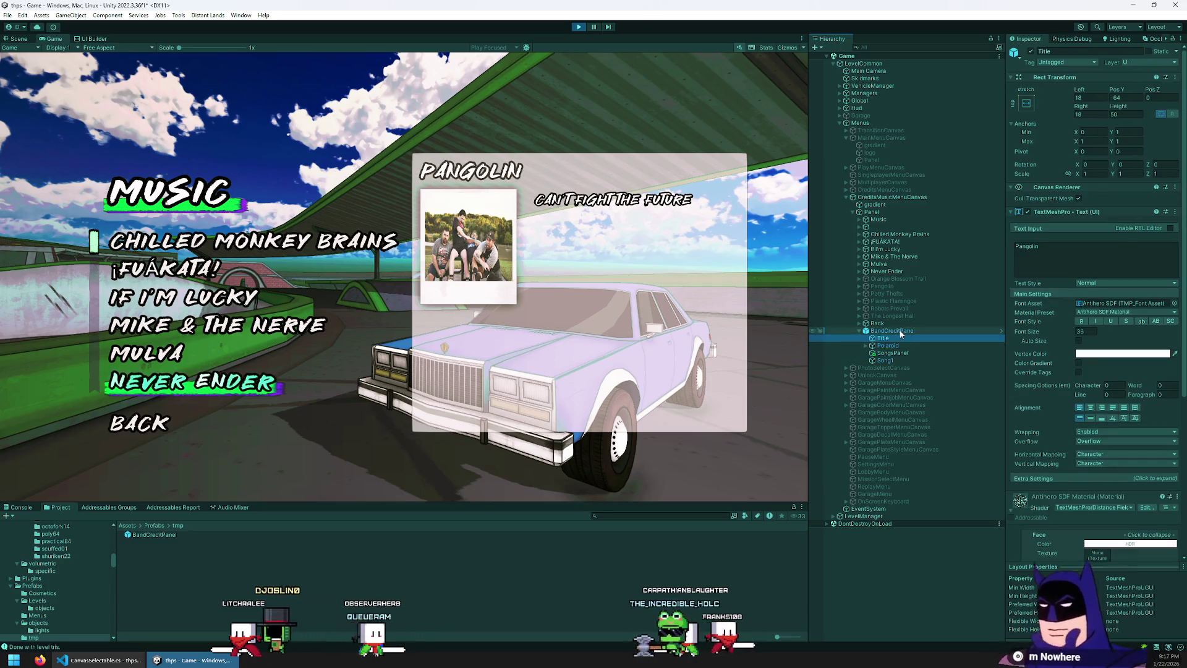
click(899, 331)
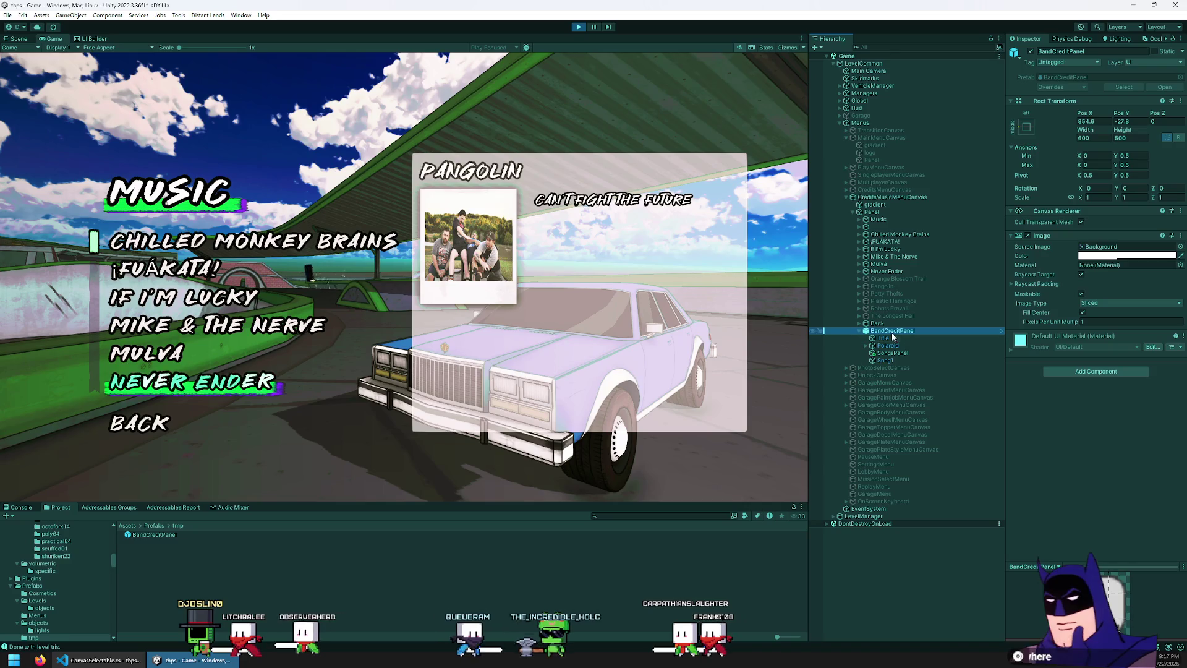
right_click(892, 333)
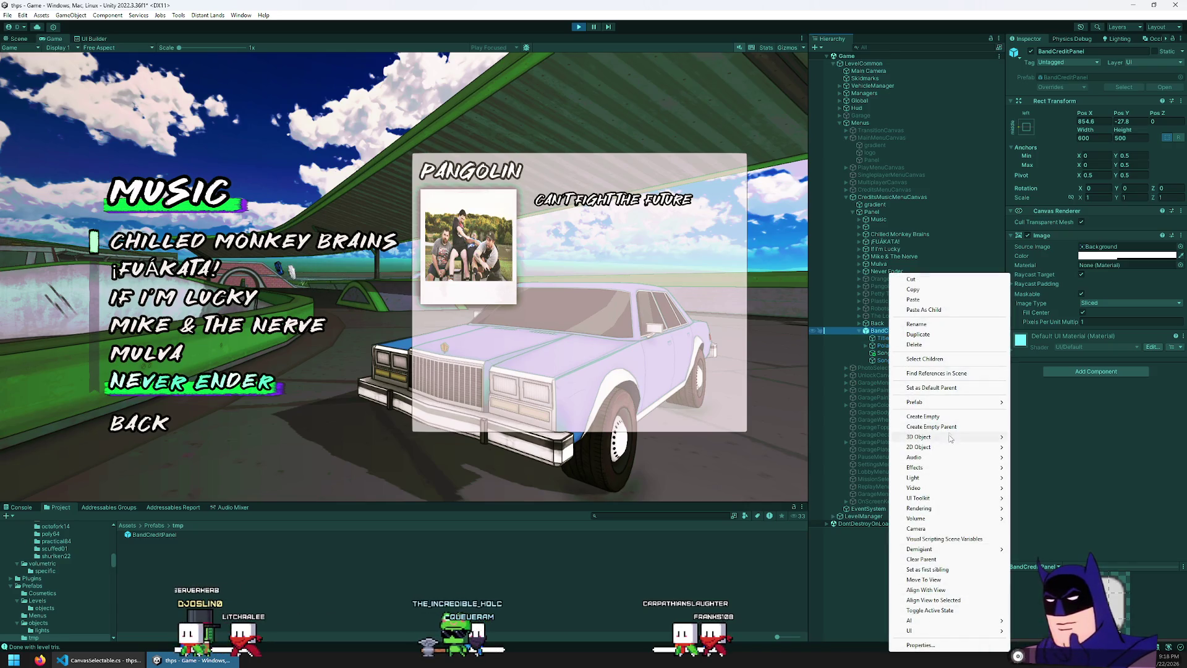
mouse_move(950, 404)
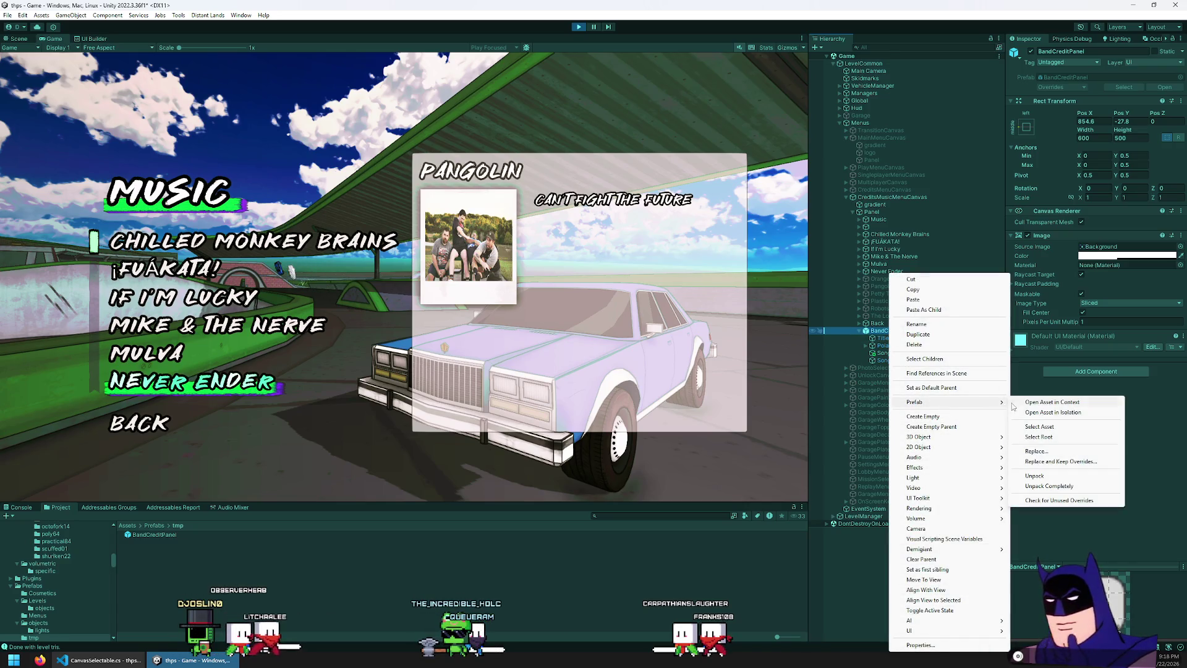
click(1045, 486)
click(892, 353)
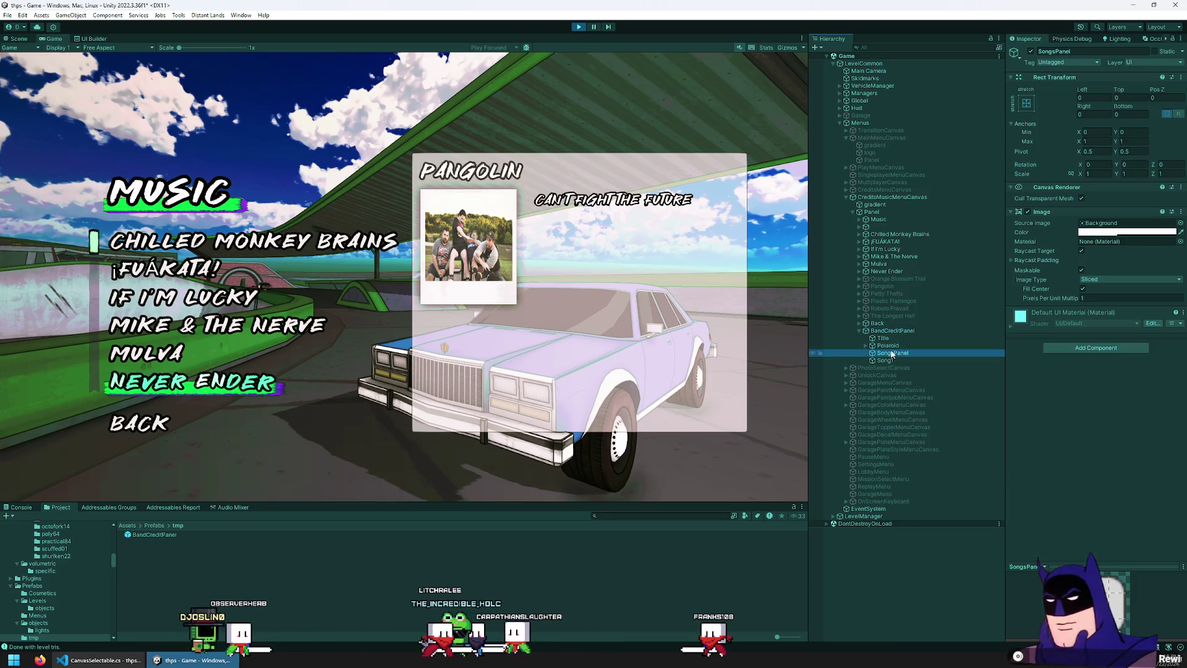
click(884, 361)
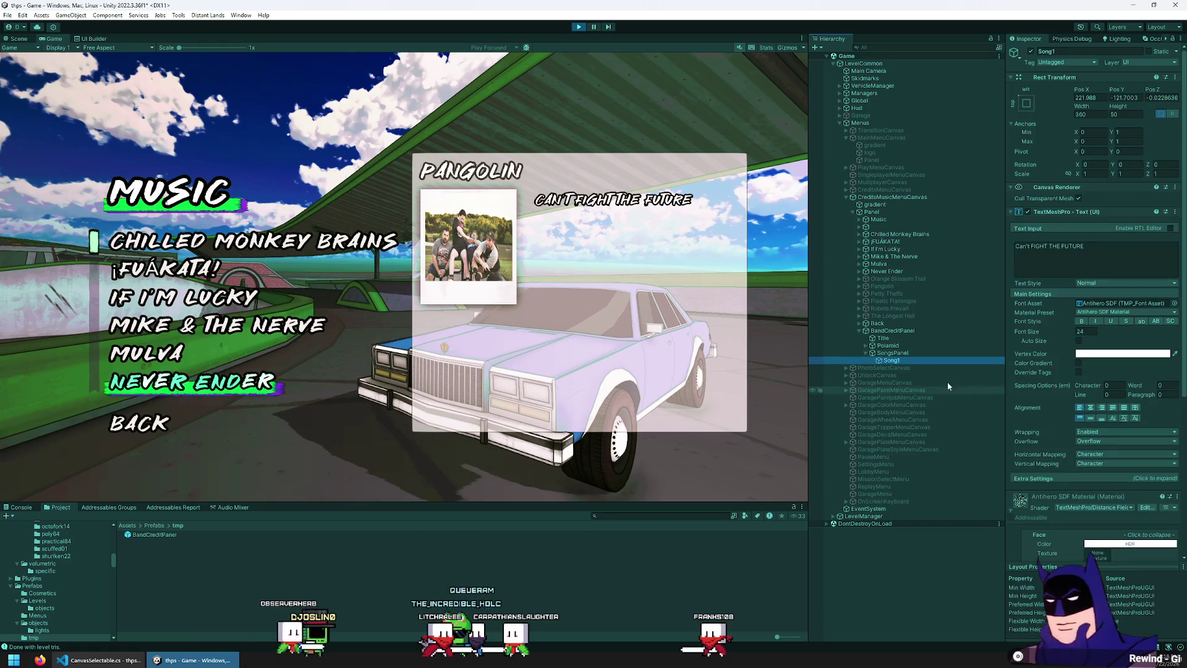
- Set SongsPanel insets to Left 213, Top 62, Bottom 221.15, Right 22.55
click(894, 354)
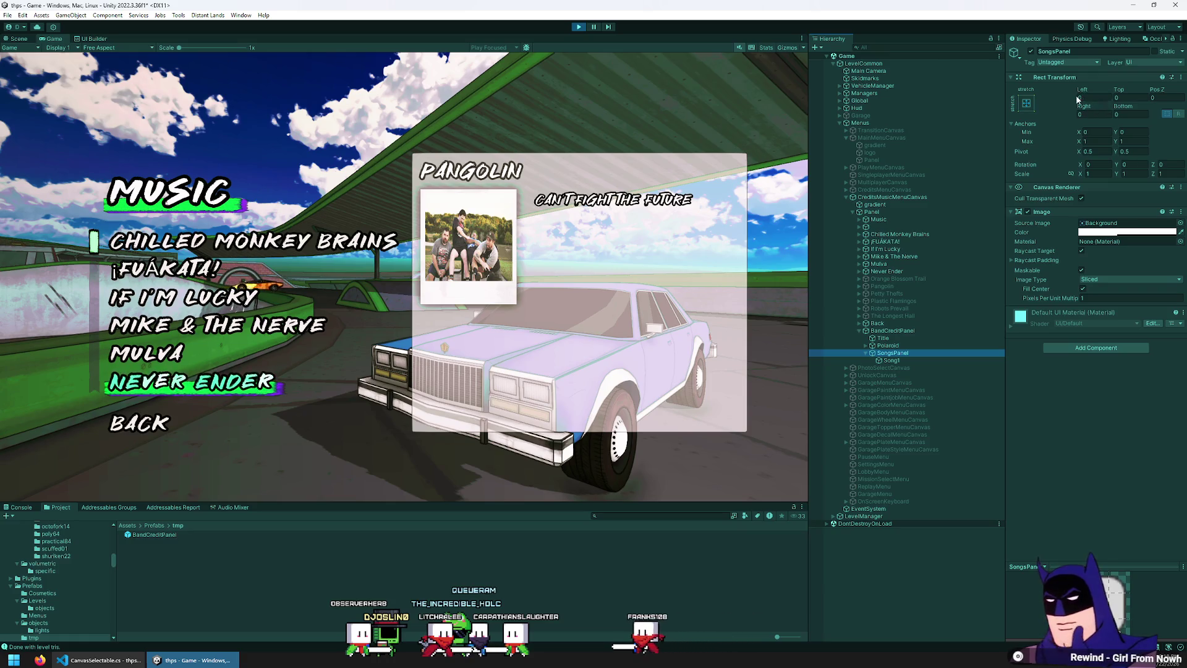
drag(1077, 99, 131, 125)
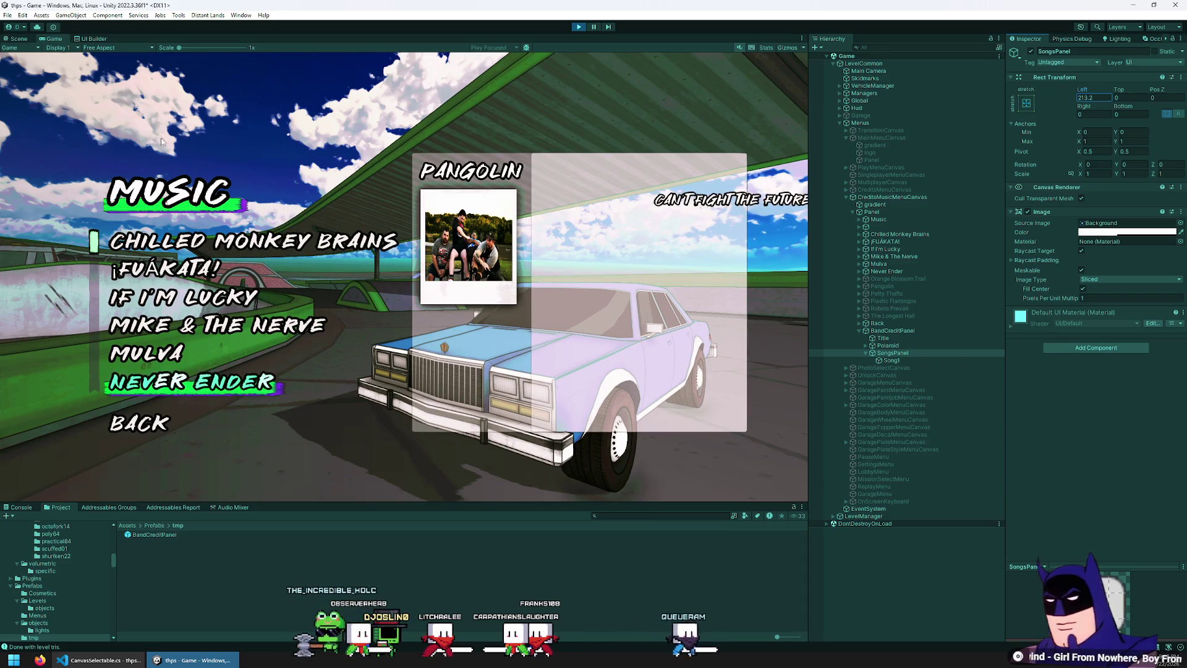
mouse_move(1120, 89)
mouse_down()
mouse_move(1184, 98)
mouse_move(1118, 128)
mouse_up()
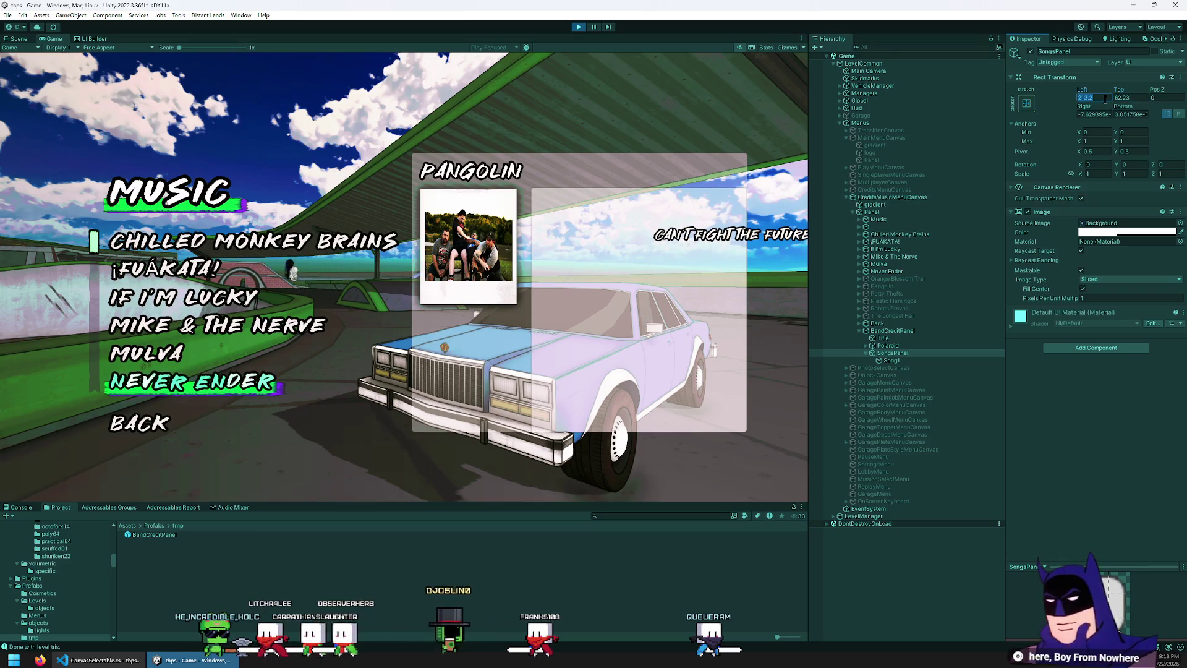
text(2)
click(1107, 98)
key(Tab)
text(62)
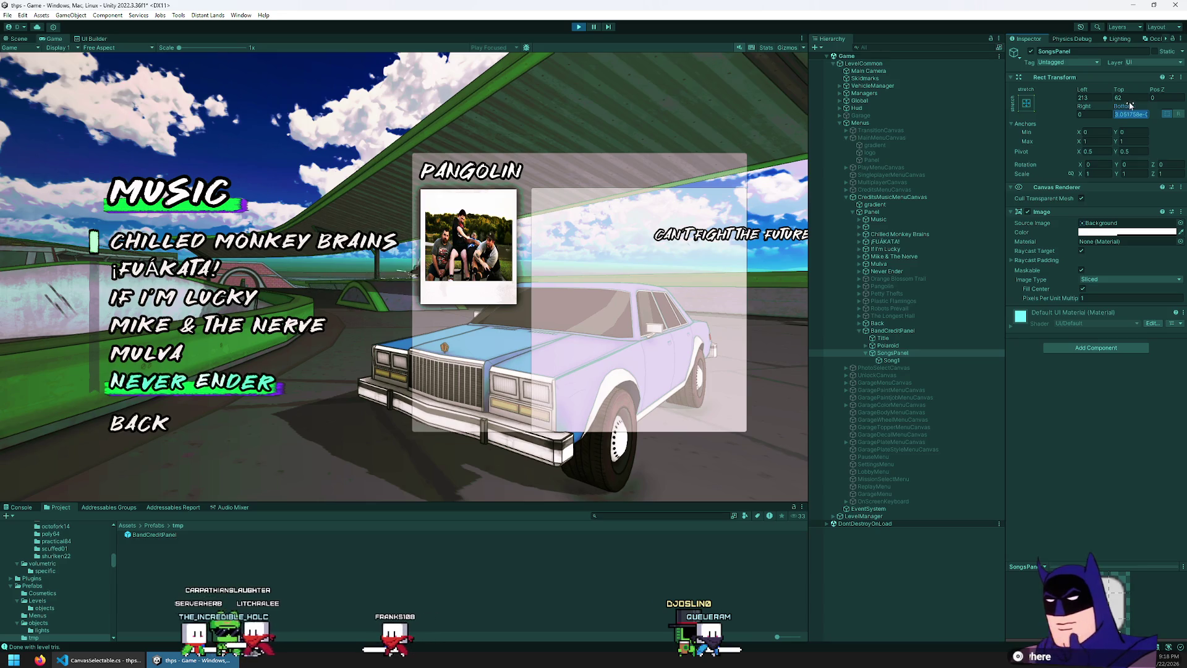
text(101.52)
key(ctrl+a)
text(219.41)
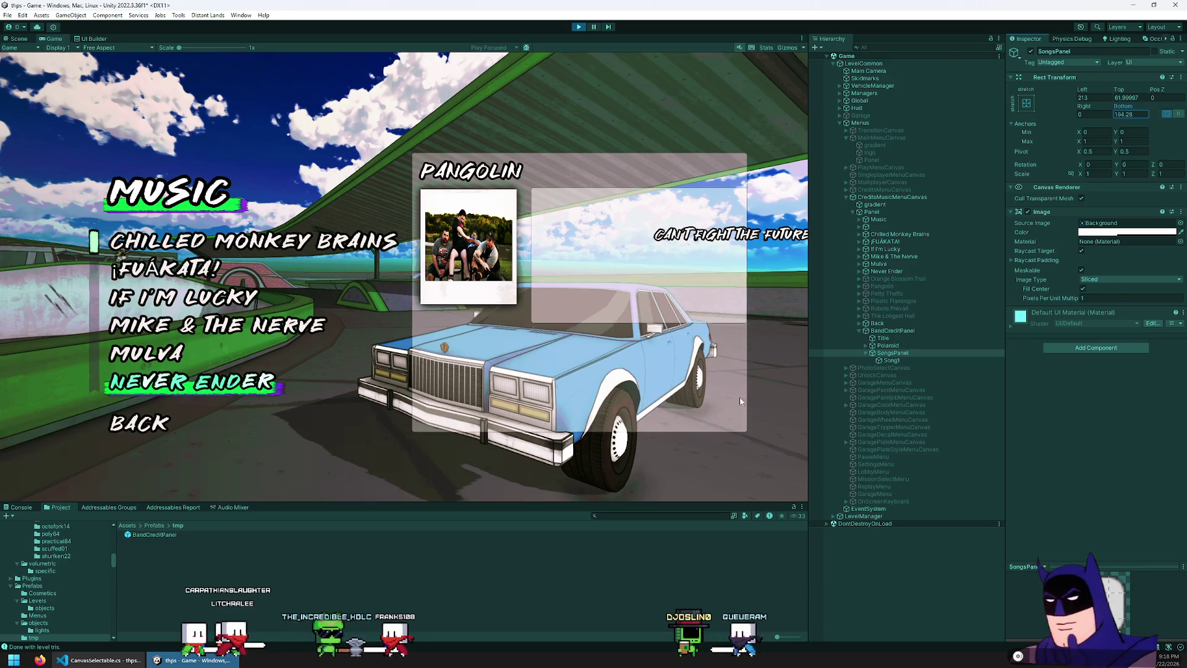
key(ctrl+a)
text(221.15)
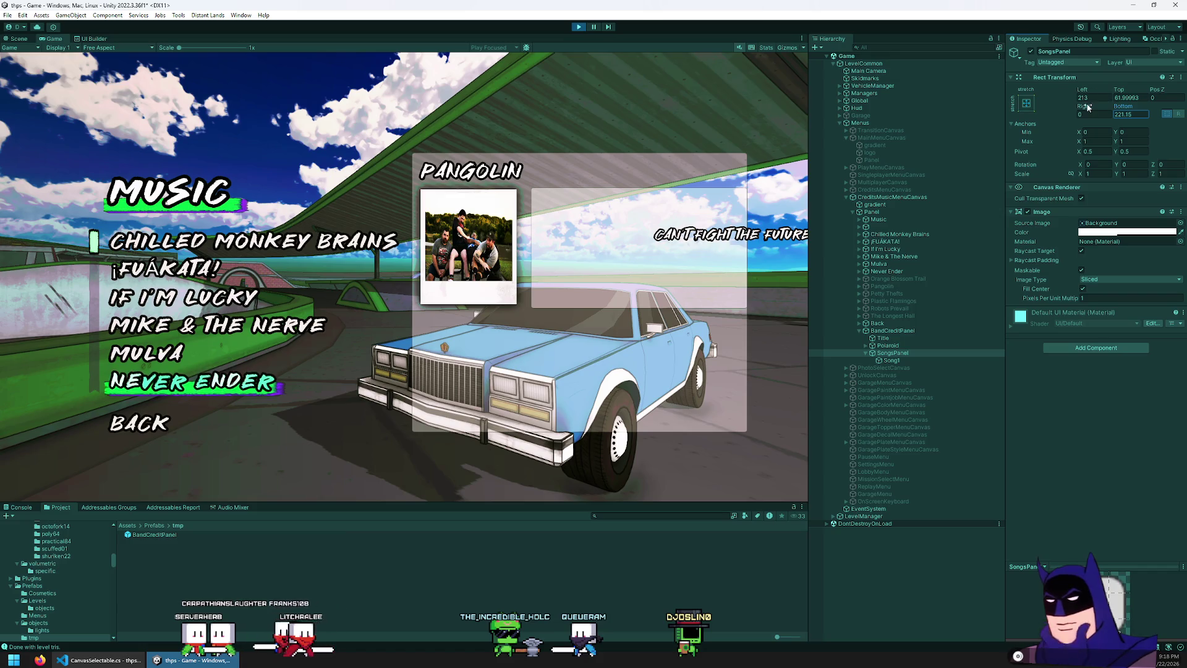
key(ctrl+a)
text(22.55)
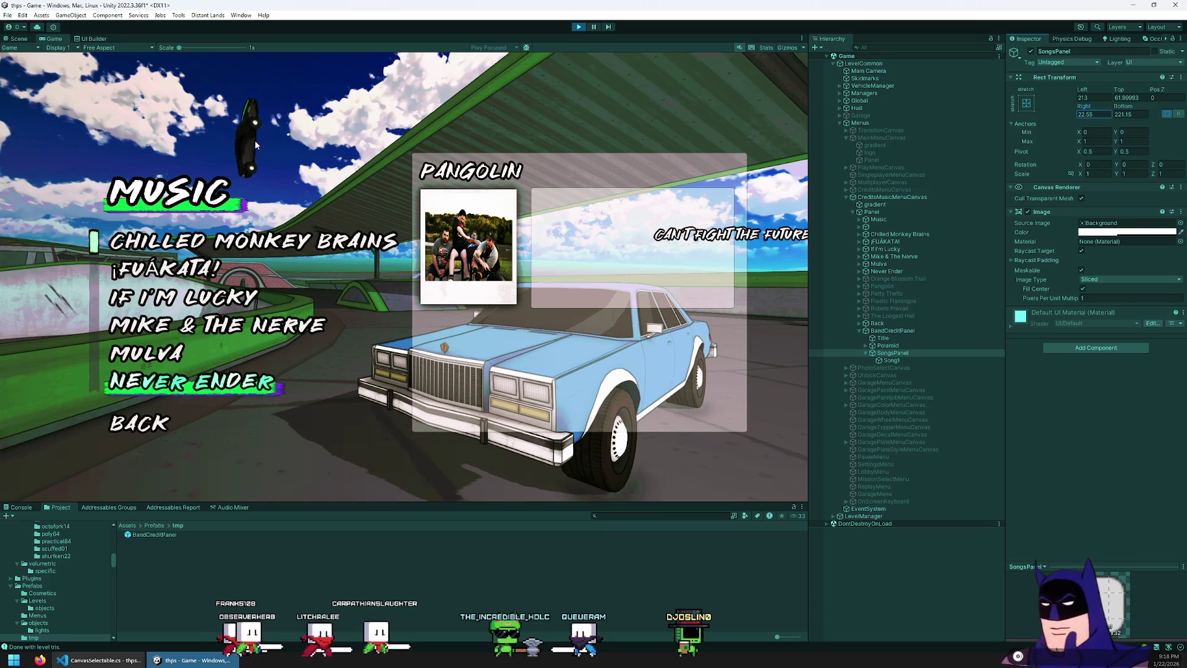
click(906, 360)
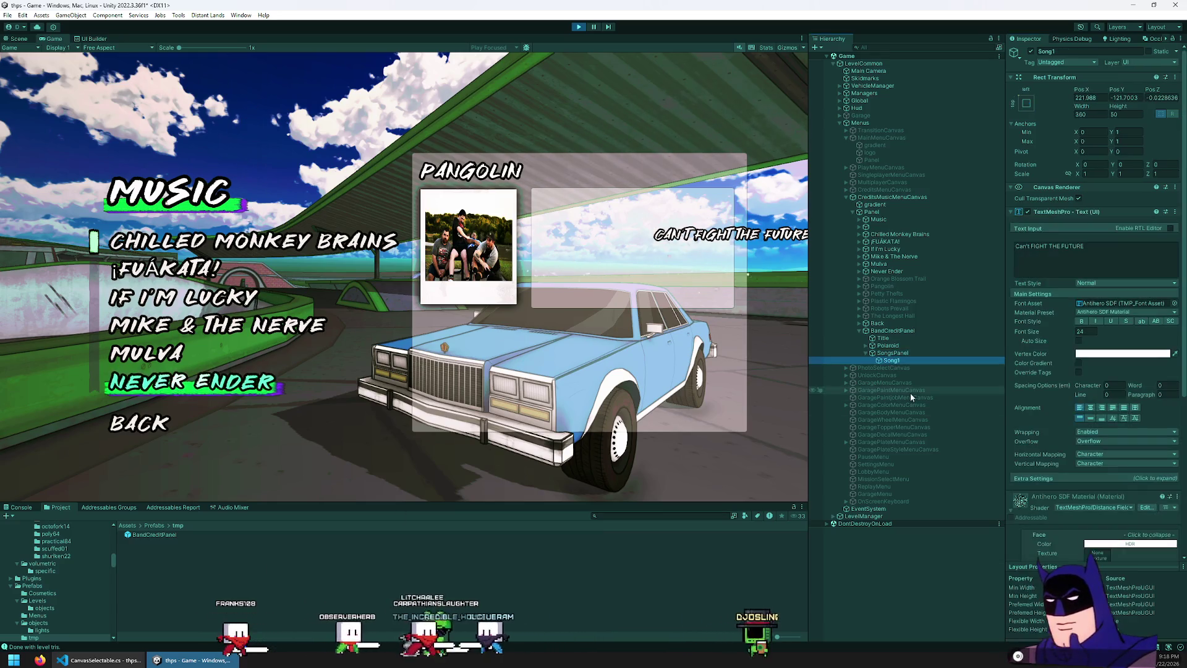
- Stretch Song1 horizontally across the panel with Left and Right margins of 10
click(1027, 104)
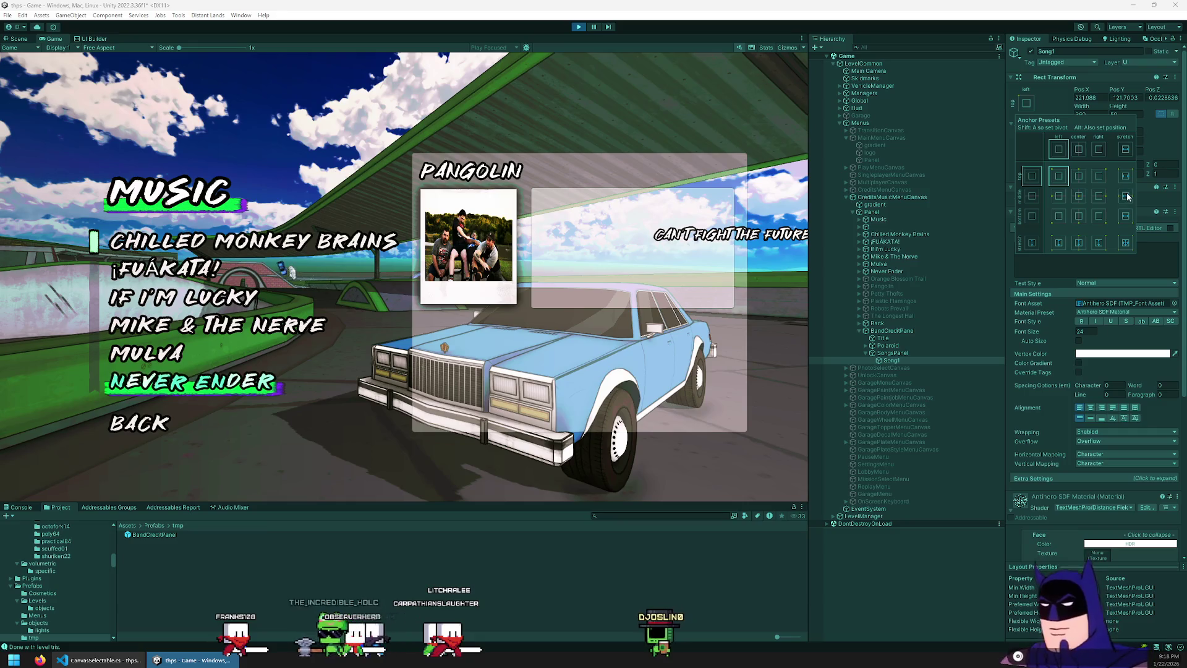
click(1098, 98)
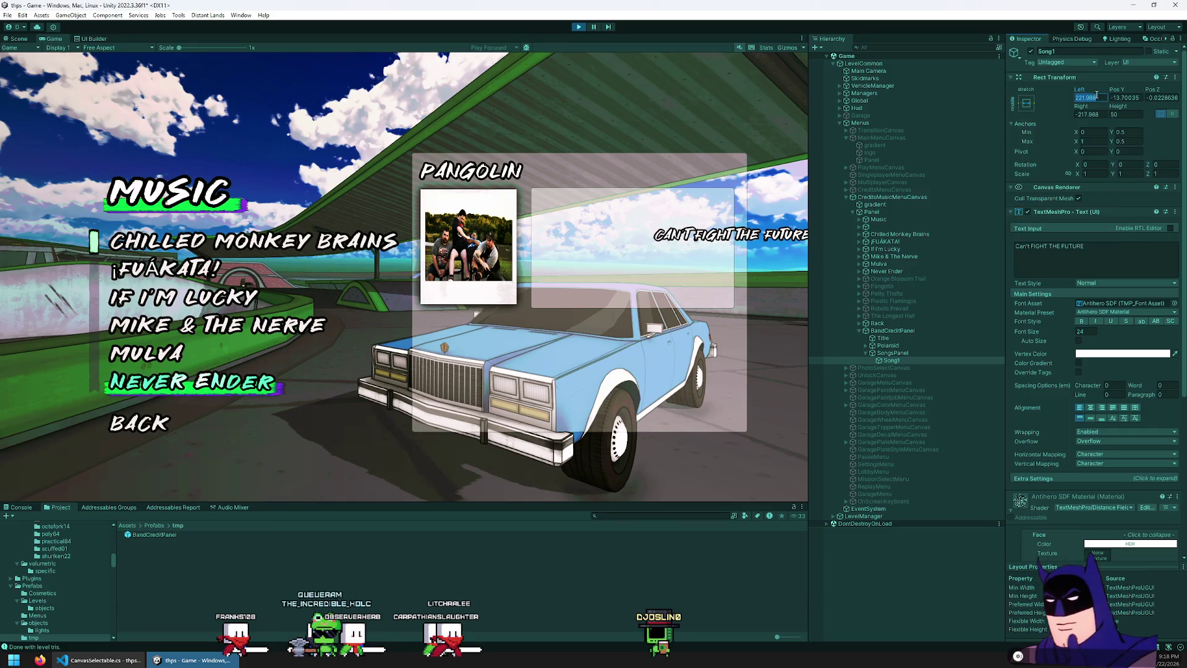
text(0)
click(1162, 99)
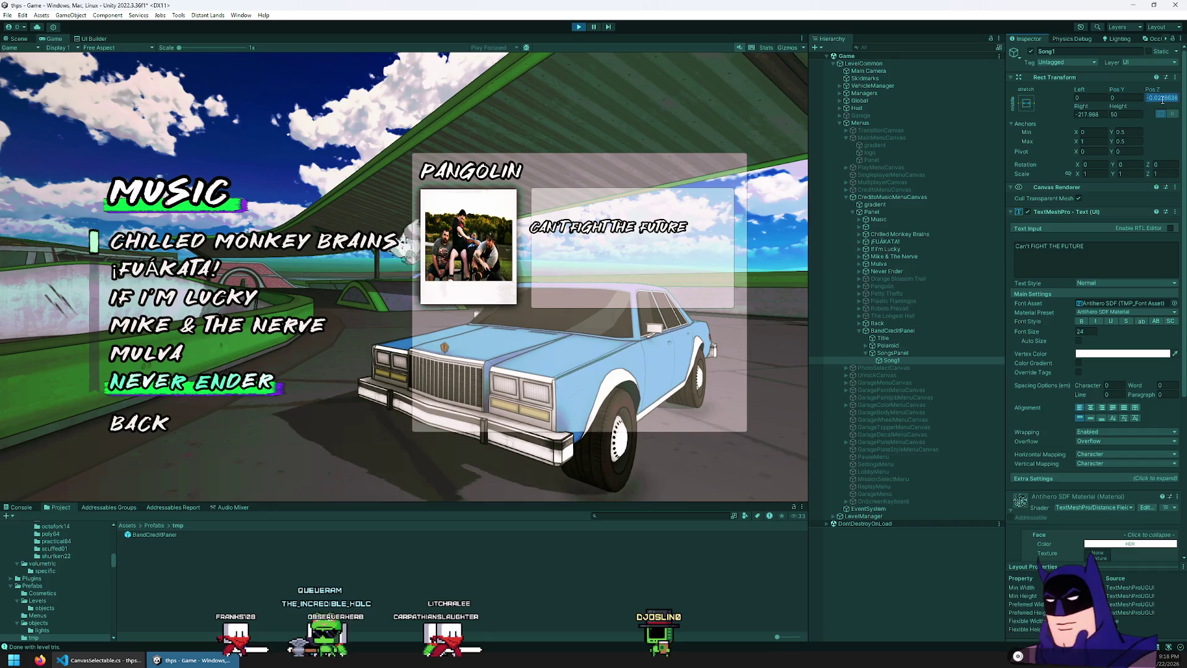
text(0)
click(1126, 115)
key(Tab)
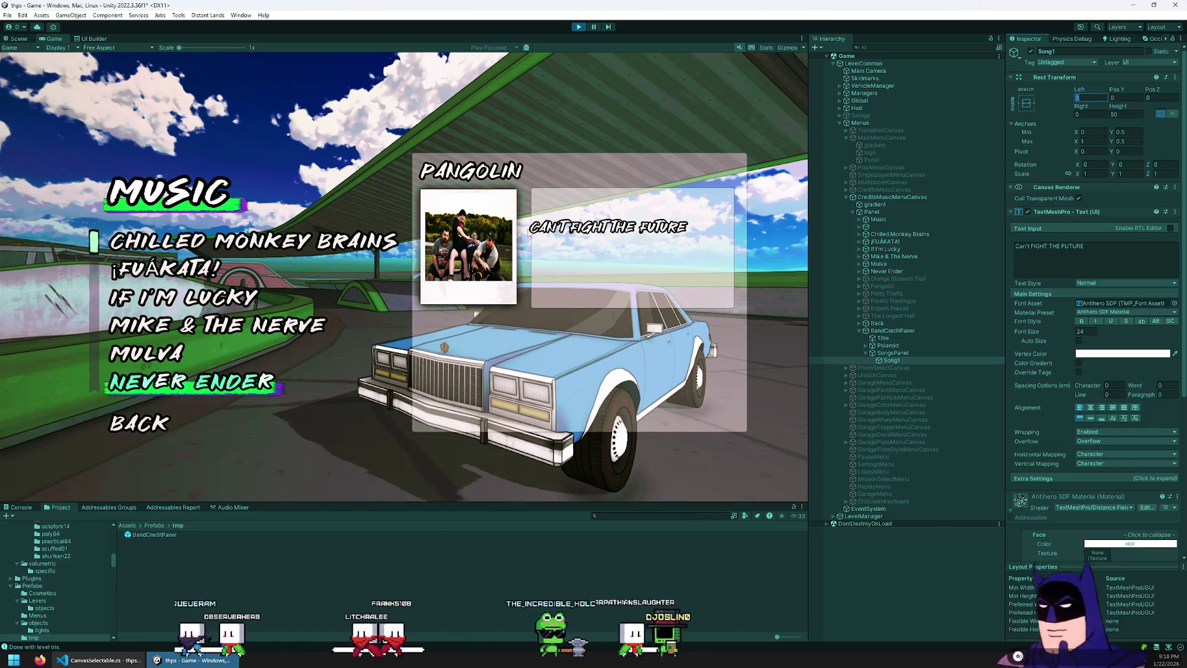
text(20)
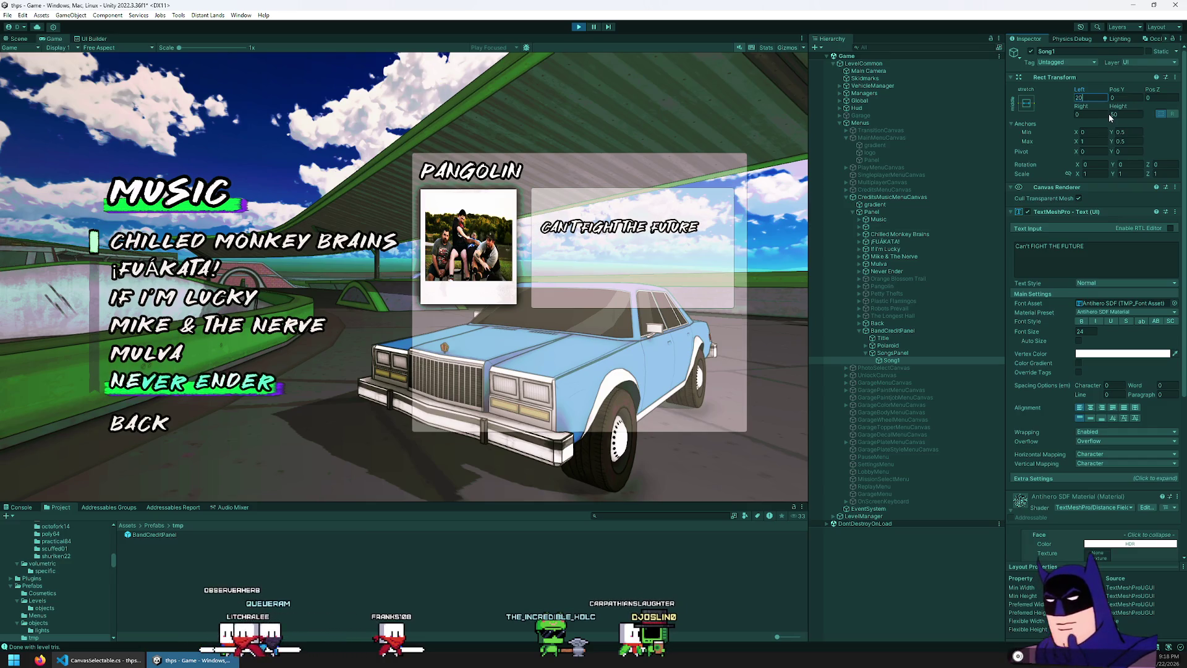
key(BackSpace)
key(BackSpace)
text(1010)
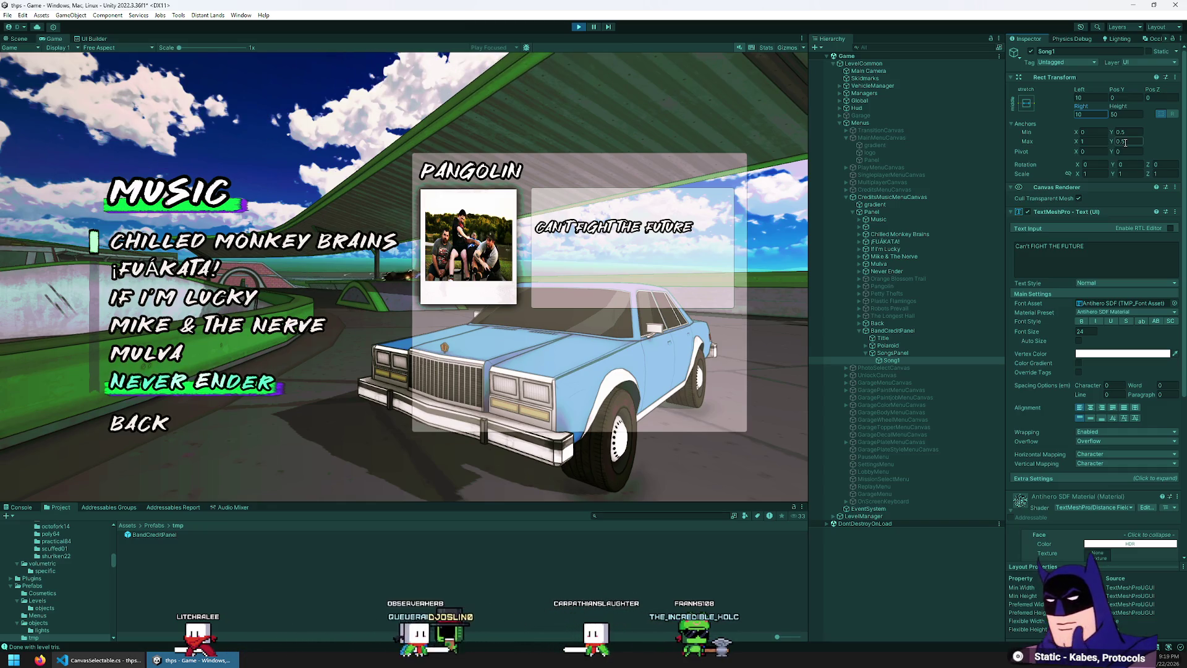
- Anchor Song1 top-stretch and lower it to about Pos Y -73.8
click(1027, 104)
click(1125, 176)
click(1085, 96)
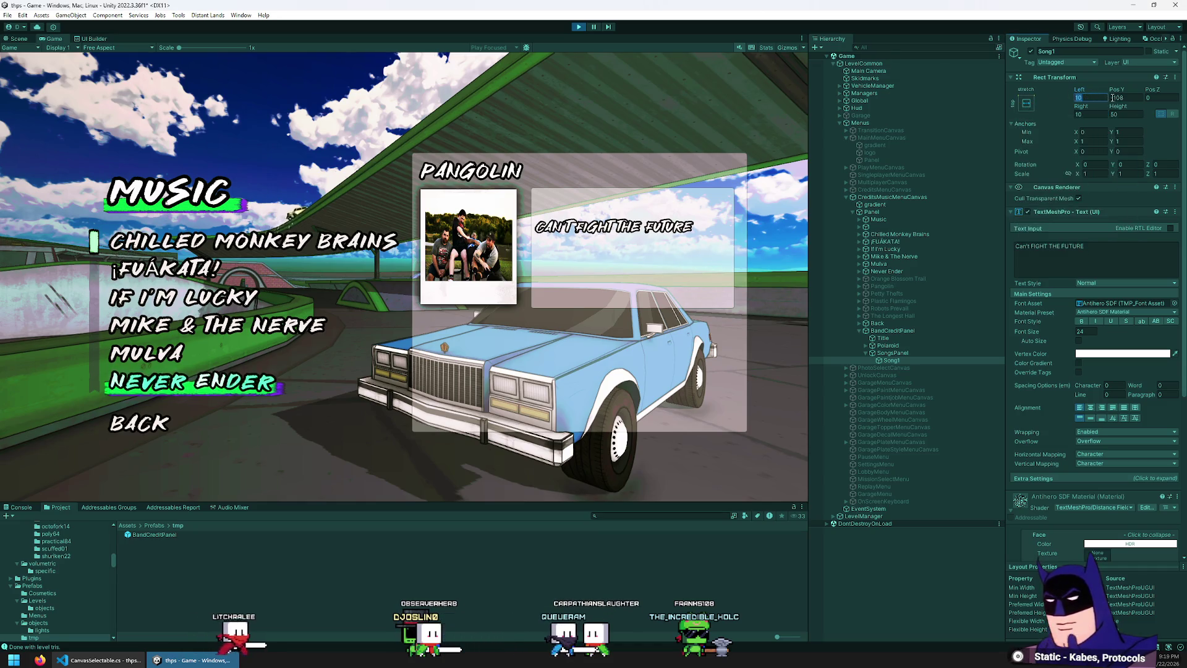
text(0)
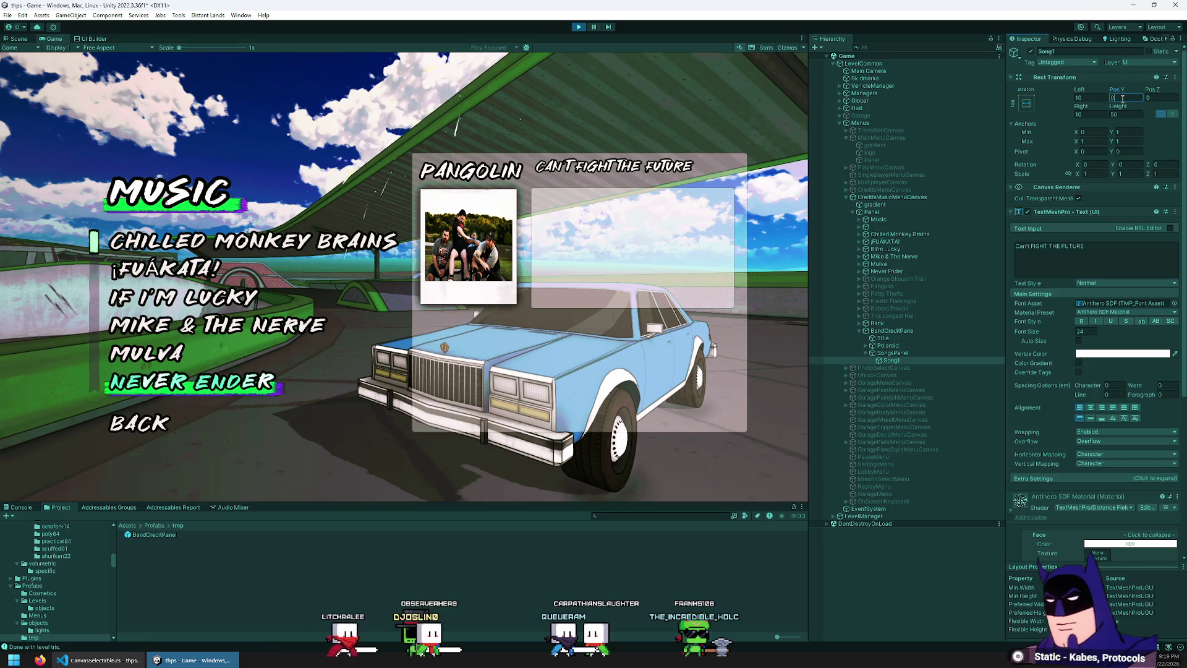
drag(1118, 91, 11, 179)
drag(1178, 182, 1162, 183)
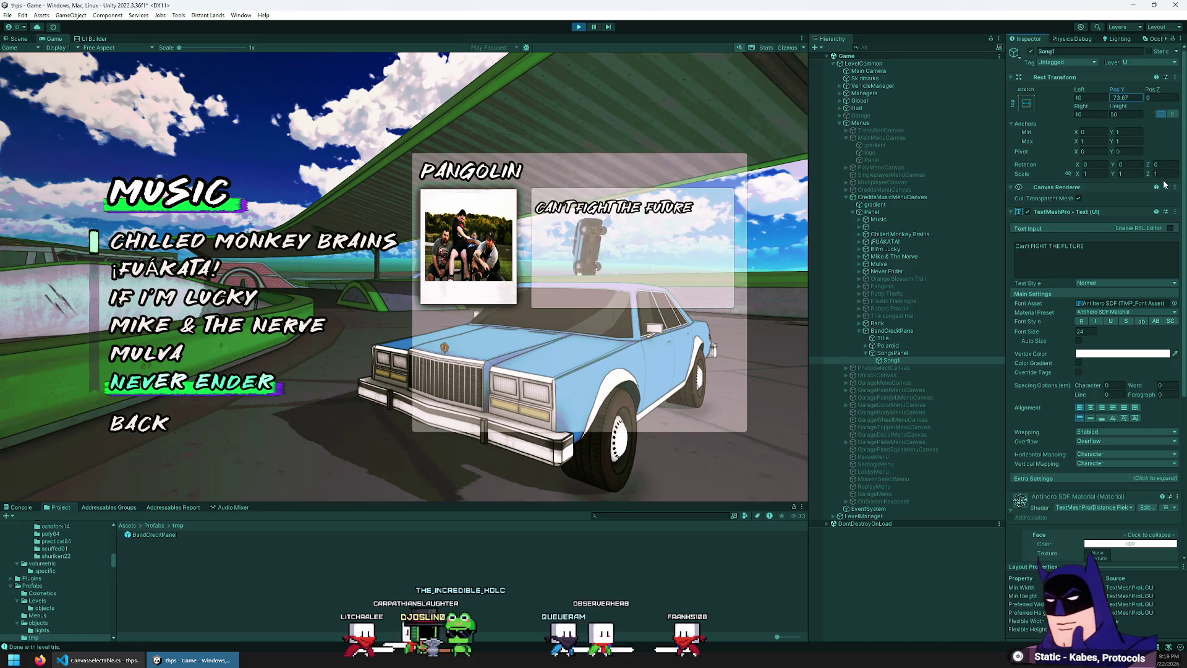
click(1136, 255)
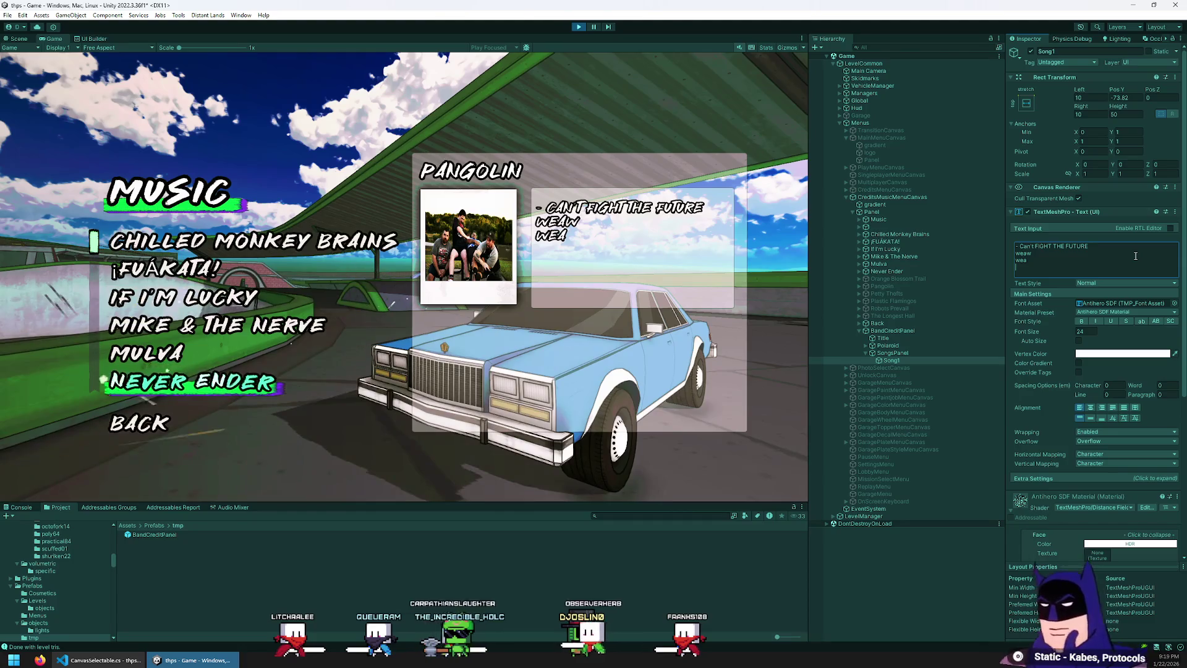
- Remove test lines, capitalise CAN'T, and add CARTS OF DARKNESS plus a third bullet
key(BackSpace)
key(BackSpace)
key(BackSpace)
key(Up)
key(ctrl+Right)
key(ctrl+shift+Right)
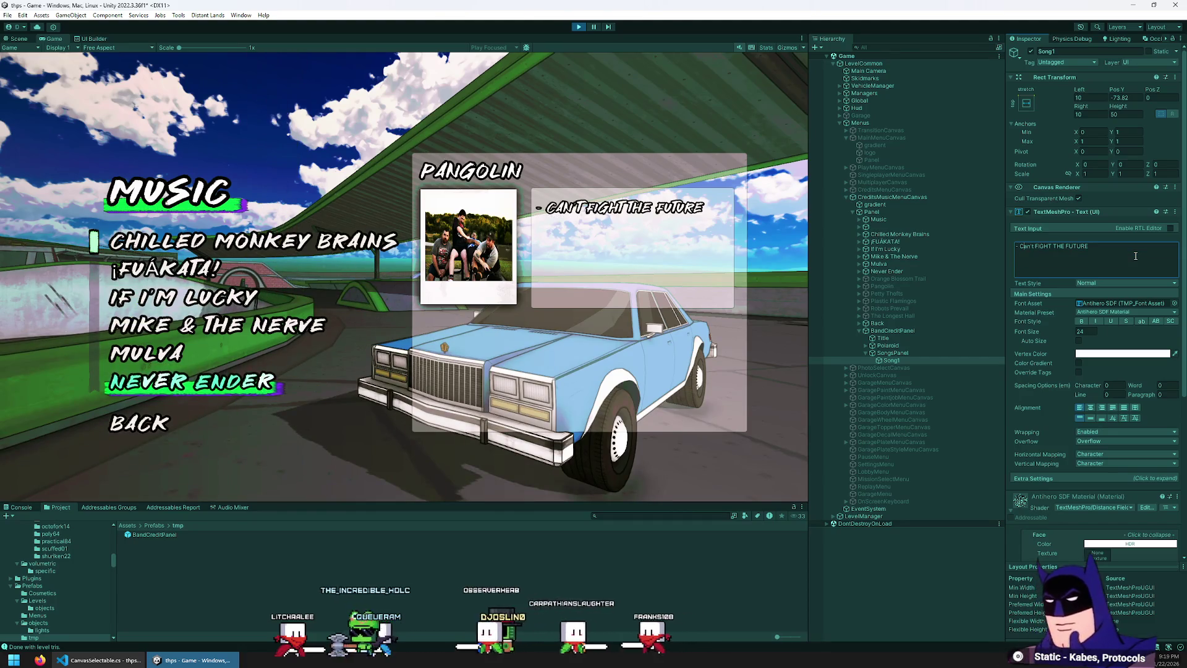
text(CAN'T)
key(End)
key(Return)
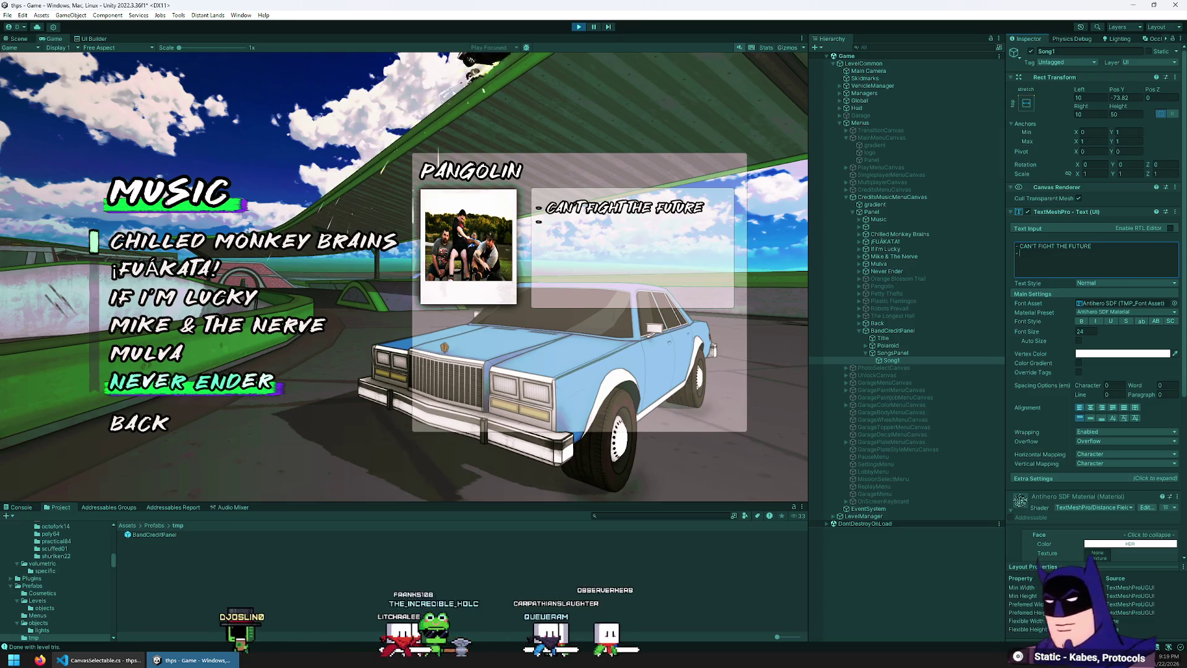
text(CARTS OF DARKNESS)
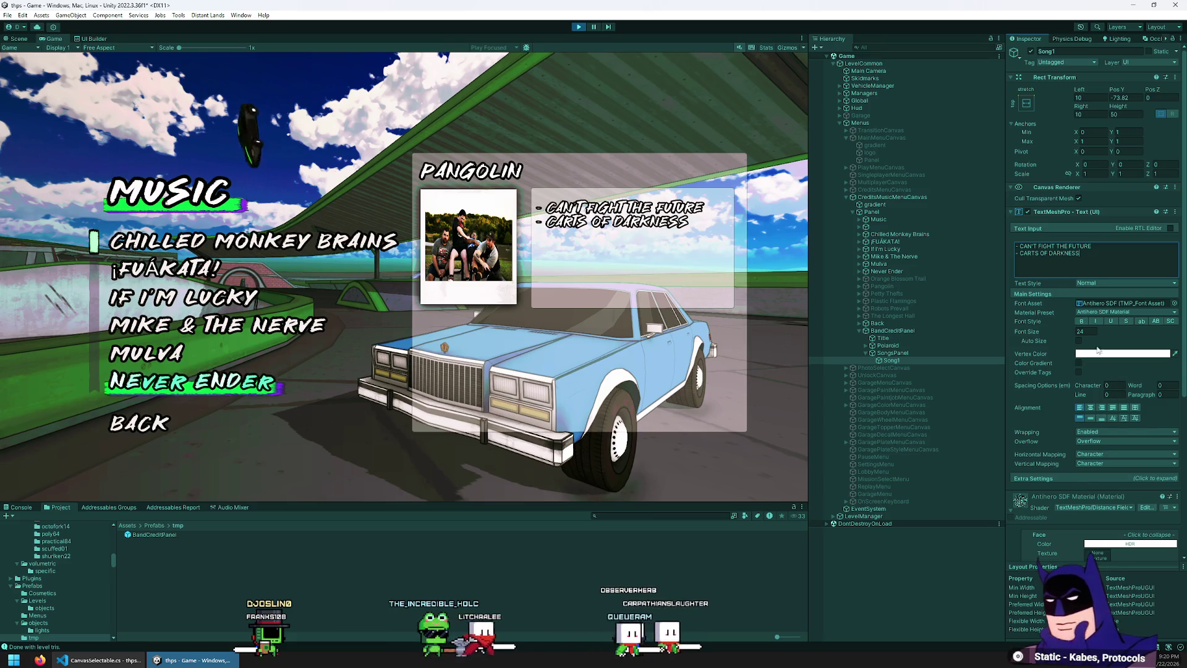
key(Return)
text(-)
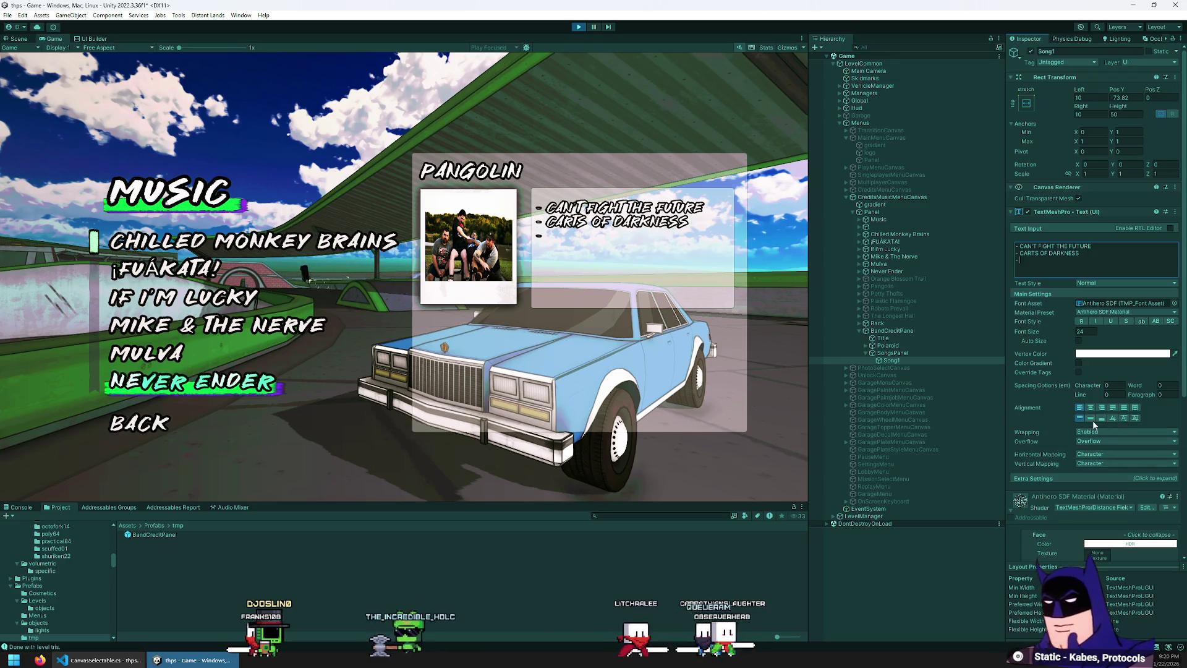
- Add a 'Songs:' heading line on top and raise line spacing to 51.57
scroll(1151, 374, down, 1)
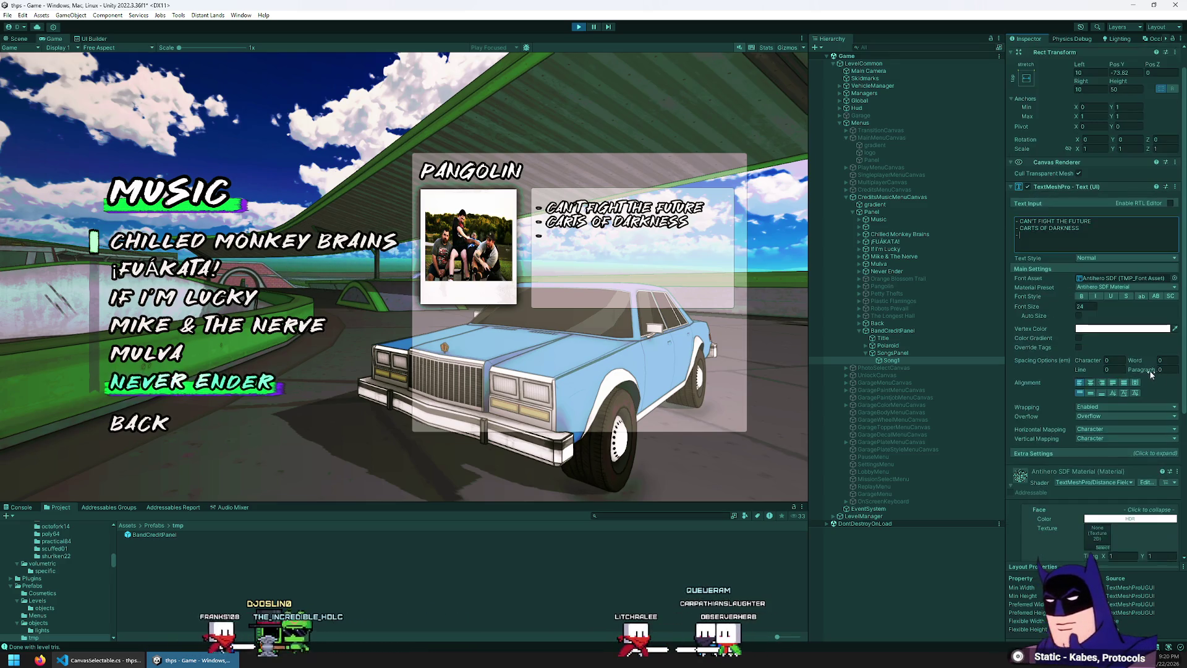
scroll(1144, 357, down, 2)
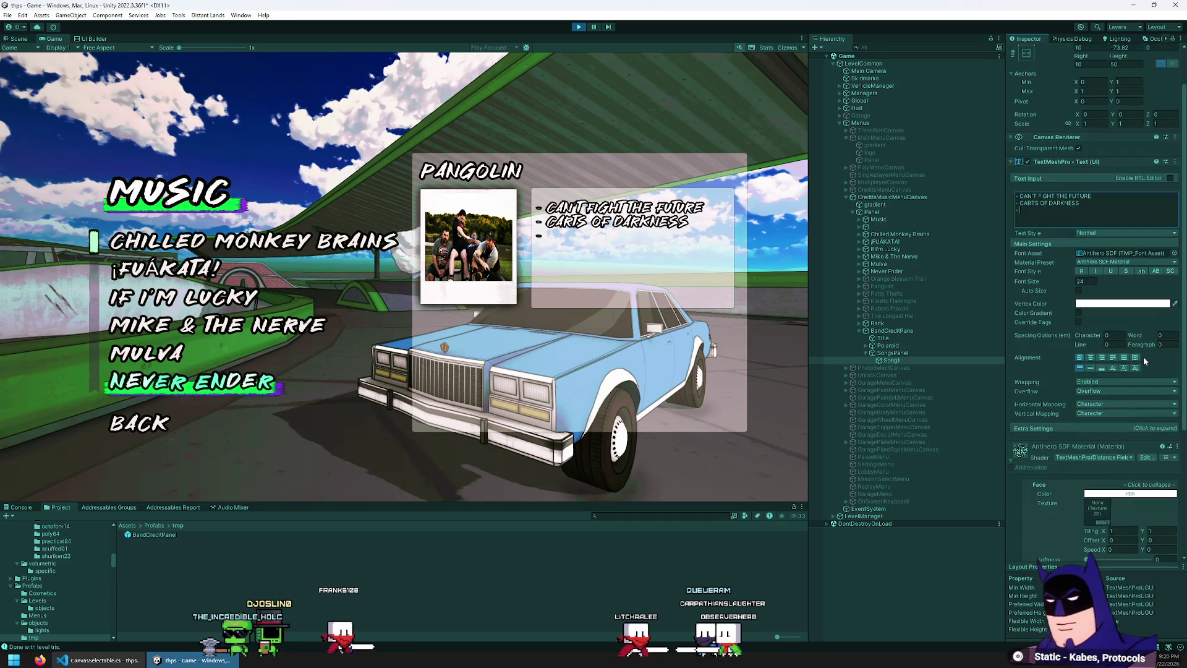
click(1114, 402)
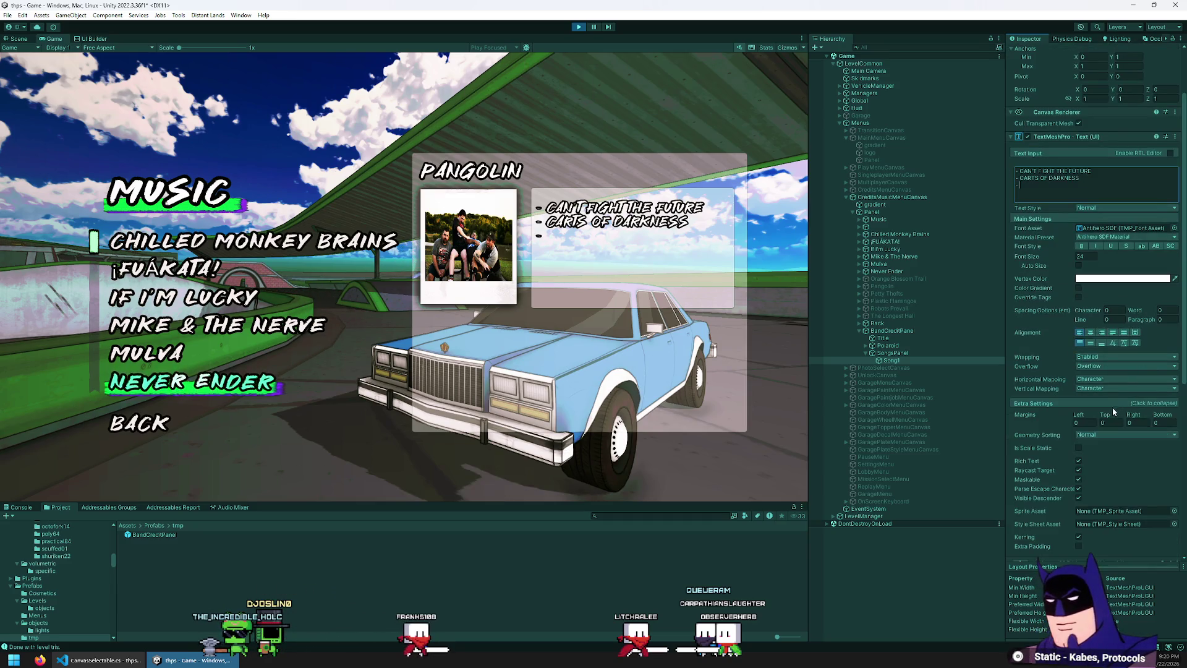
scroll(1099, 405, down, 2)
scroll(1088, 396, down, 1)
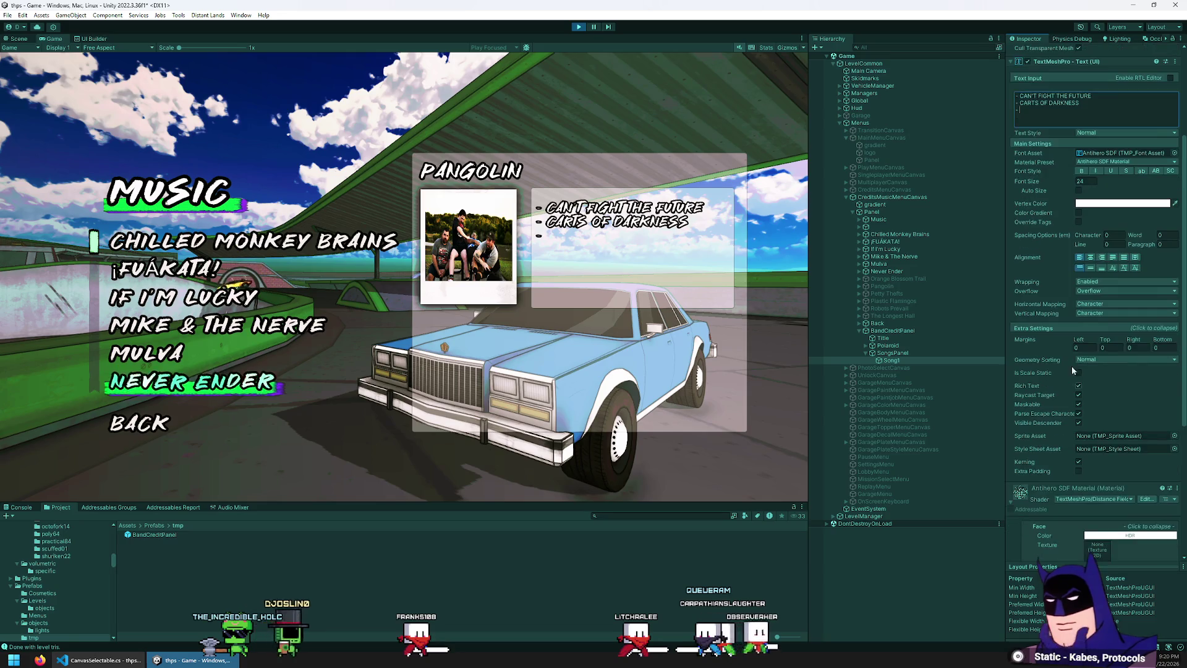
click(1068, 328)
scroll(1090, 365, up, 3)
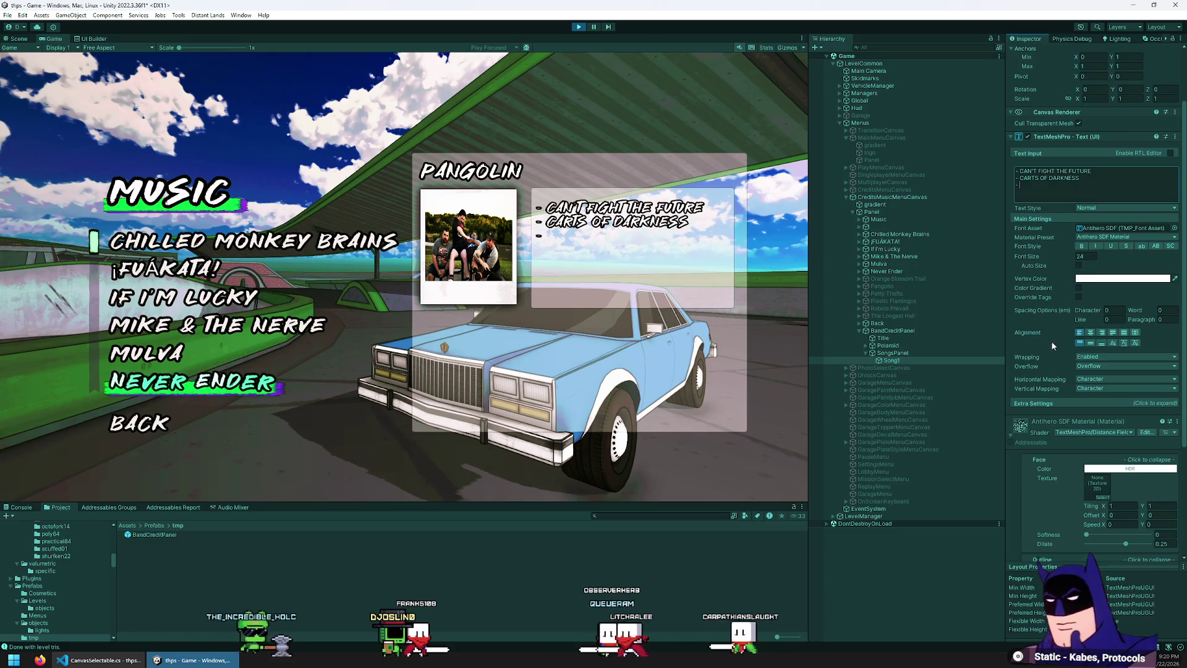
click(1099, 192)
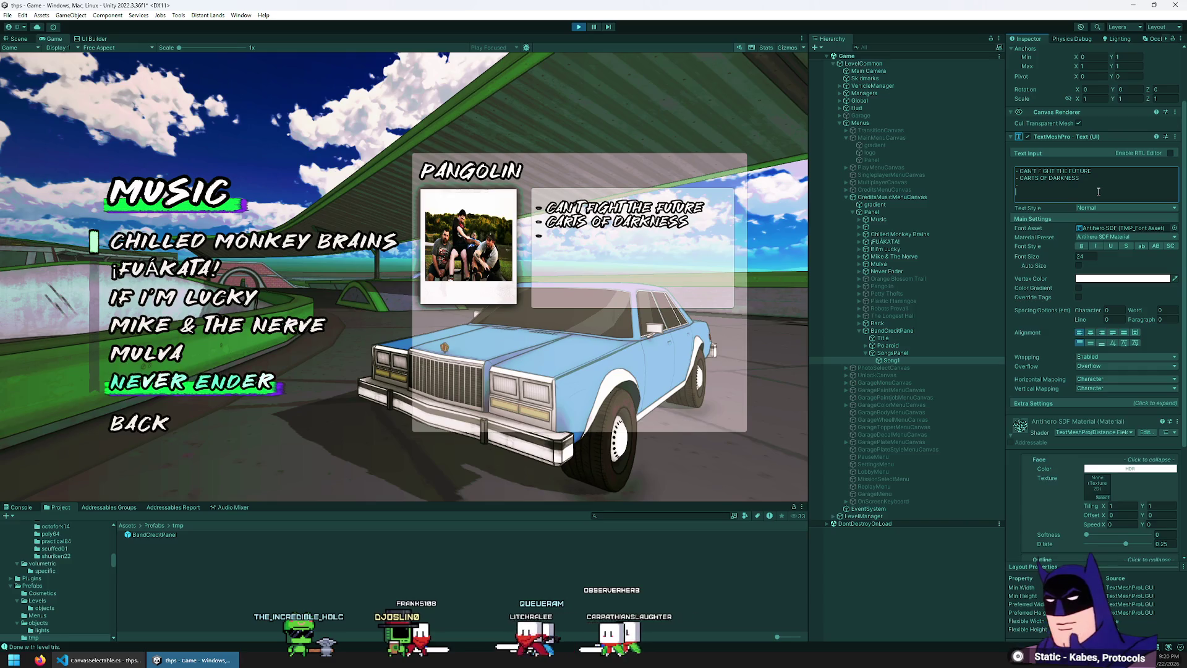
key(ctrl+Home)
key(Return)
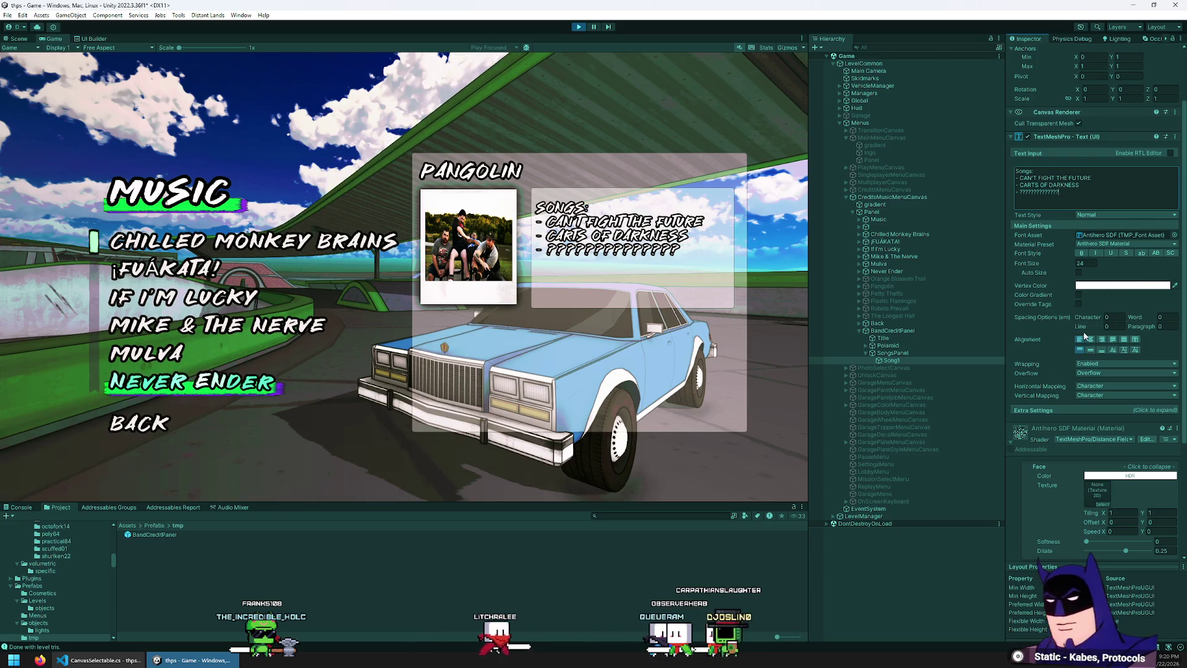
mouse_move(1099, 331)
mouse_down()
mouse_move(1175, 331)
mouse_move(309, 371)
mouse_move(602, 396)
mouse_move(714, 387)
mouse_up()
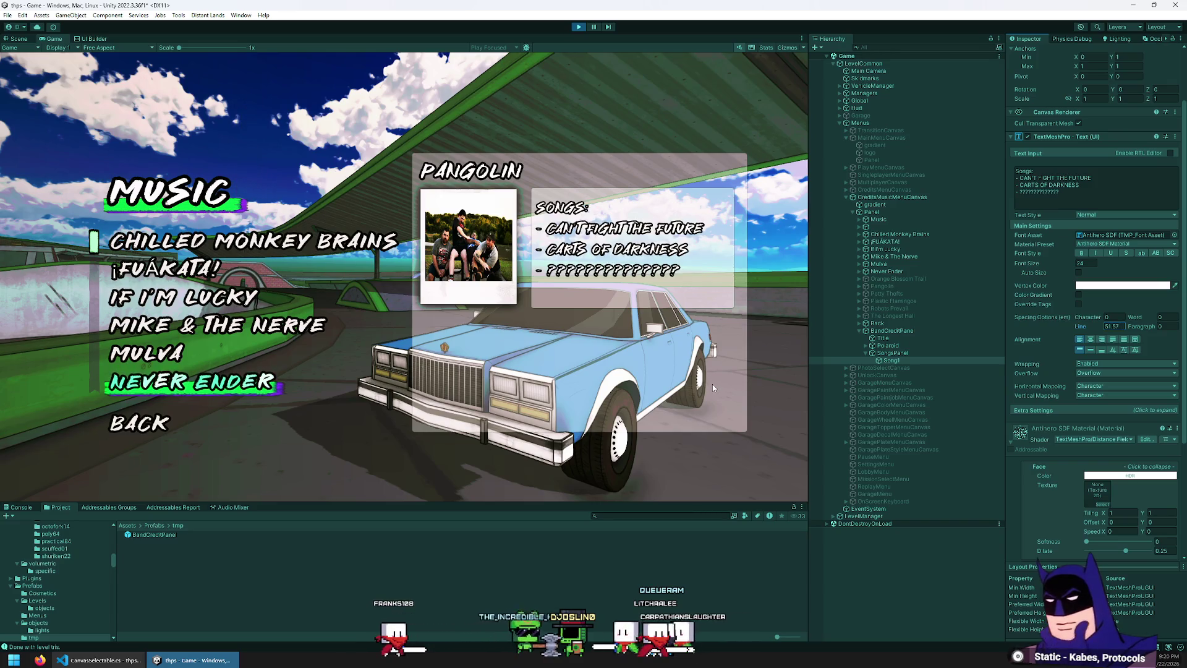
scroll(1161, 313, up, 3)
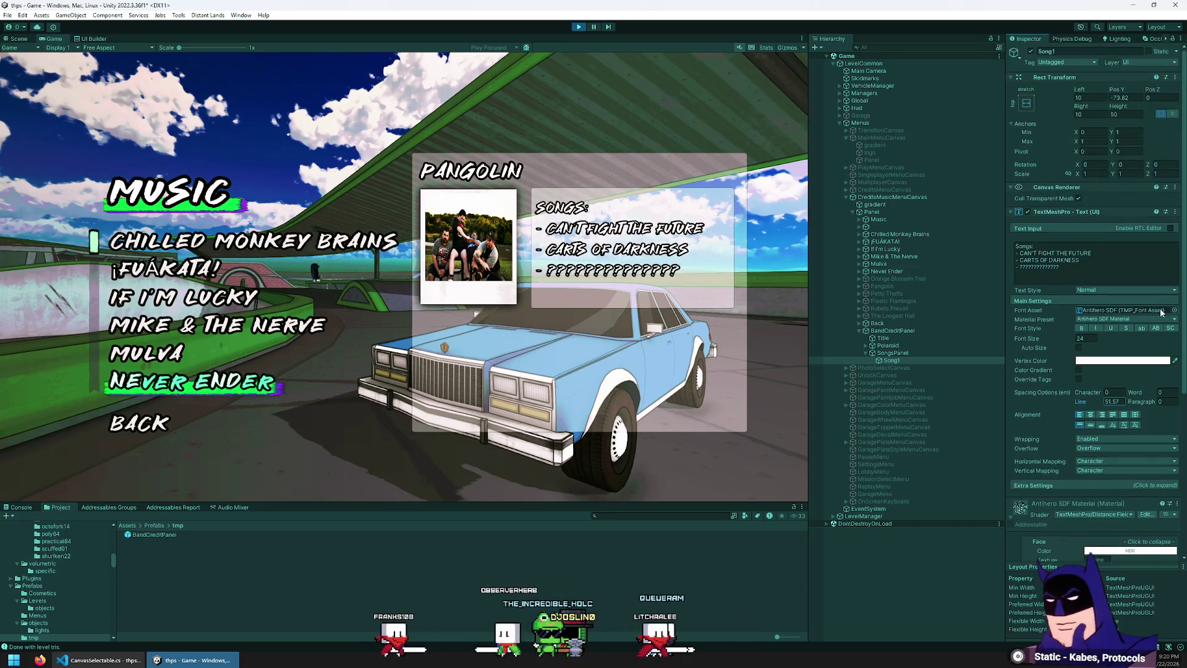
- Stretch the song text to fill SongsPanel with 10-unit margins on every side
click(1026, 103)
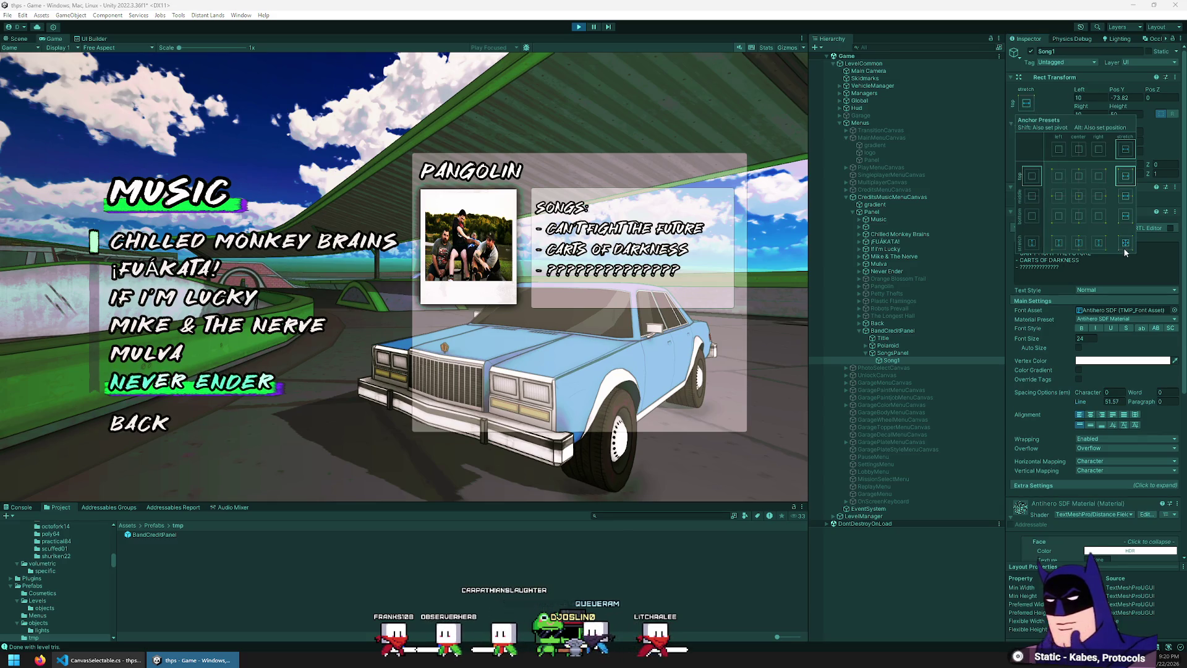
click(1090, 98)
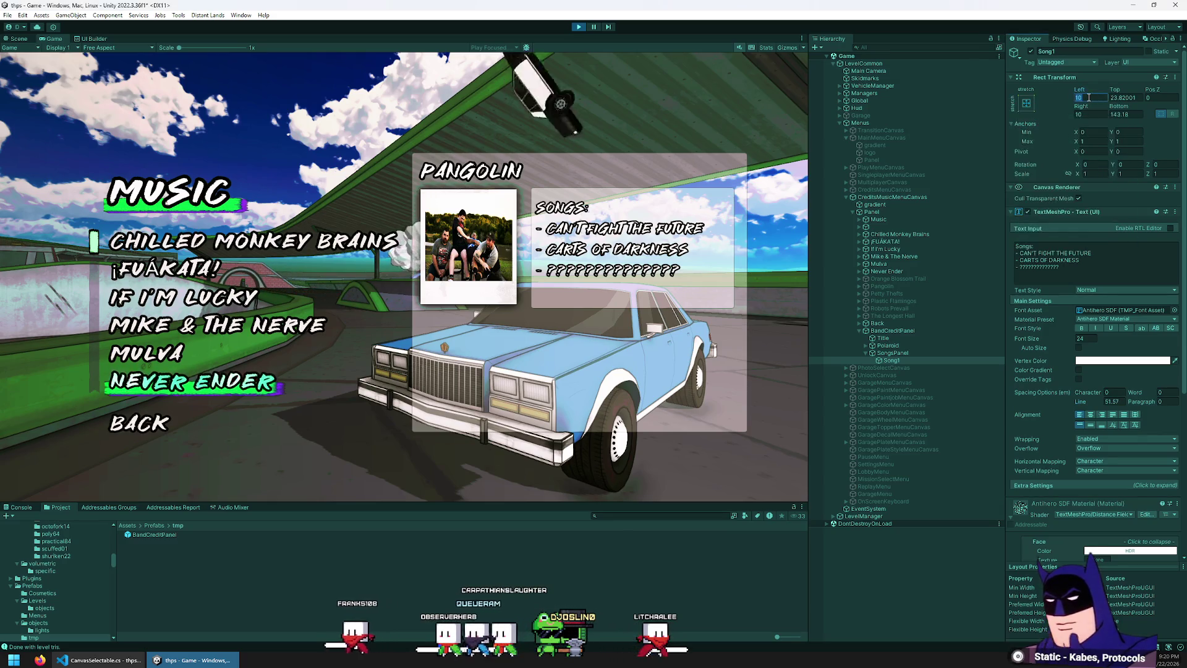
text(10)
click(1128, 113)
text(10)
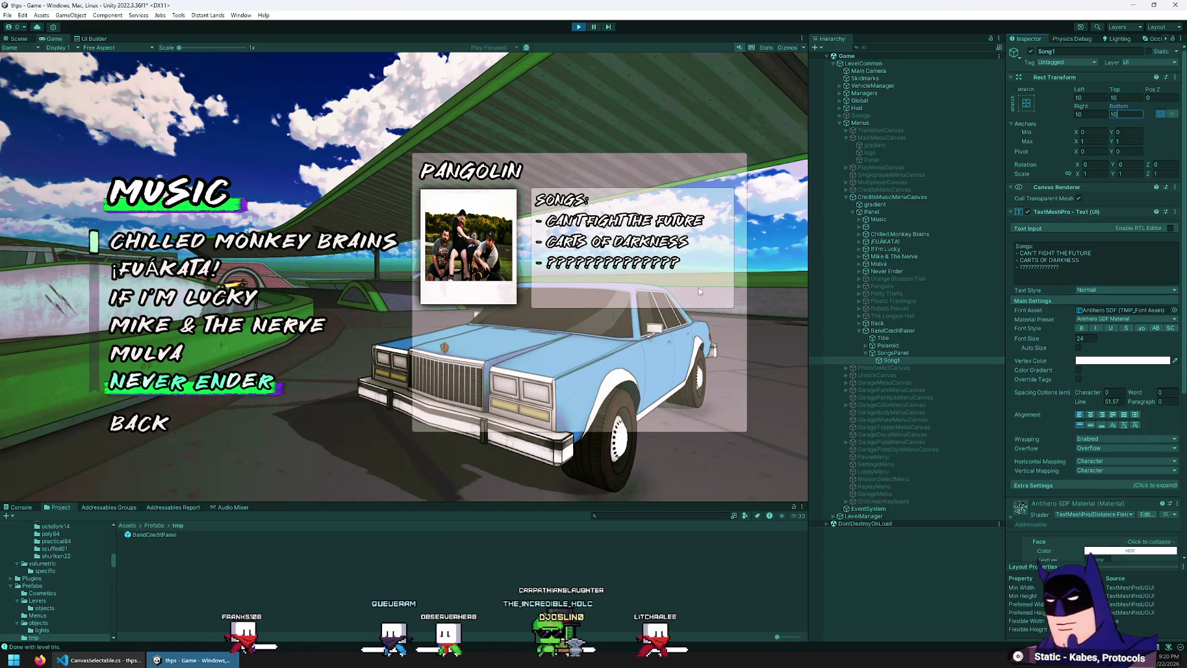
- Try the top, middle and lower vertical alignments and settle on one
click(1091, 426)
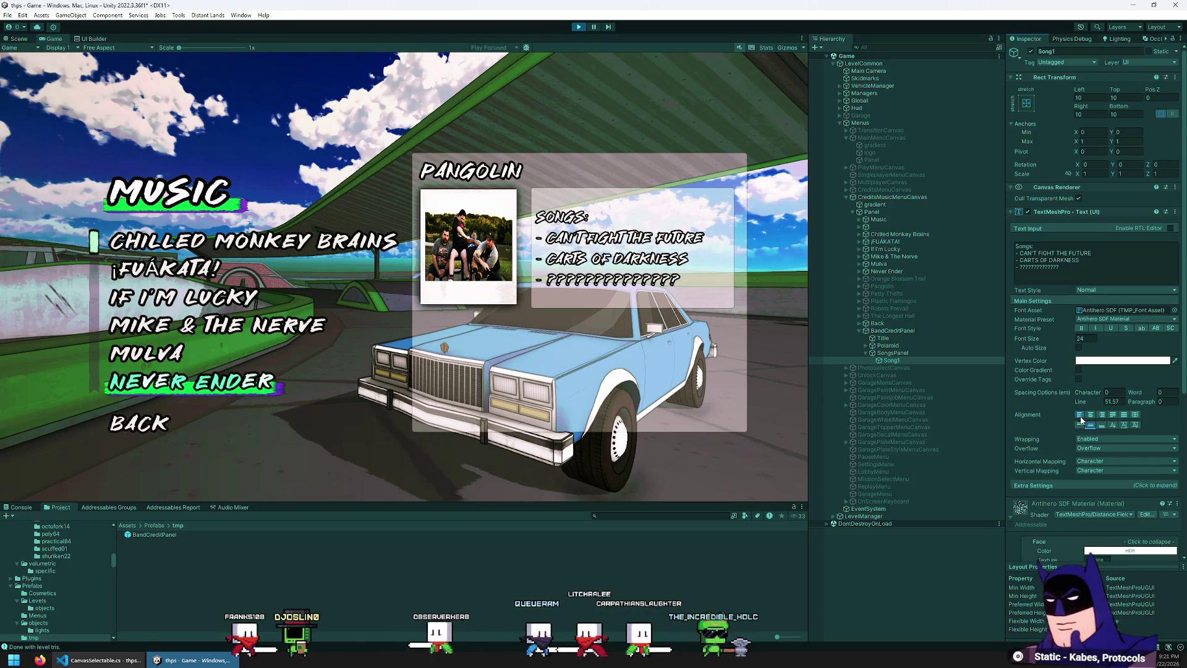
click(1081, 425)
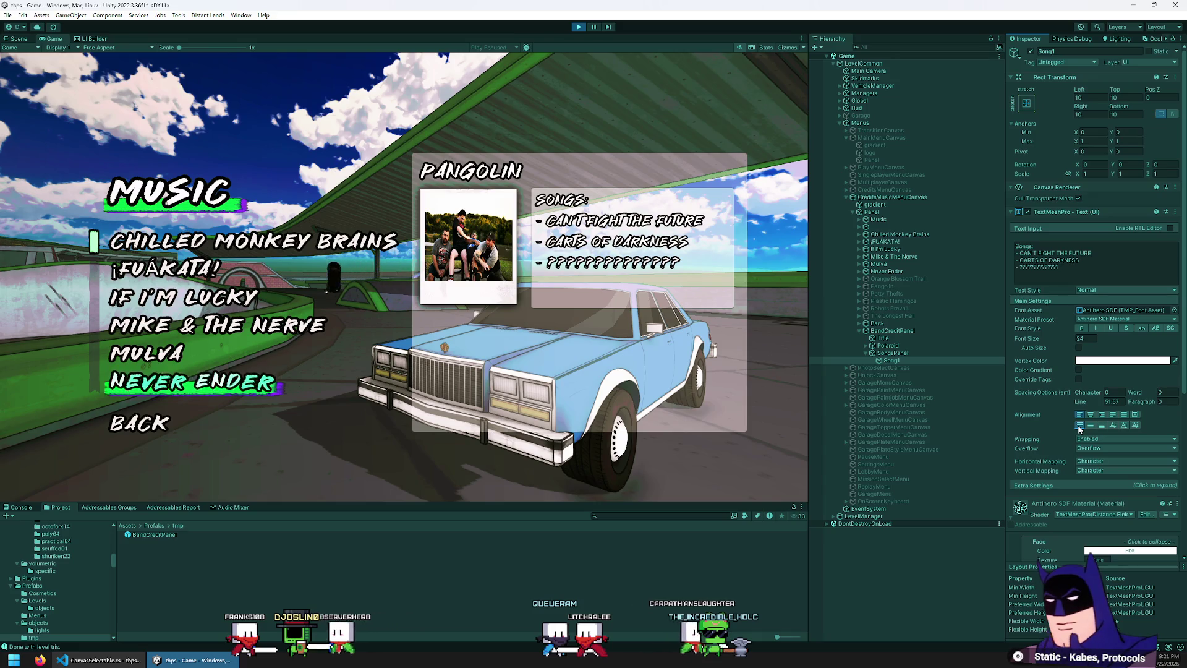
click(1126, 425)
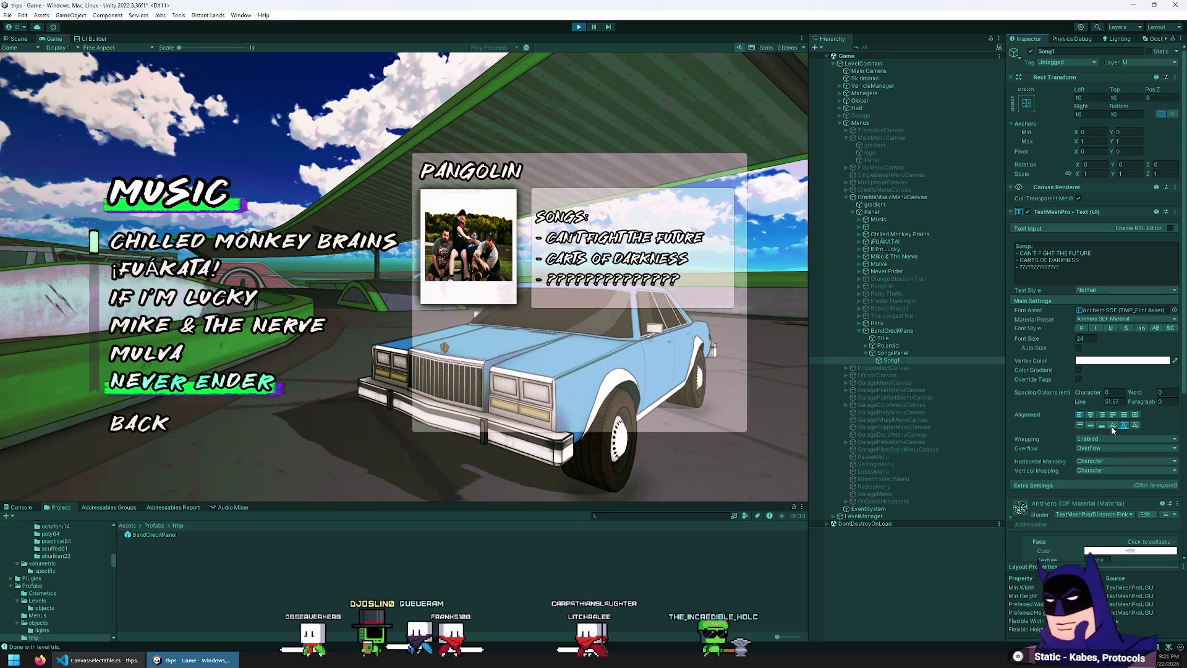
click(1136, 425)
click(1124, 426)
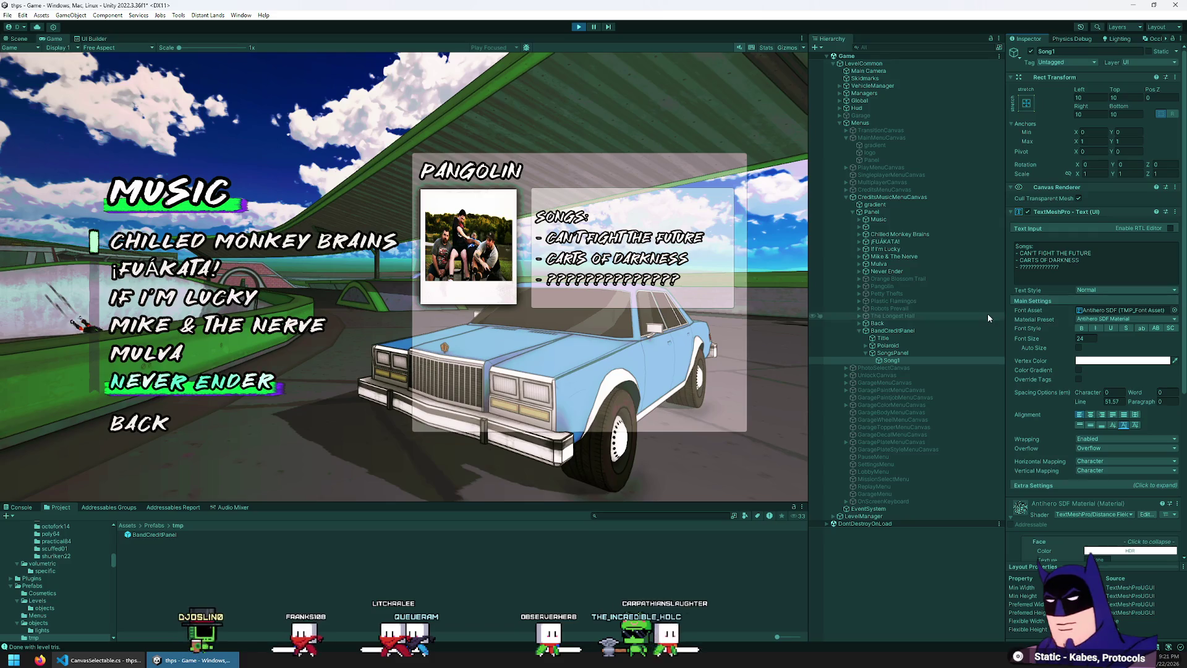
click(888, 332)
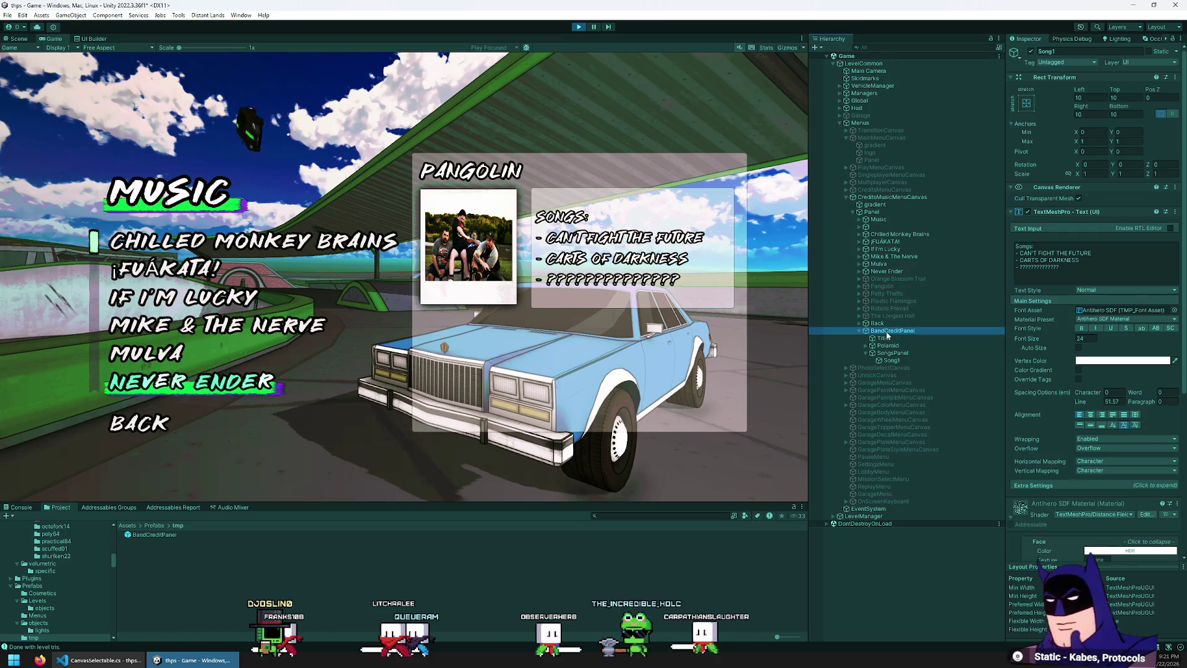
- Delete the BandCreditPanel prefab asset from the tmp folder
click(164, 536)
key(Delete)
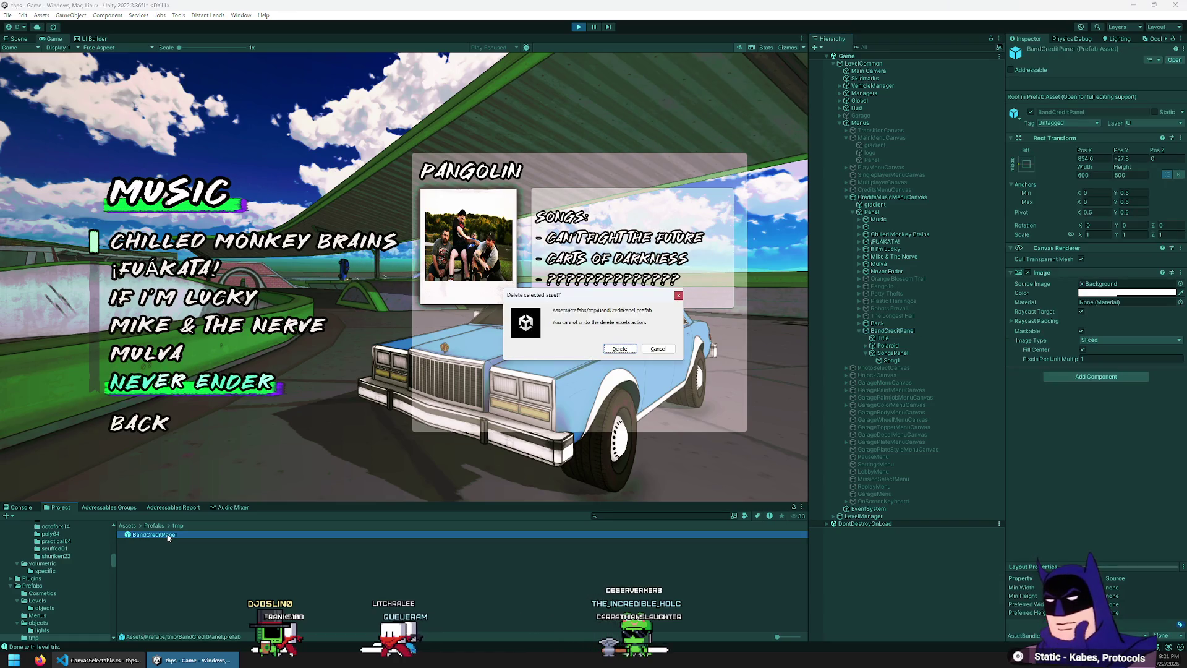
click(893, 332)
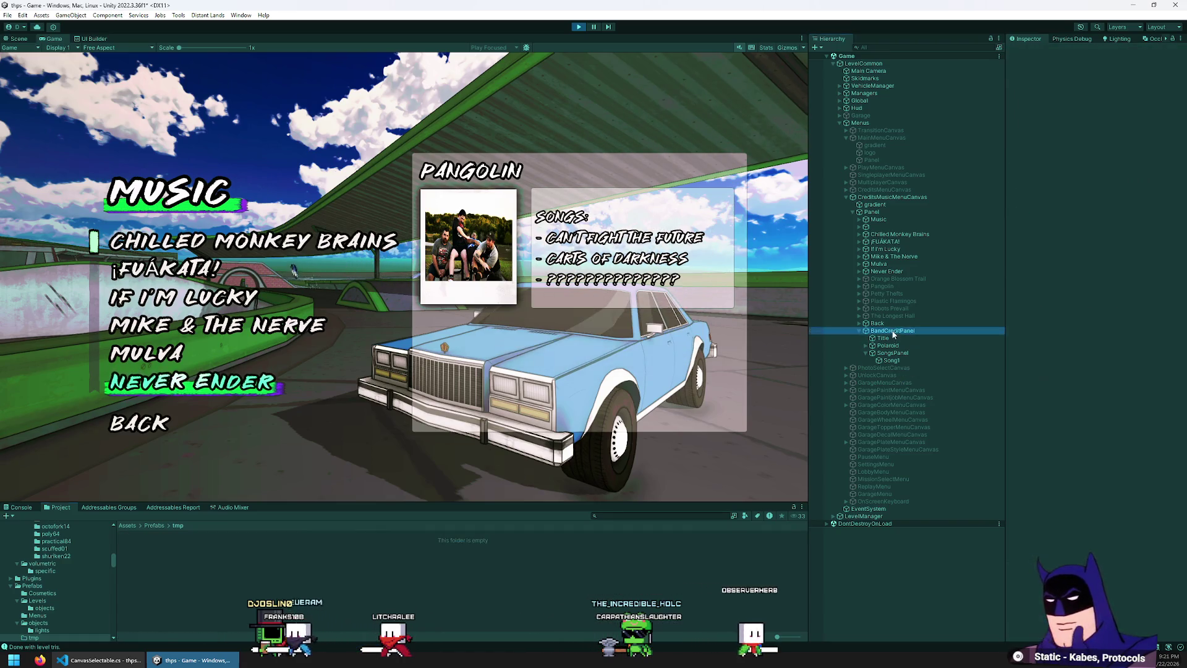
- Unpack the scene's BandCreditPanel completely into a plain object
right_click(888, 333)
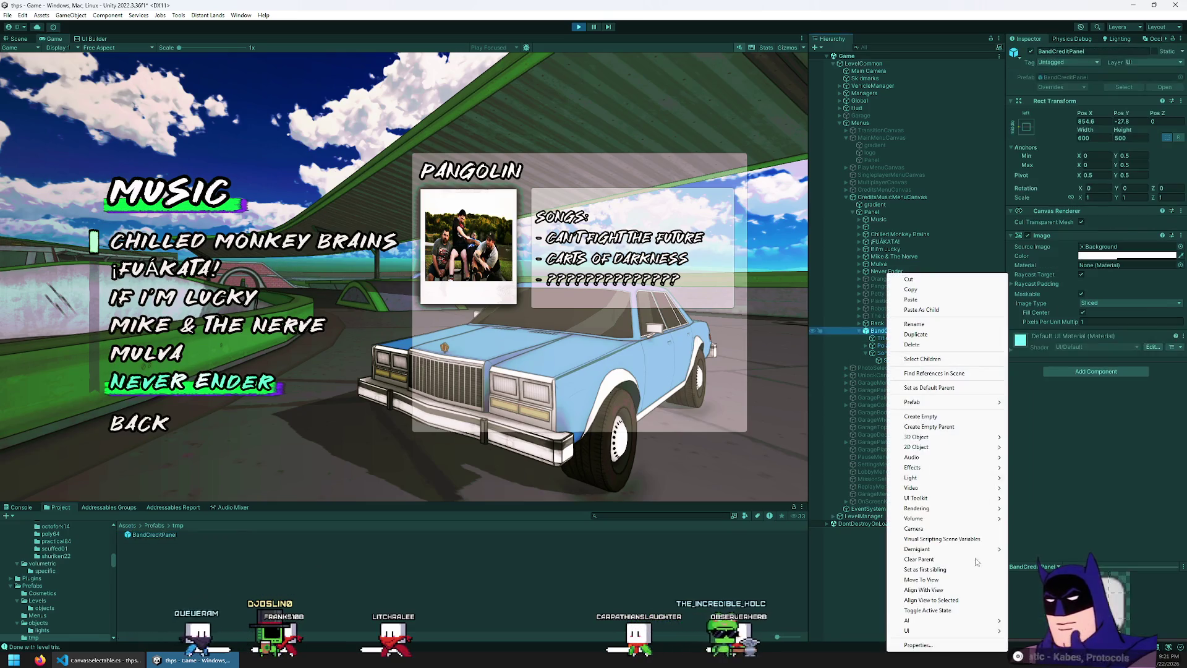
mouse_move(1002, 406)
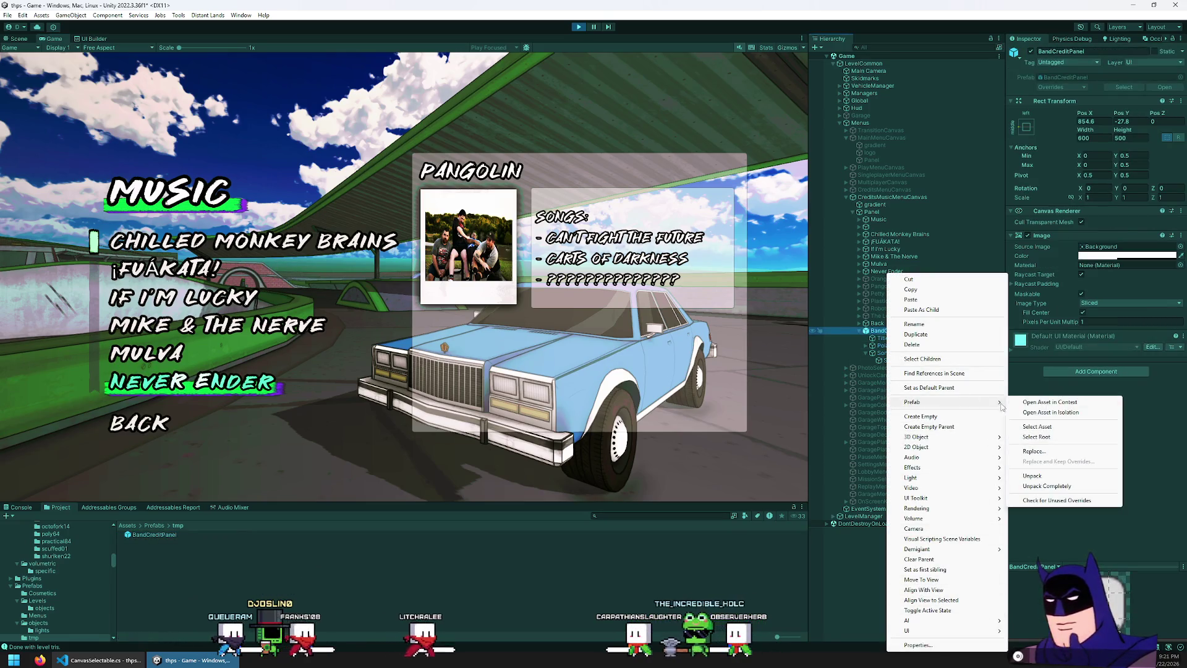
click(1044, 486)
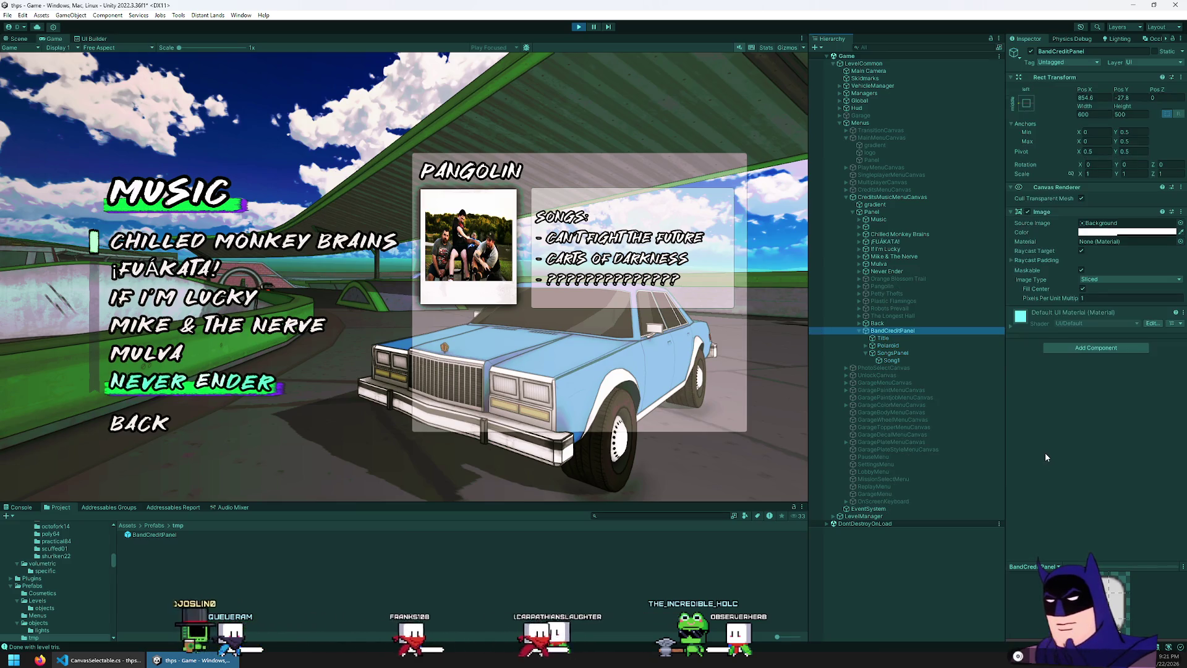
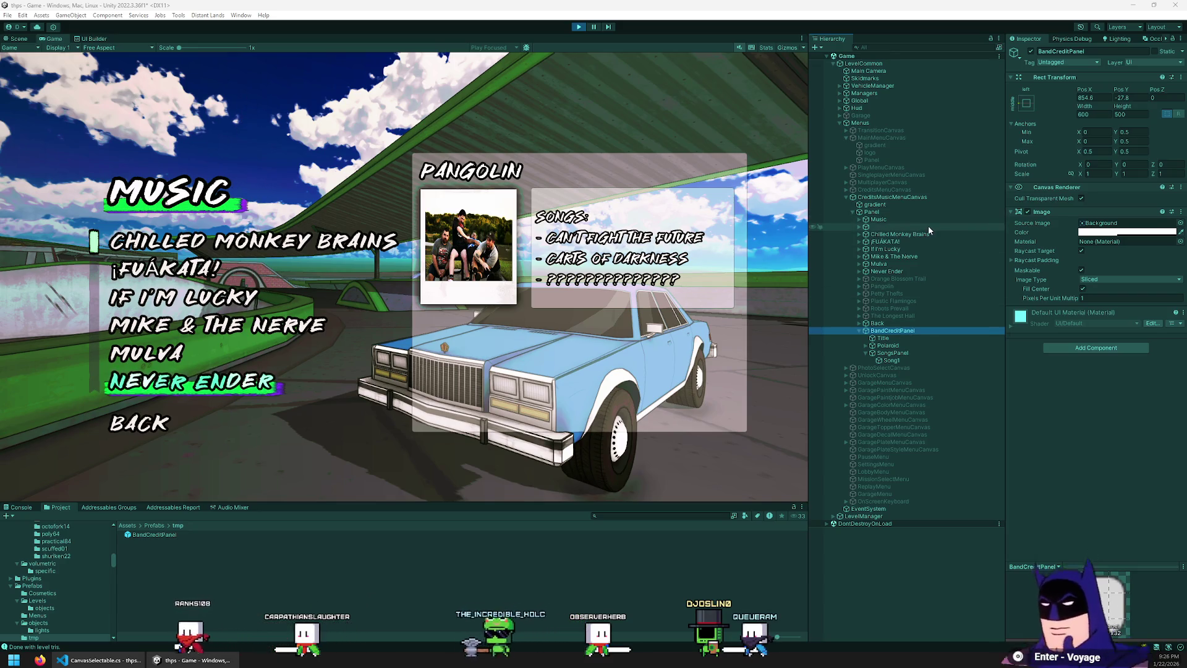
- Give the band credit panel's Title a Right margin of 32 and a Height of 50
click(893, 338)
click(1090, 97)
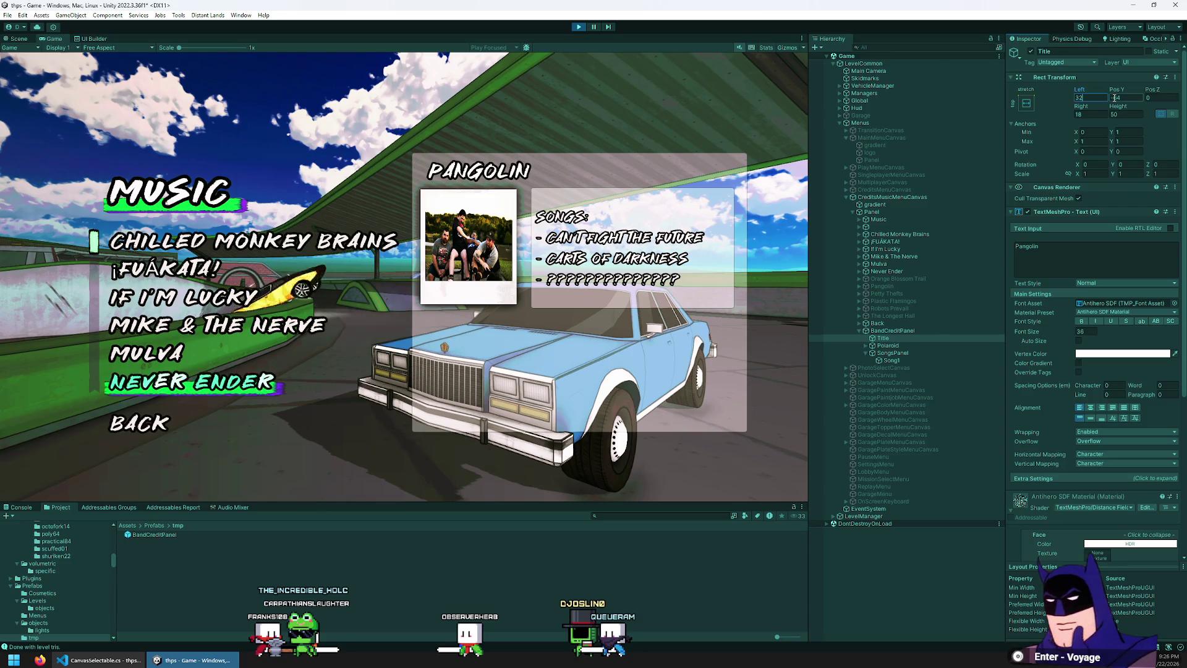
text(2)
click(1114, 115)
text(50)
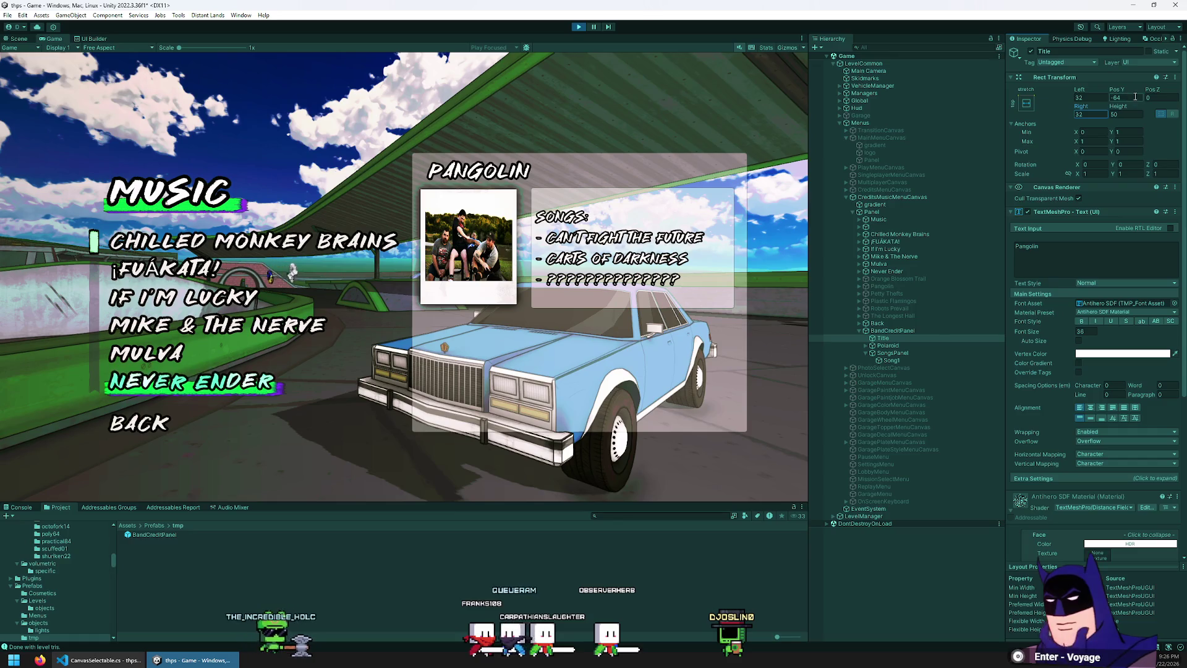
click(885, 338)
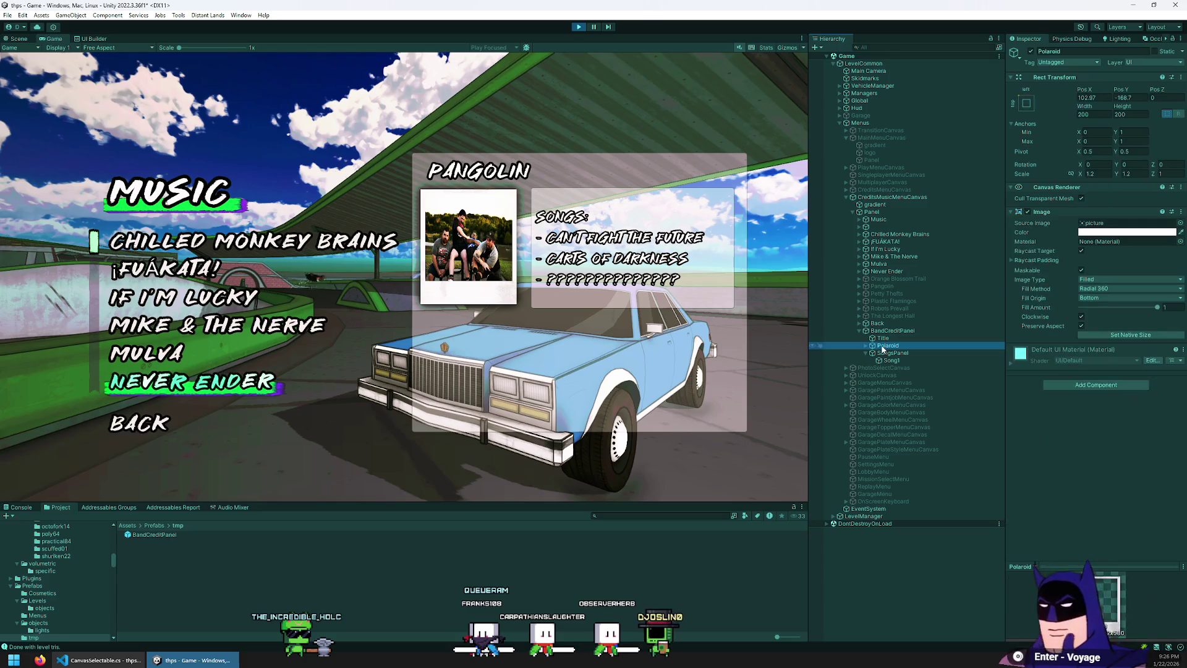
click(890, 332)
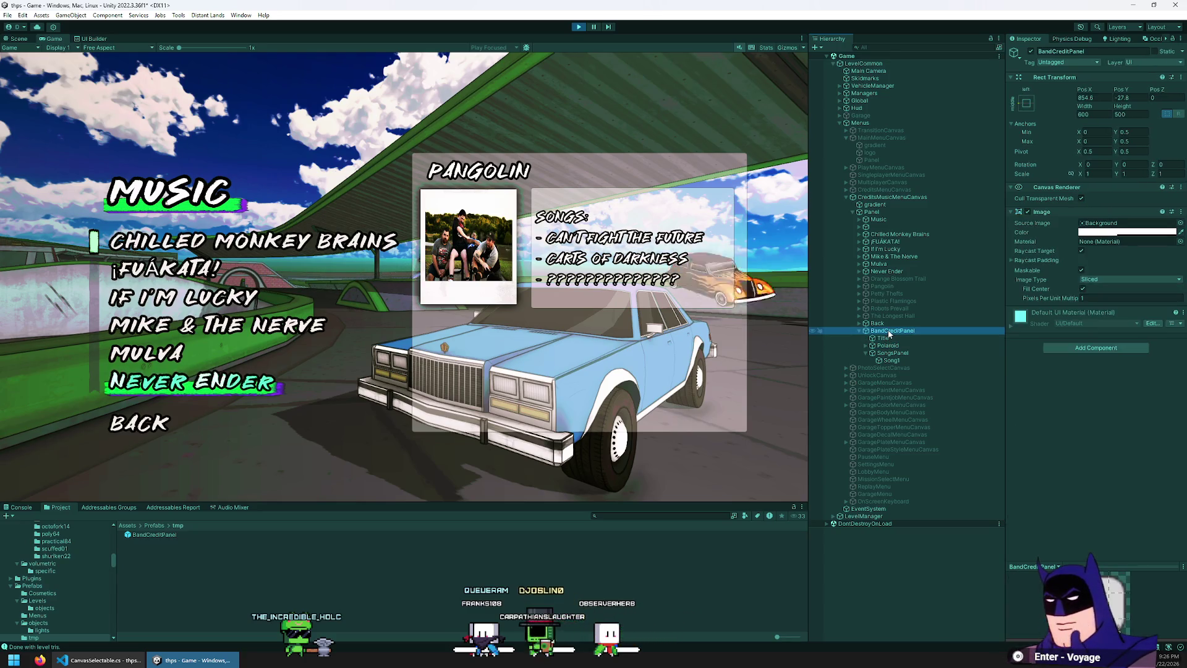
right_click(890, 333)
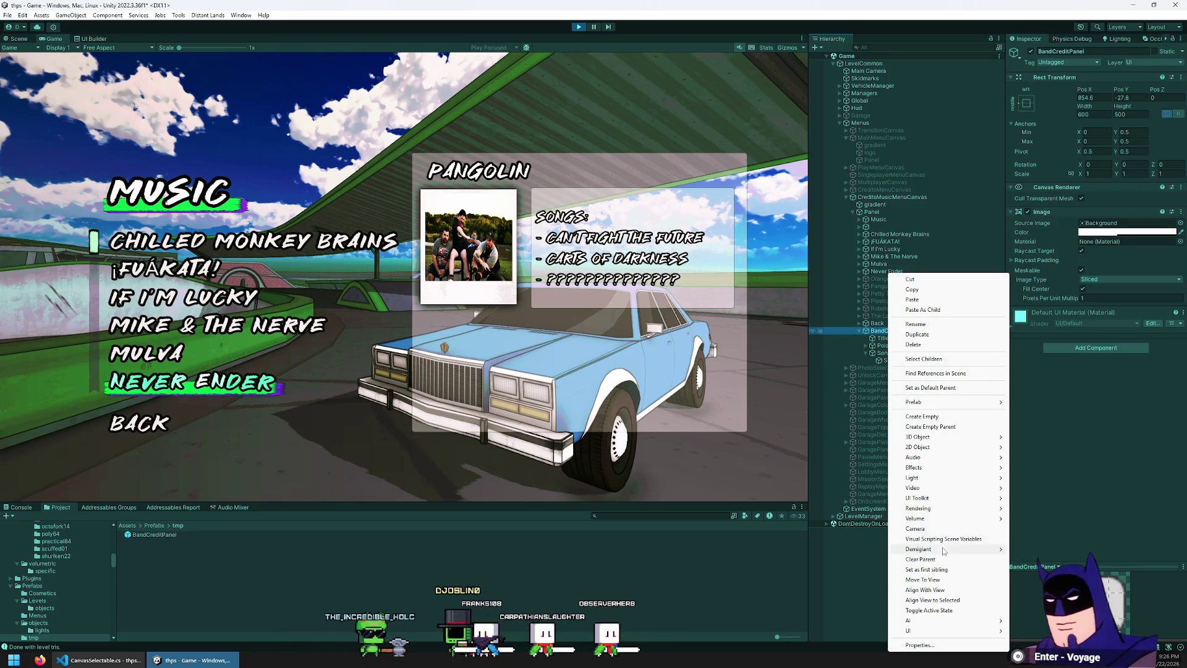
- Add a UI Panel to BandCreditPanel, order it under Title, and anchor it stretched horizontally across the middle
mouse_move(946, 628)
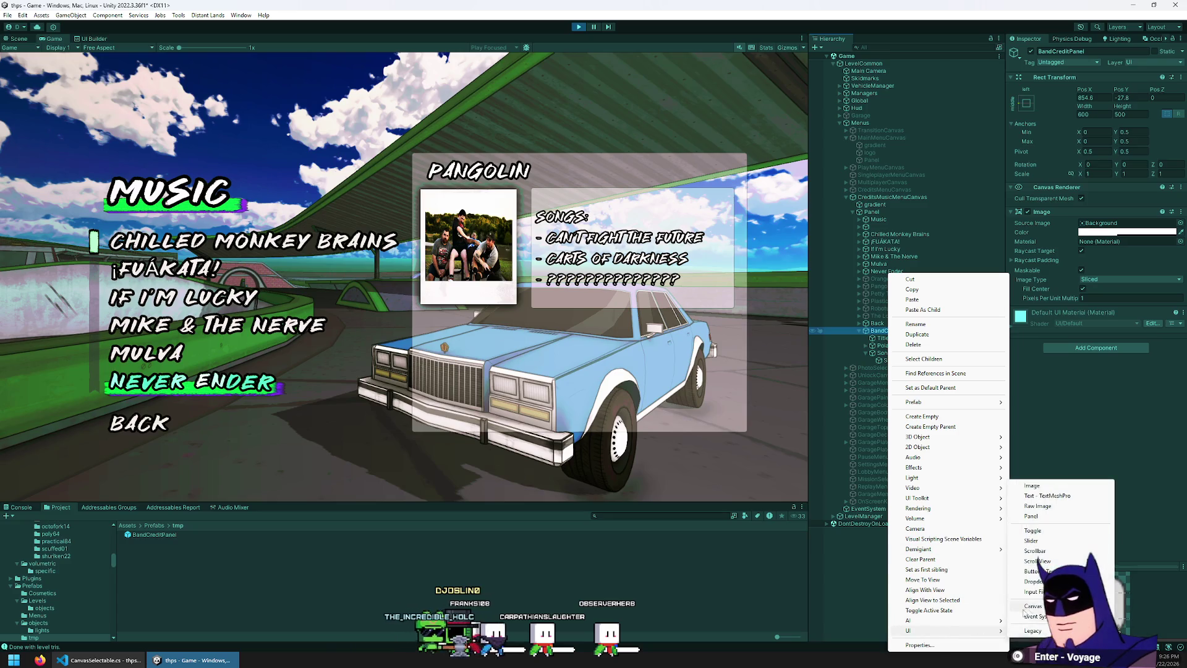
click(1031, 516)
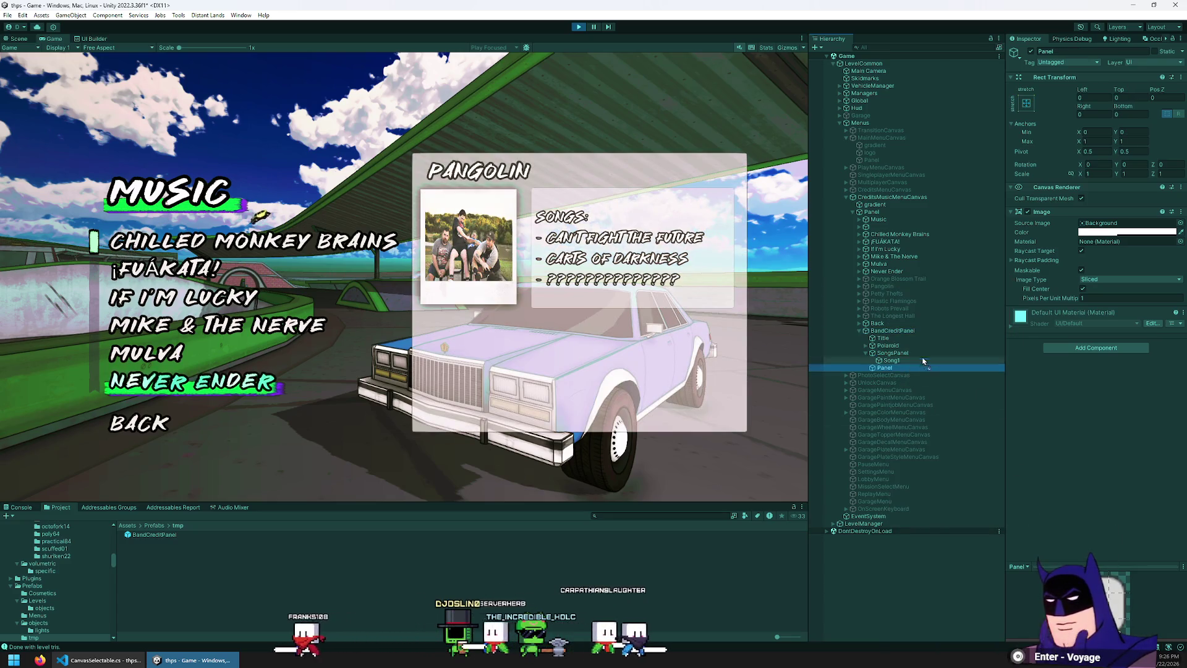
drag(891, 367, 942, 343)
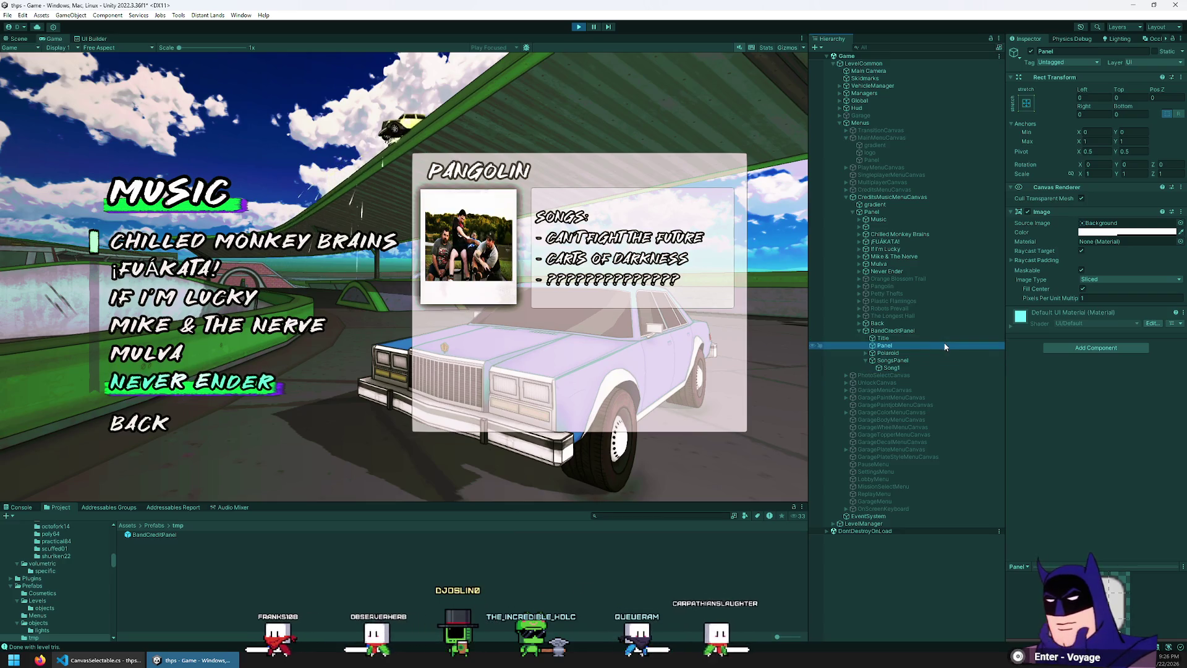
click(1027, 103)
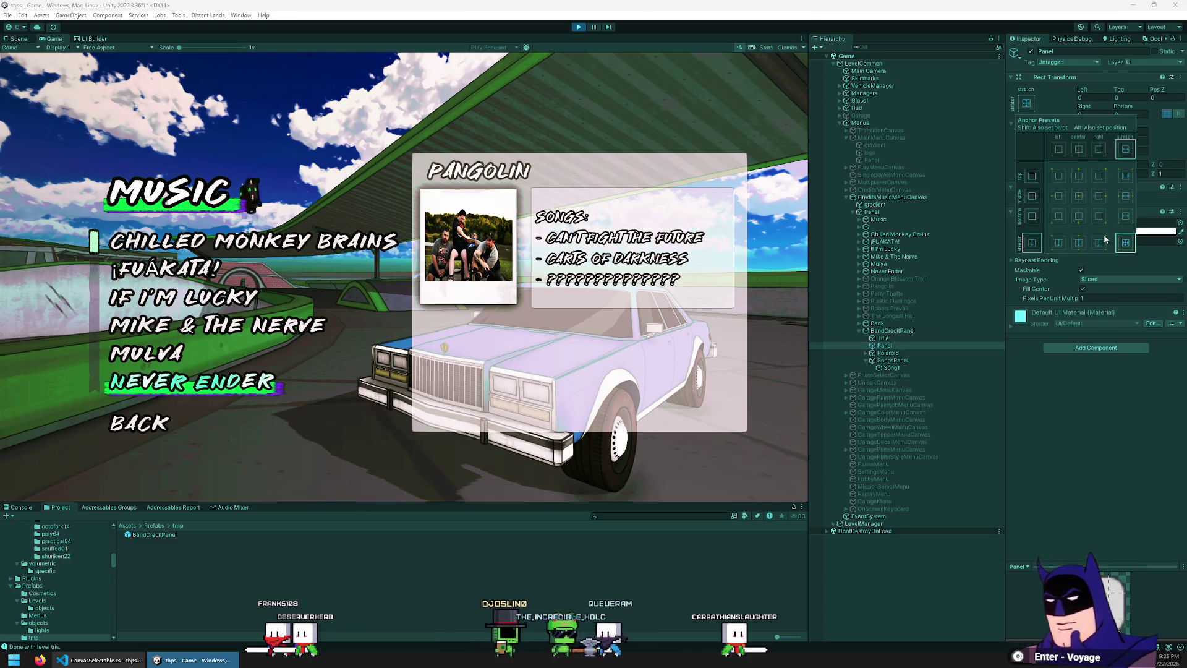
click(1126, 196)
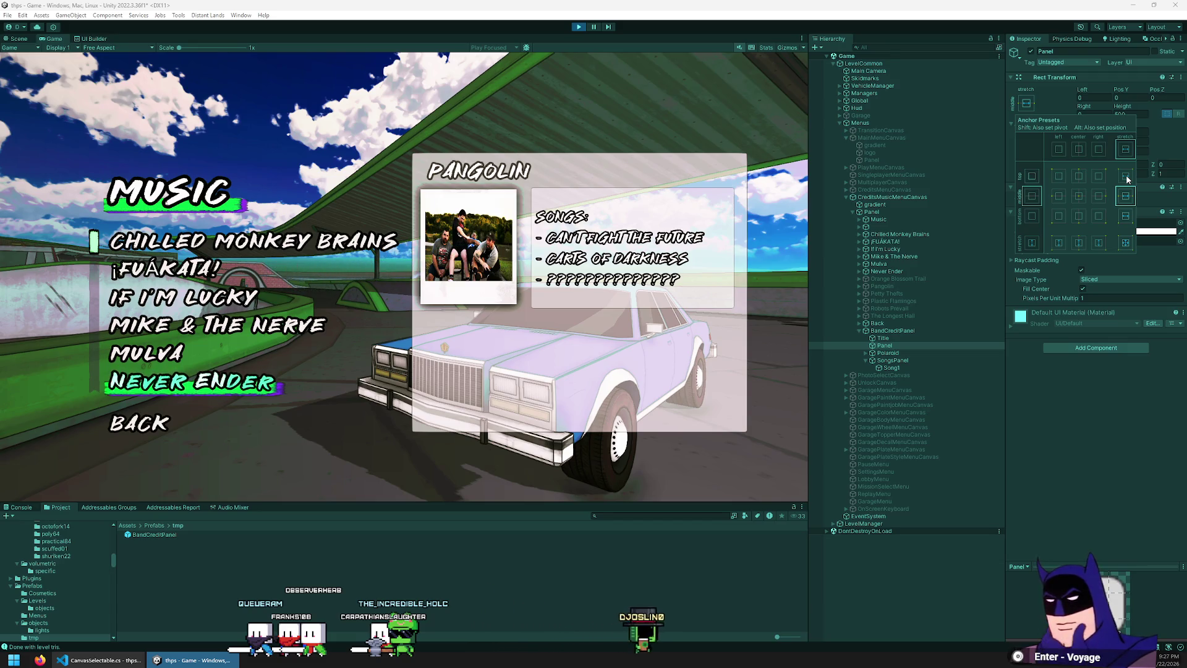
click(1059, 444)
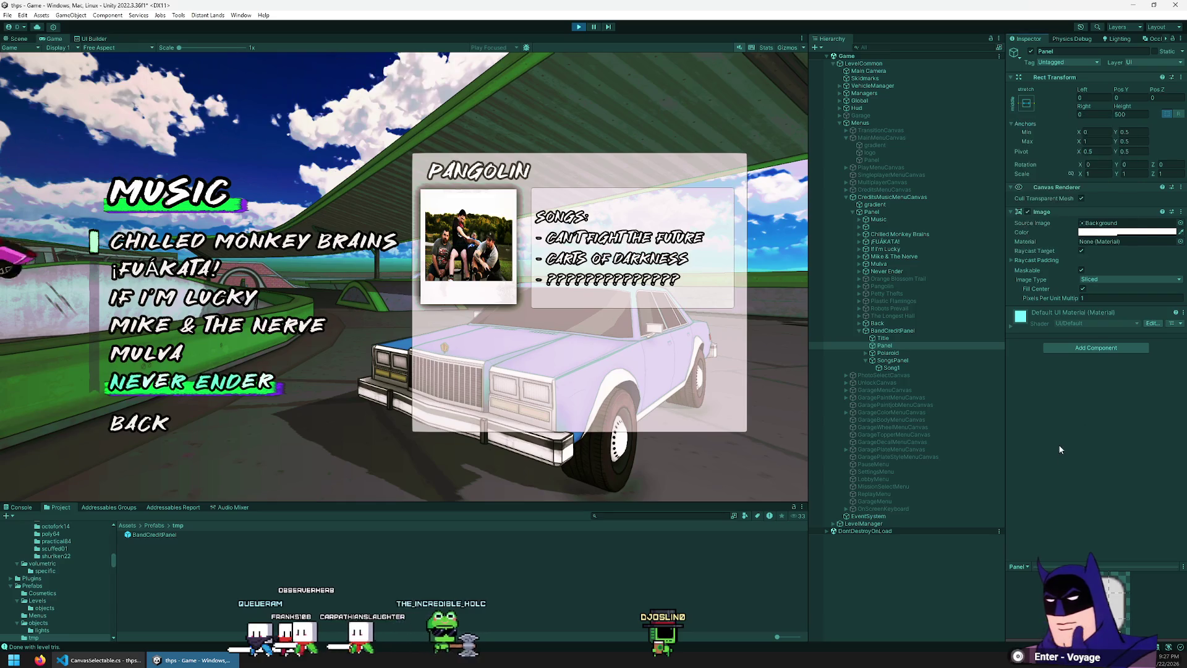
- Dismiss the add-object menu and re-anchor the new Panel to stretch along the top
right_click(902, 334)
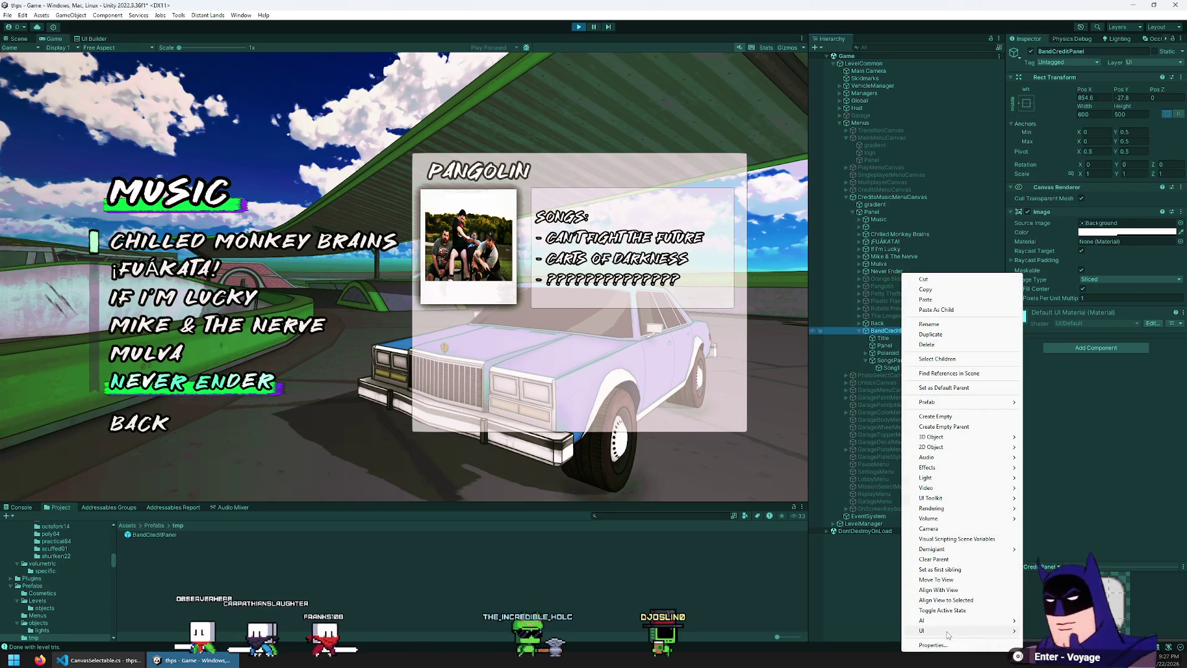
mouse_move(950, 635)
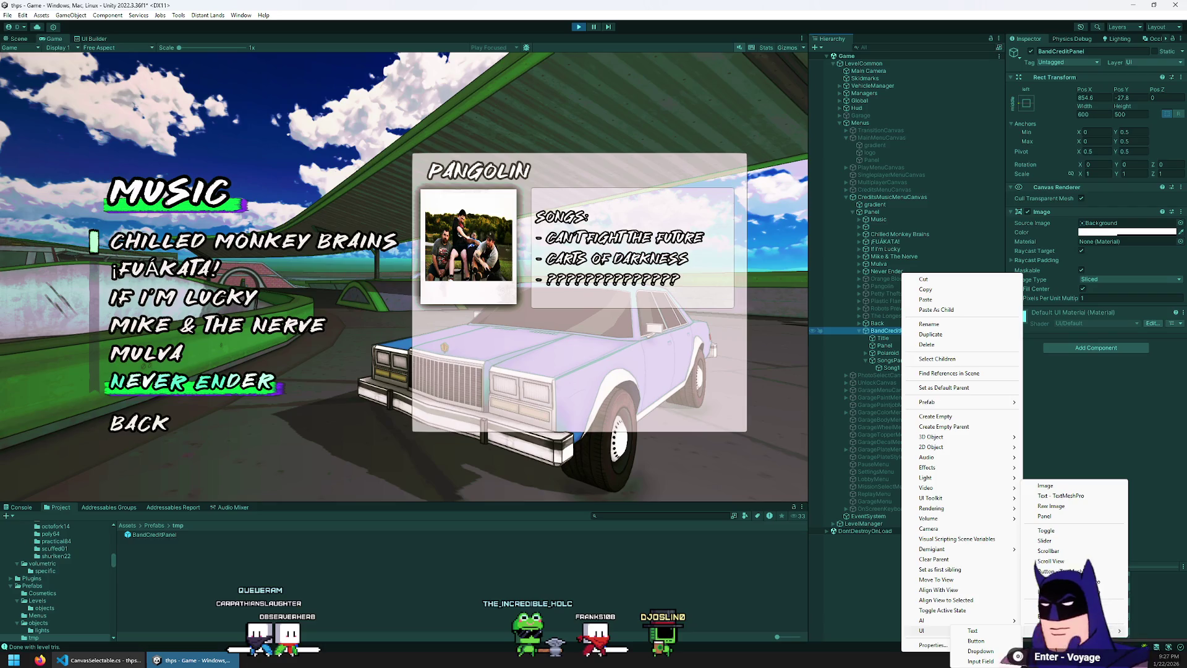
click(1066, 458)
click(896, 338)
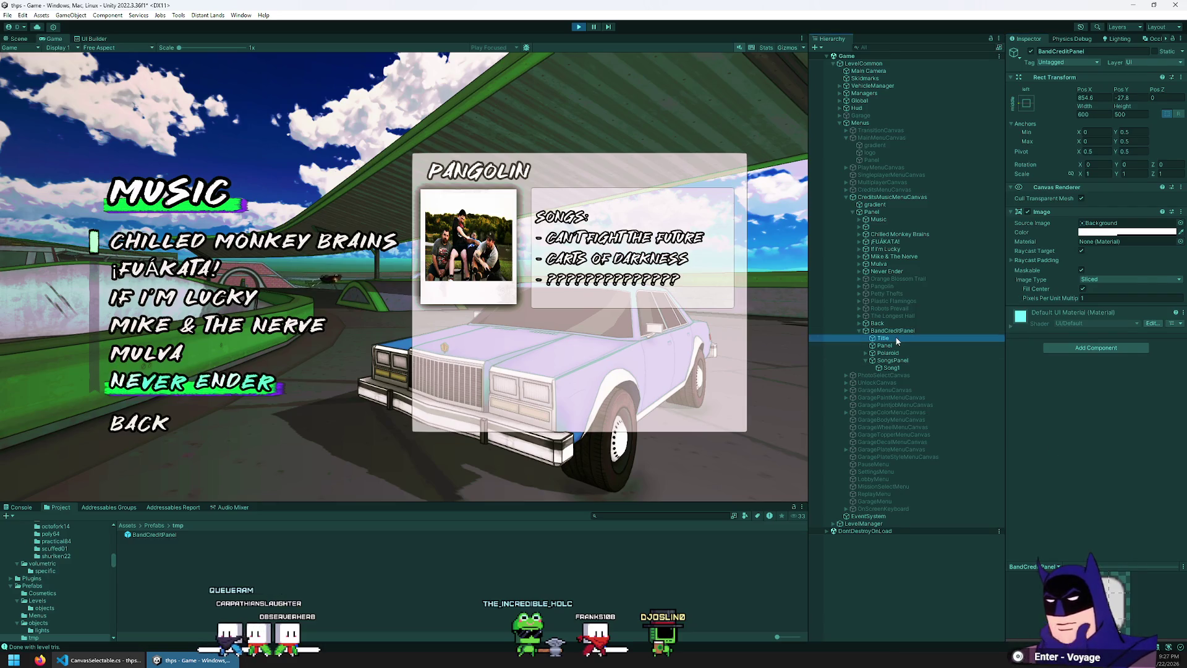
click(897, 345)
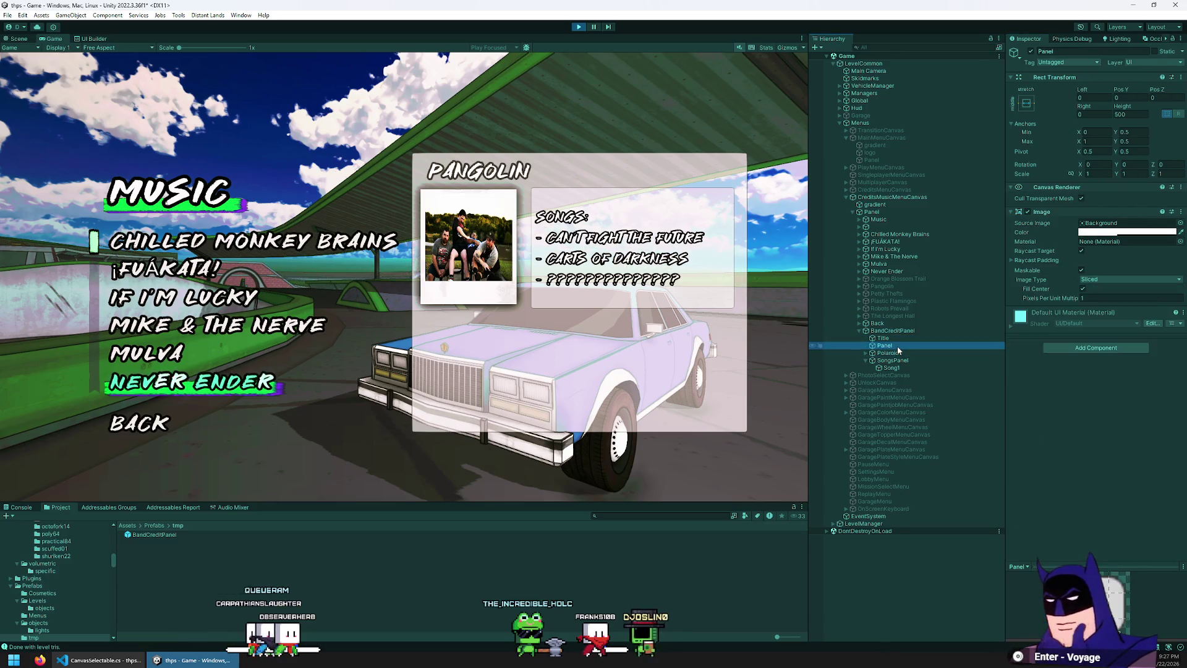
mouse_move(1086, 89)
mouse_down()
mouse_move(1127, 102)
mouse_move(1093, 110)
mouse_up()
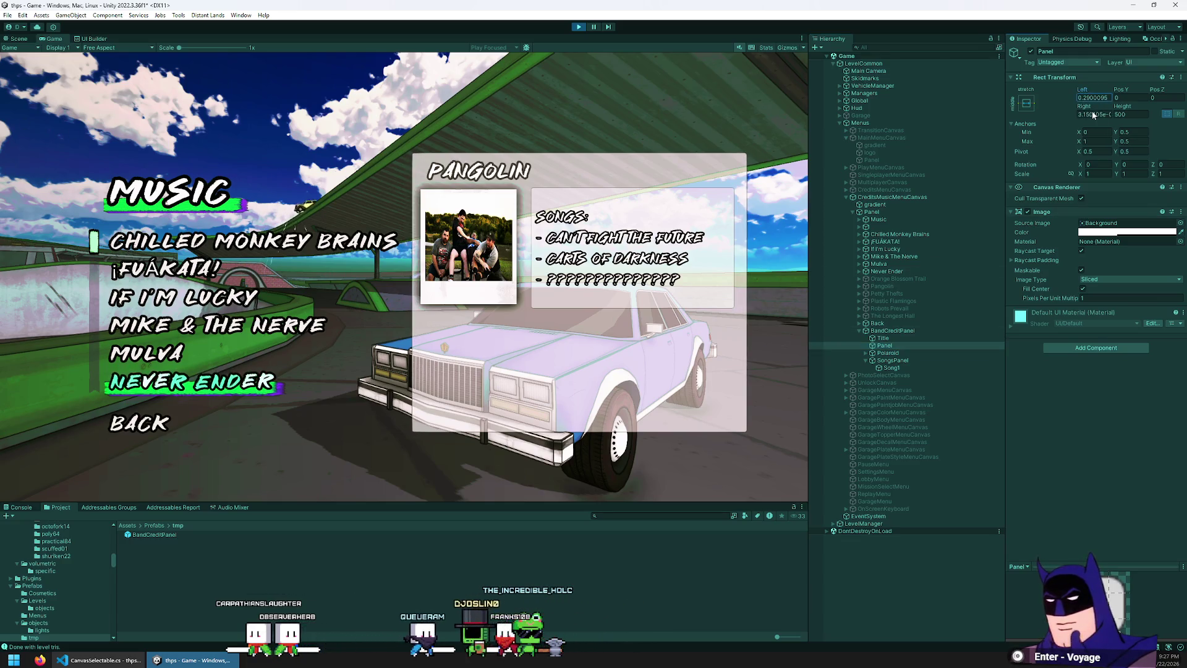
click(1026, 103)
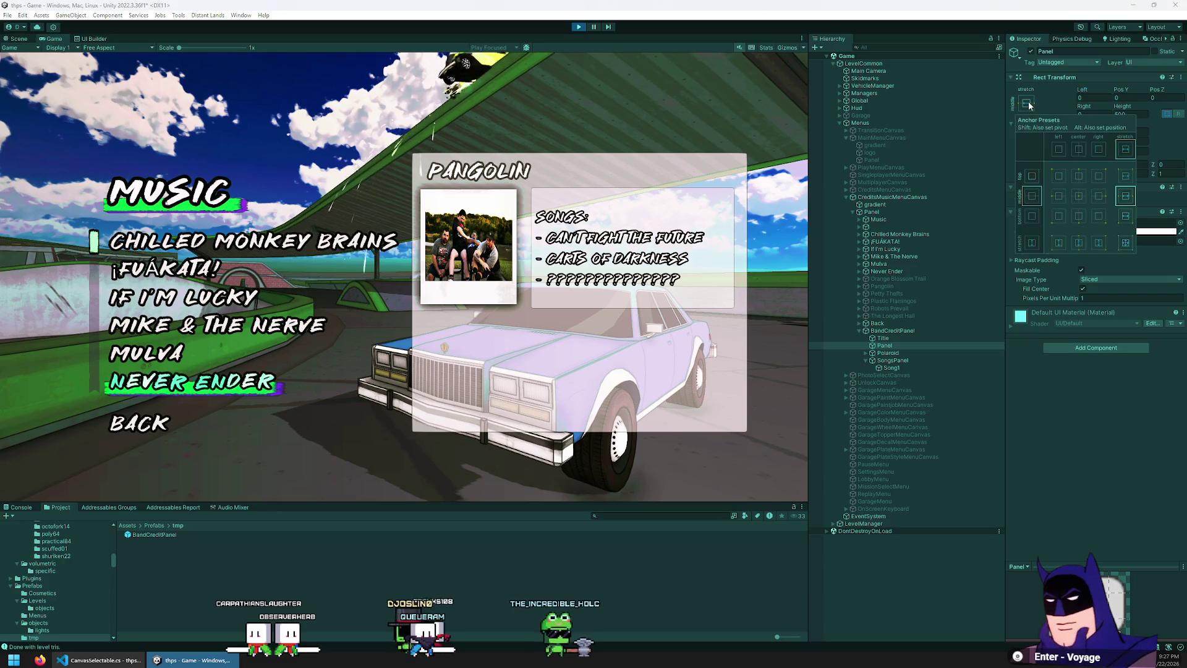
click(1124, 177)
- Try different offsets and positions for the Panel, then delete it
drag(1083, 92, 1136, 97)
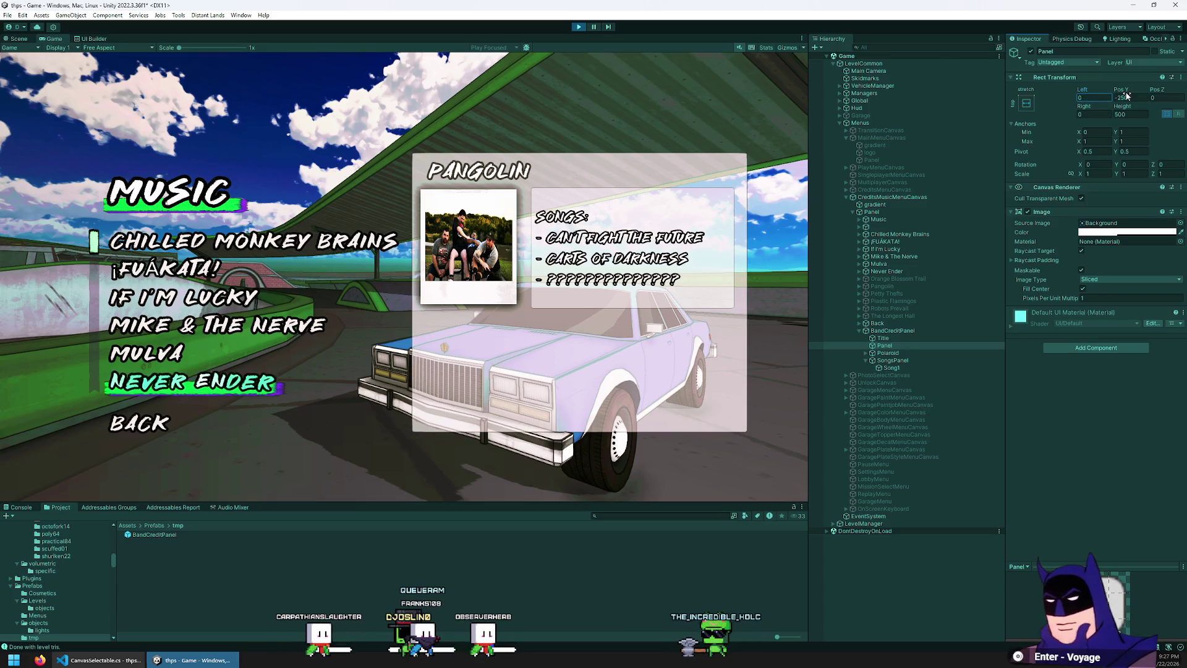
mouse_move(1127, 92)
mouse_down()
mouse_move(650, 58)
mouse_move(190, 50)
mouse_up()
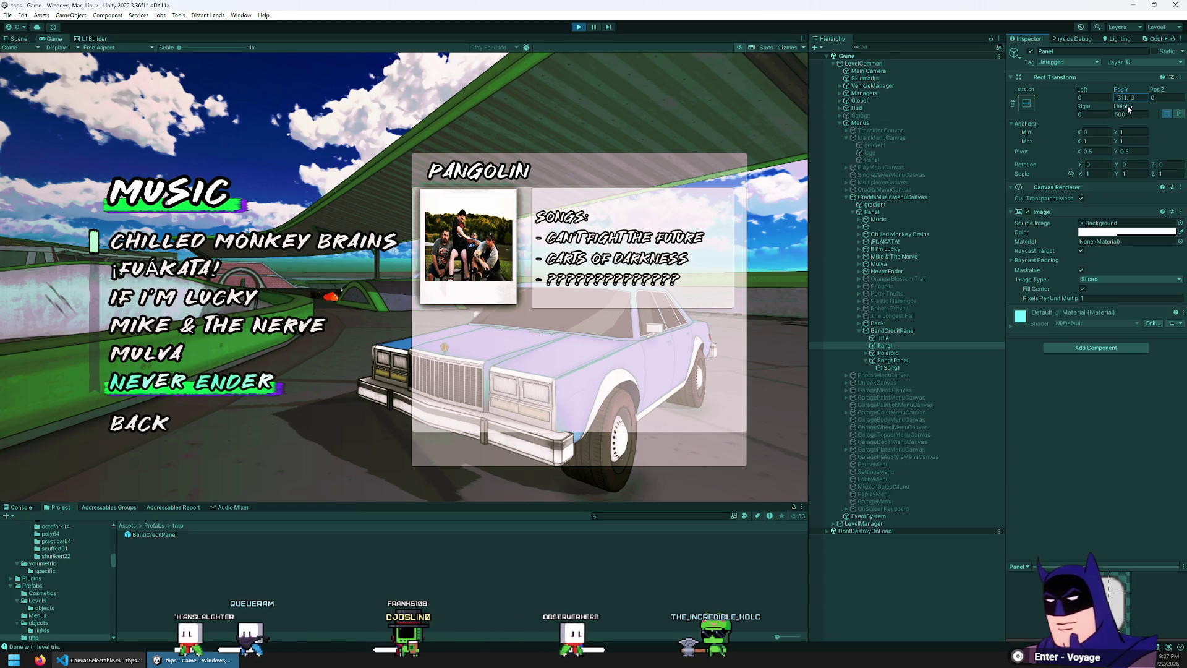
click(1026, 103)
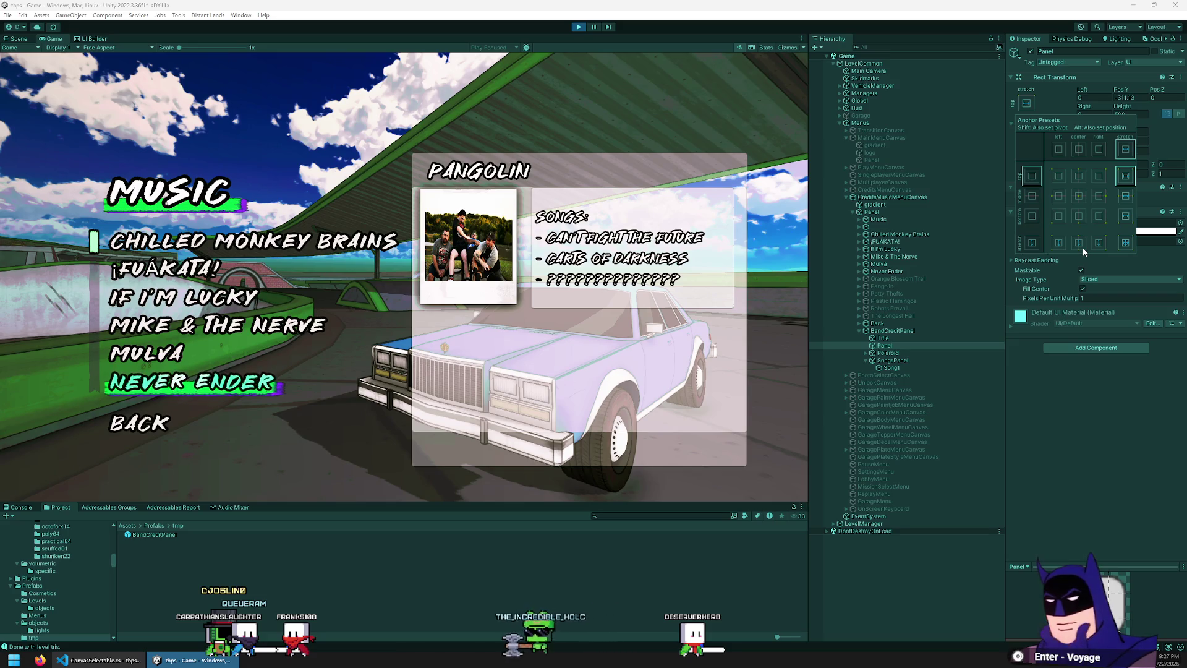
click(1104, 459)
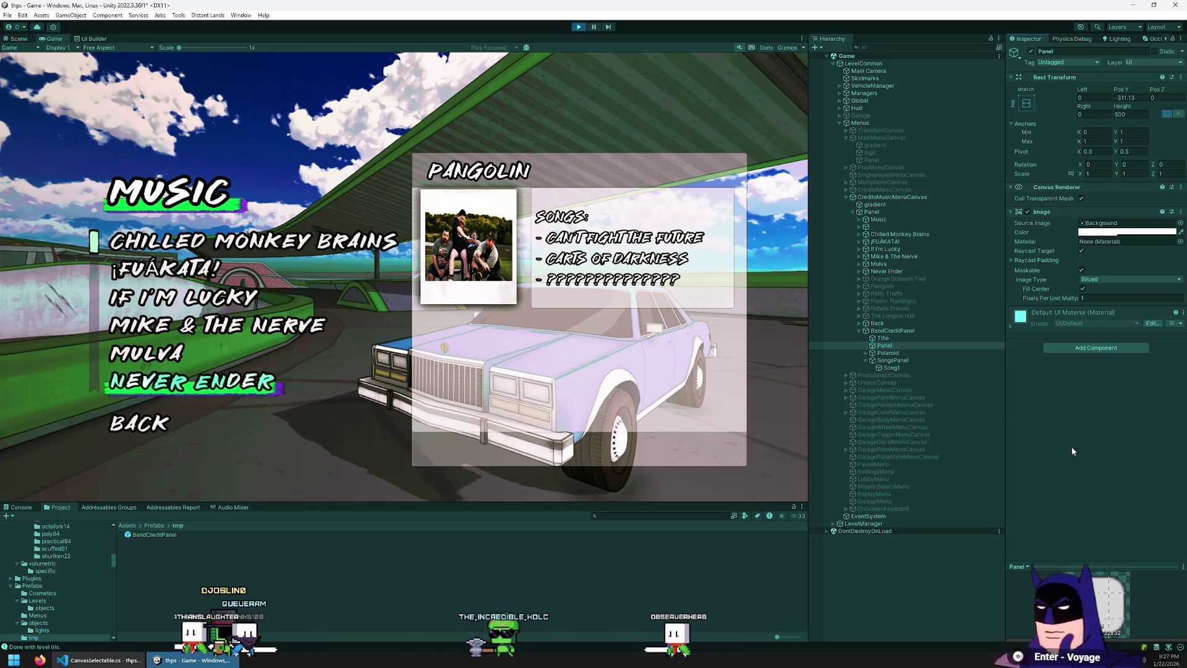
click(902, 349)
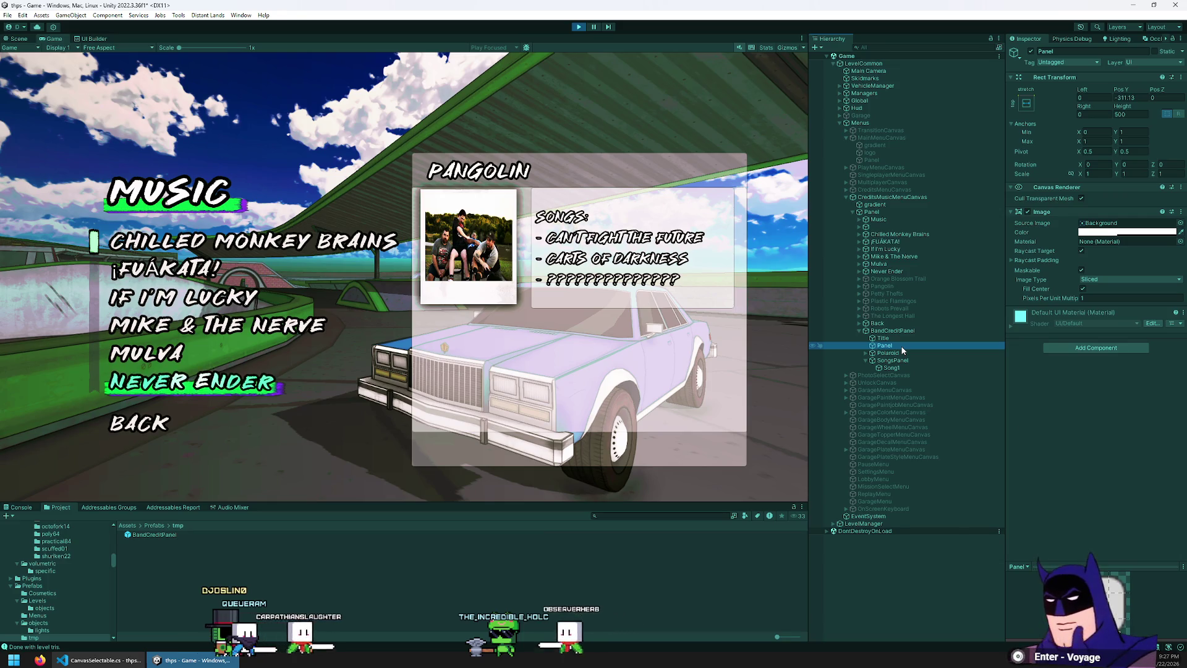
key(Delete)
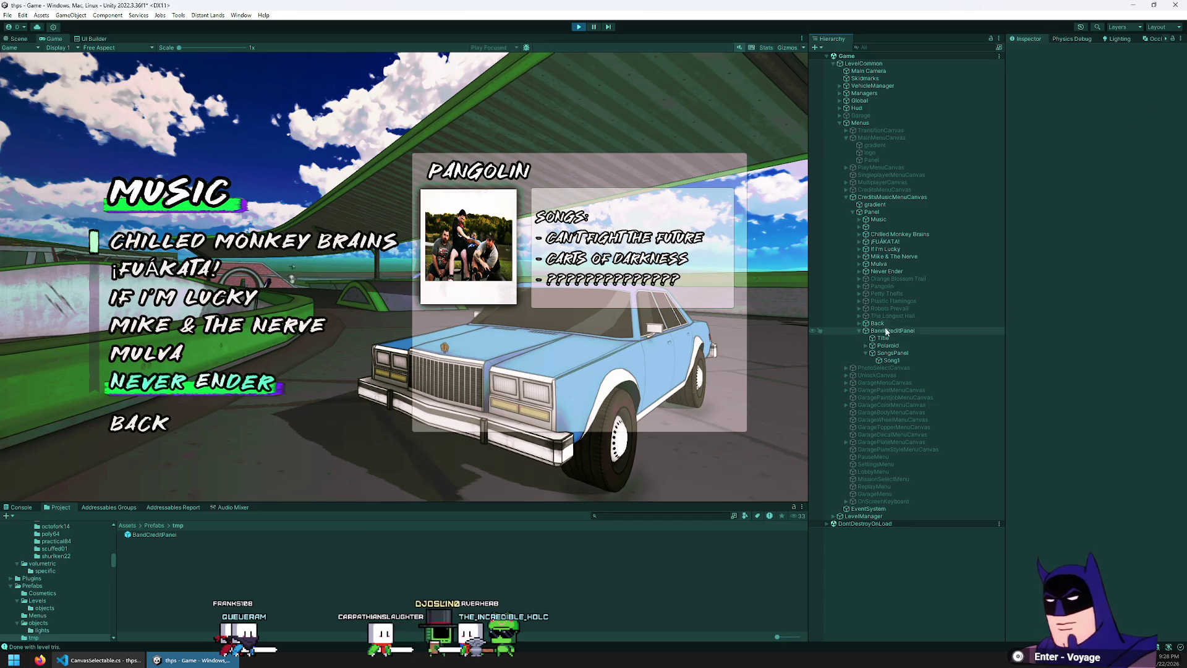
- Nudge Polaroid to Pos X about 116.9 and SongsPanel's Left to about 223.5
click(901, 345)
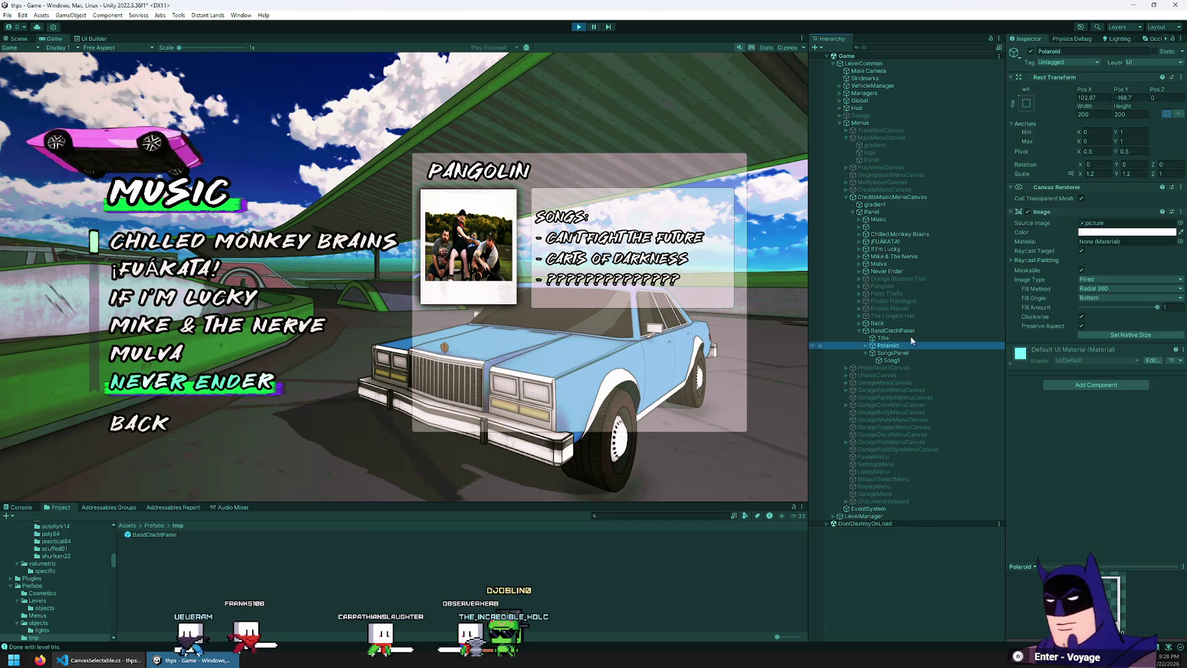
drag(1096, 93, 1096, 95)
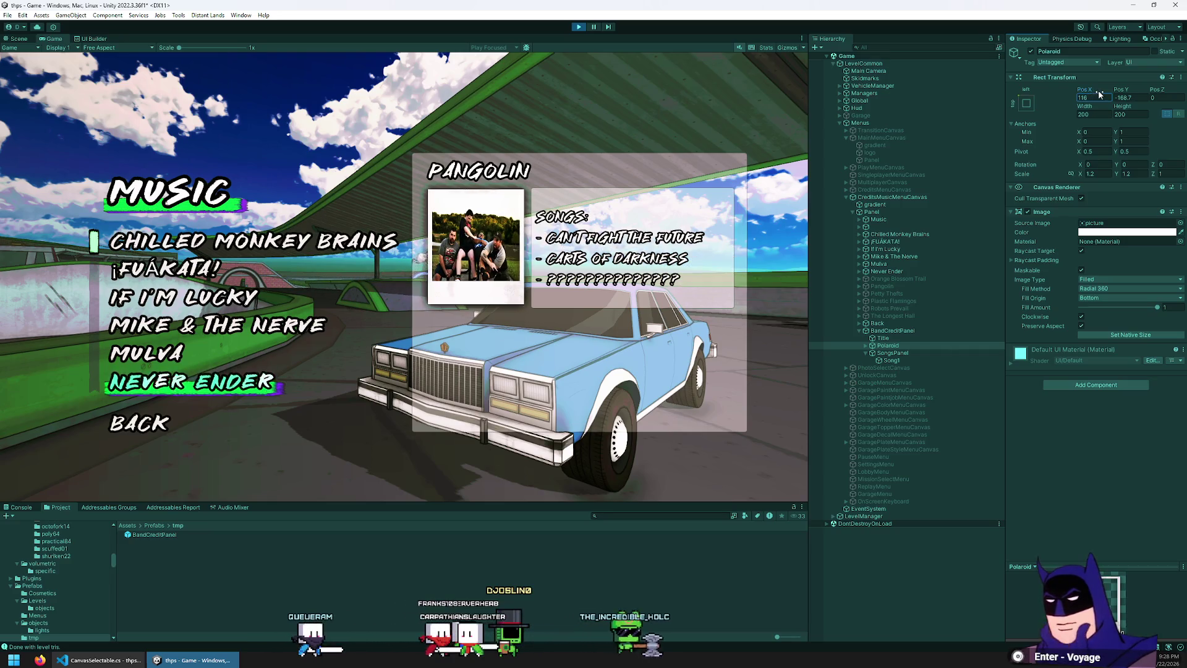
drag(1088, 89, 1089, 90)
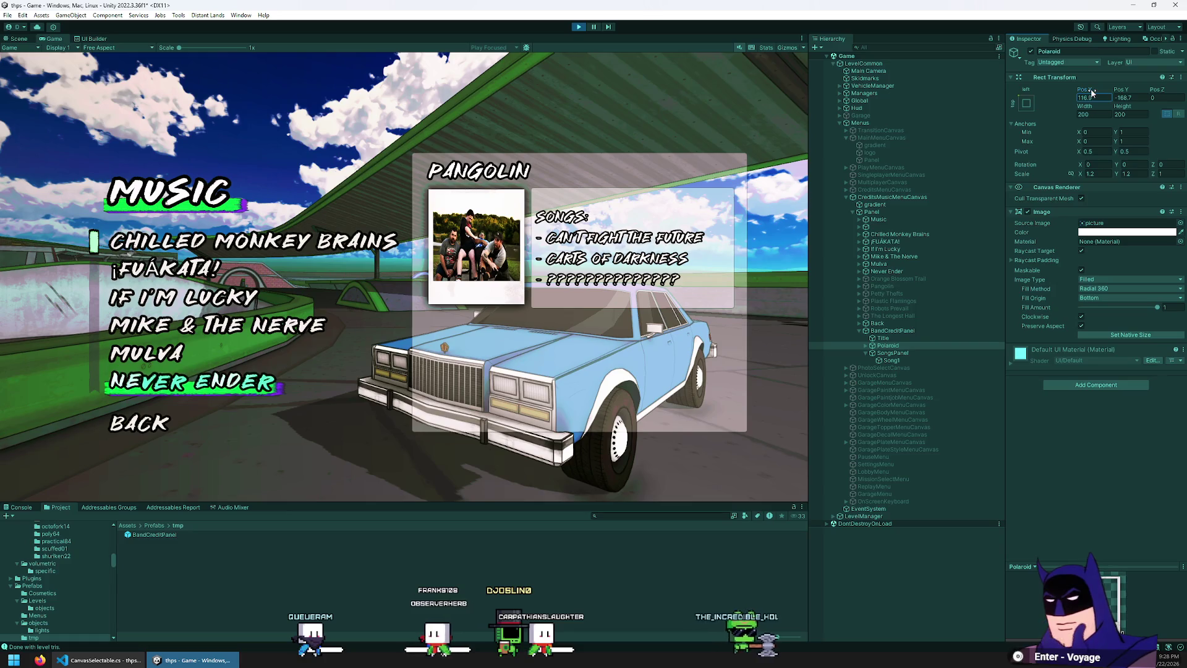
click(897, 353)
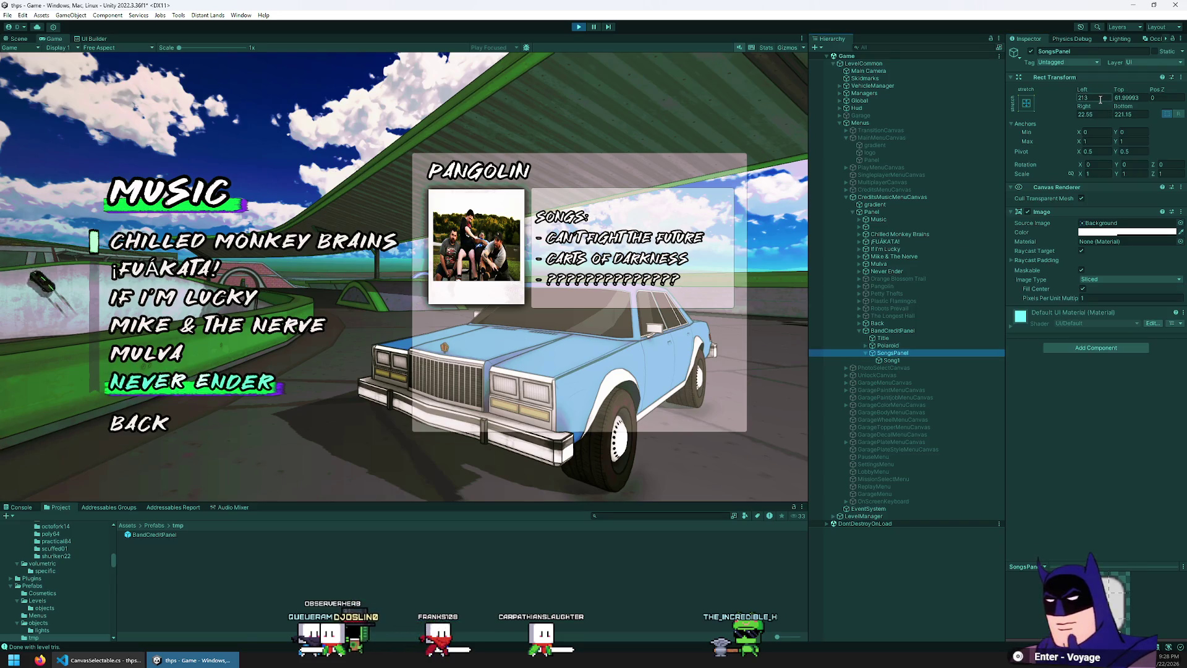
drag(1089, 89, 1101, 87)
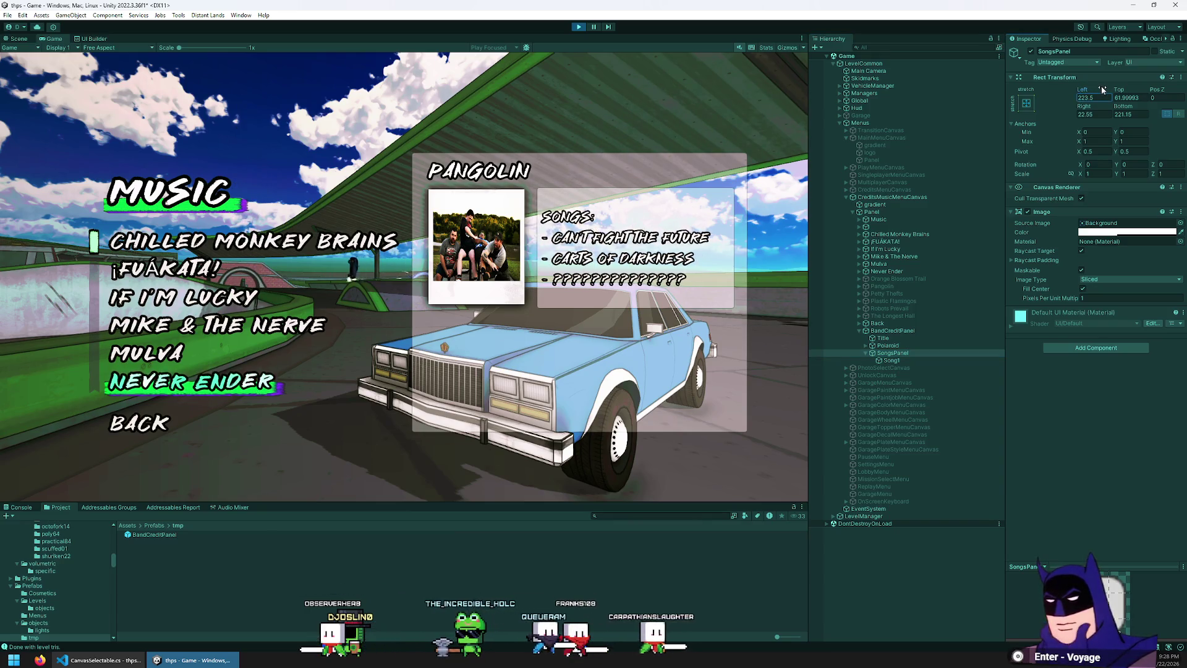
click(898, 360)
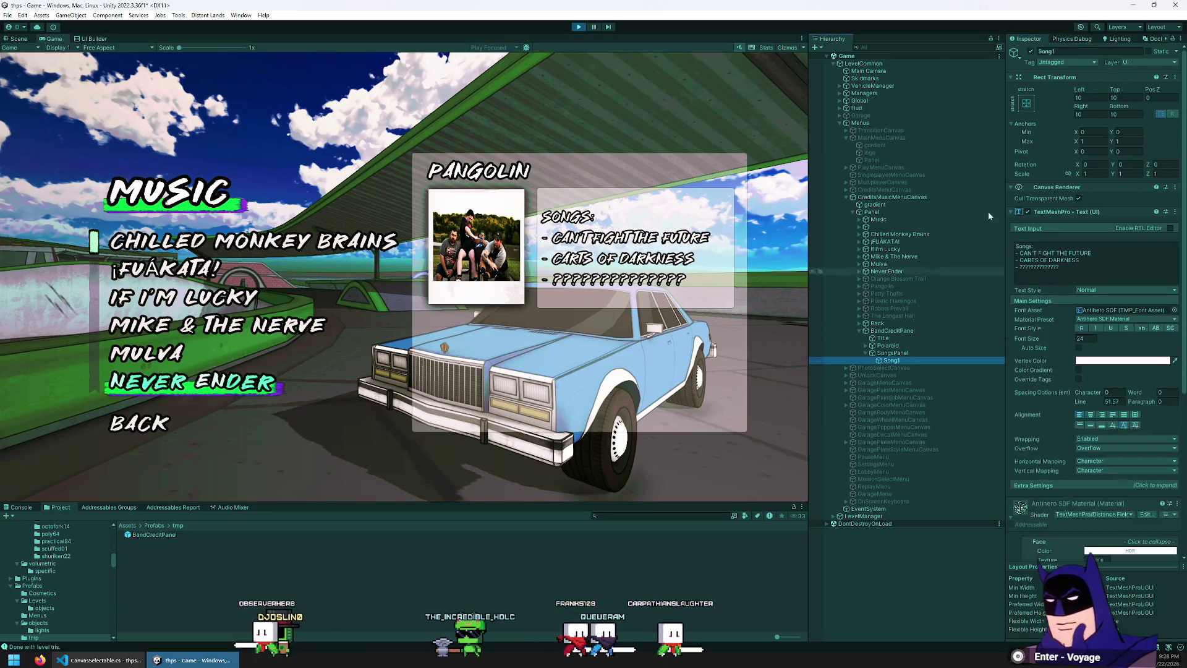
- Set the Song1 text's font size to 22 and collapse SongsPanel in the Hierarchy
scroll(1068, 276, down, 3)
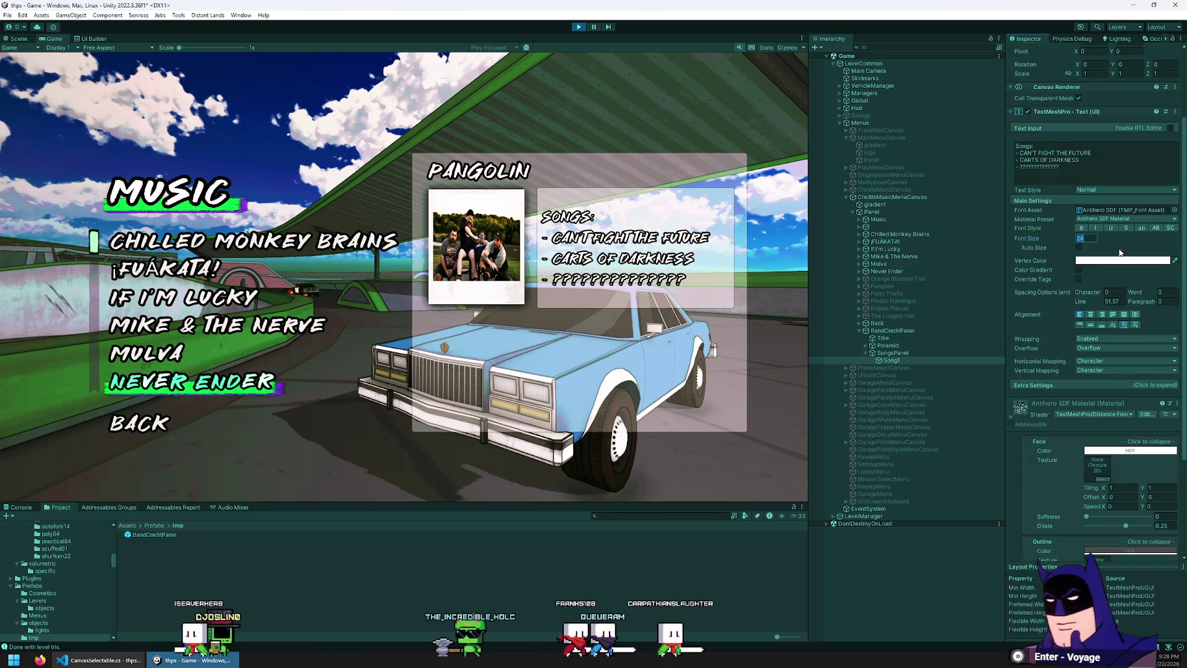
text(22)
key(BackSpace)
text(0)
key(BackSpace)
text(2)
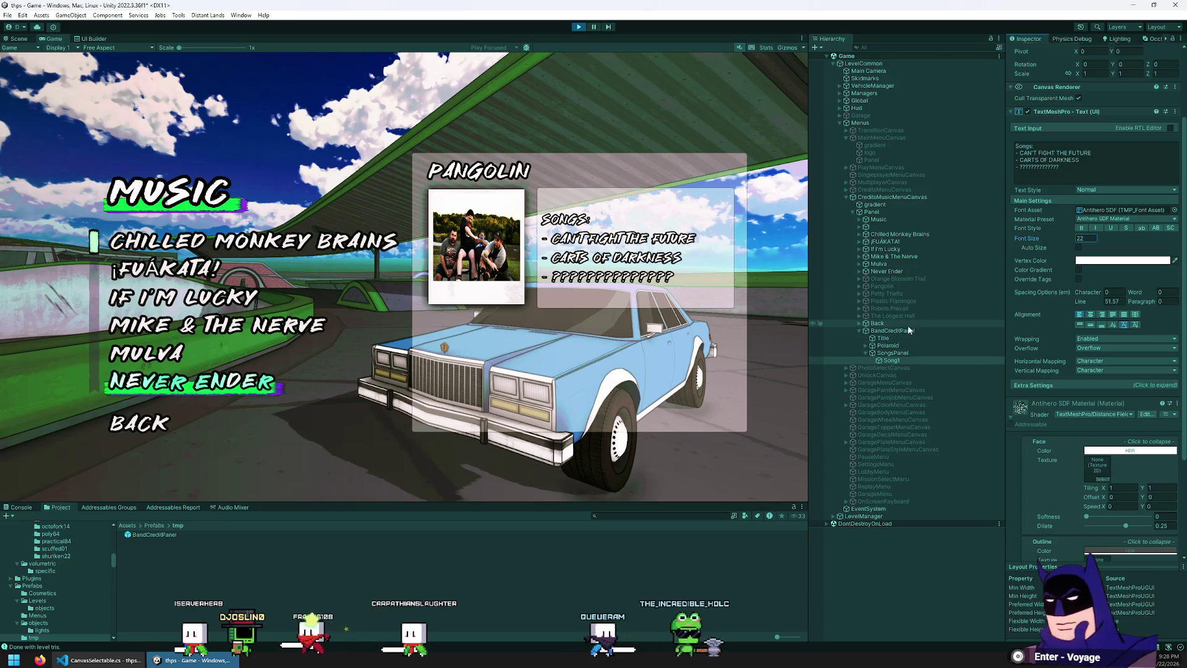
click(865, 352)
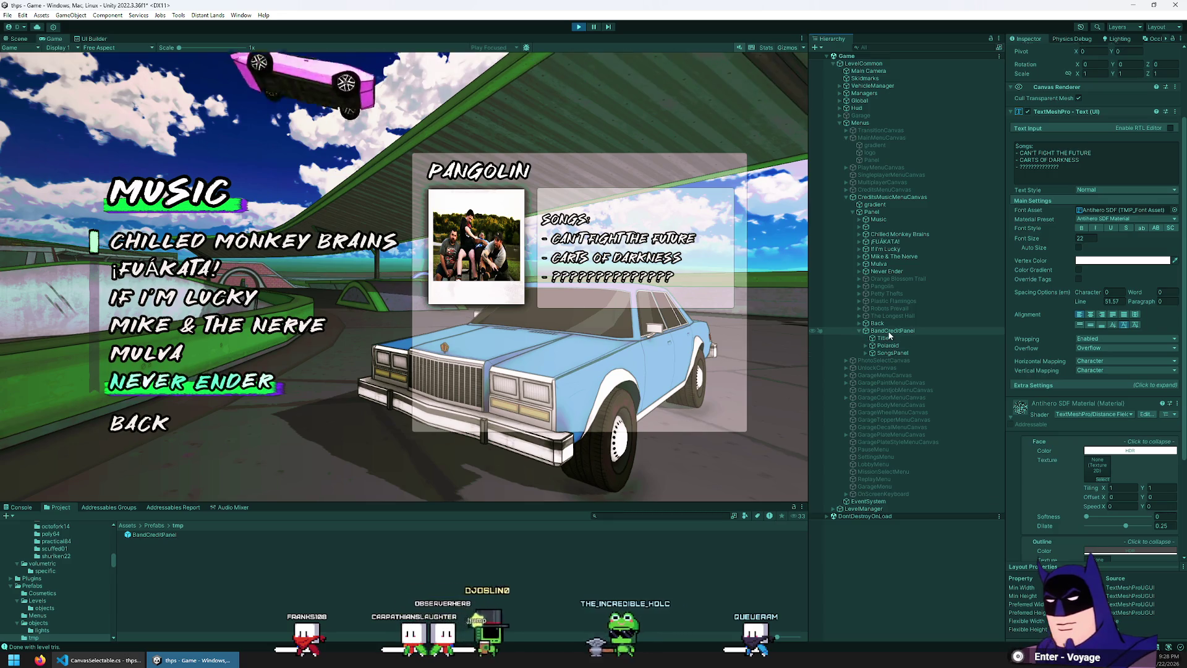
- Dismiss the BandCreditPanel menu and duplicate Title with Ctrl+D, creating Title (1)
right_click(890, 333)
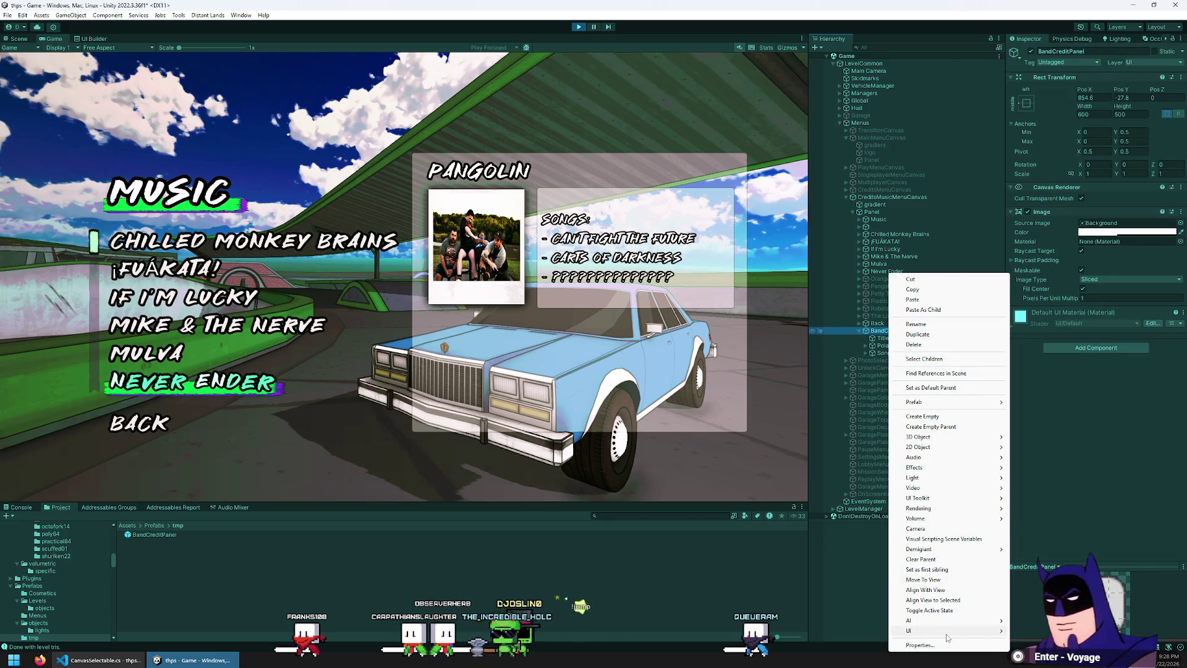
mouse_move(946, 633)
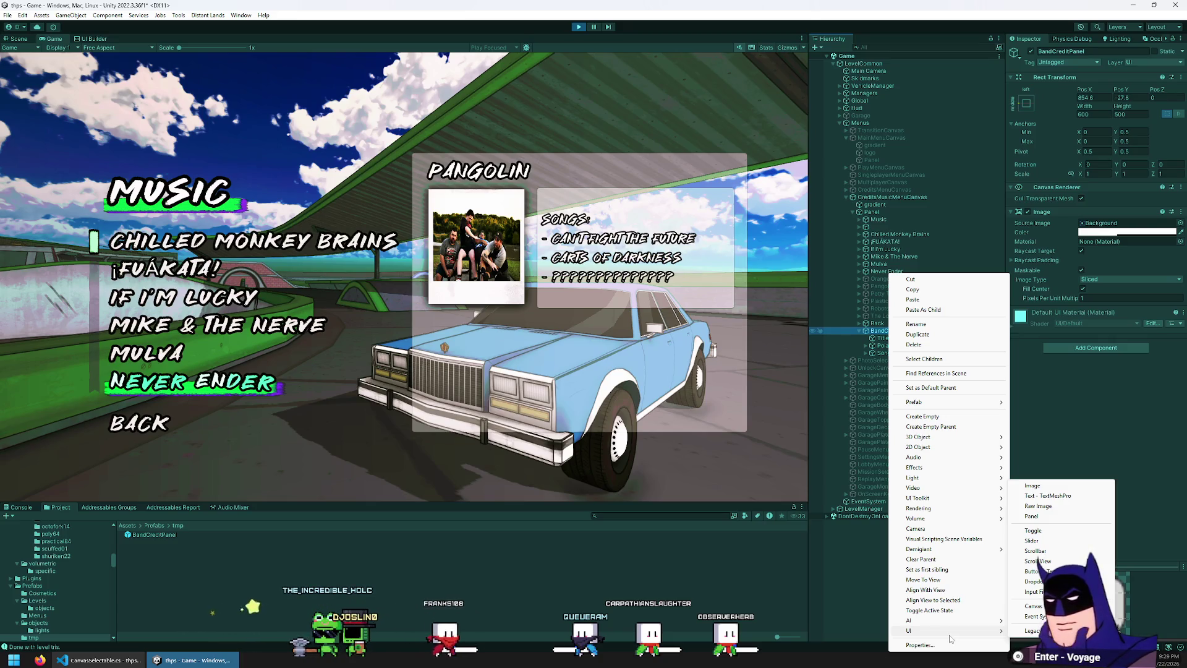
click(703, 340)
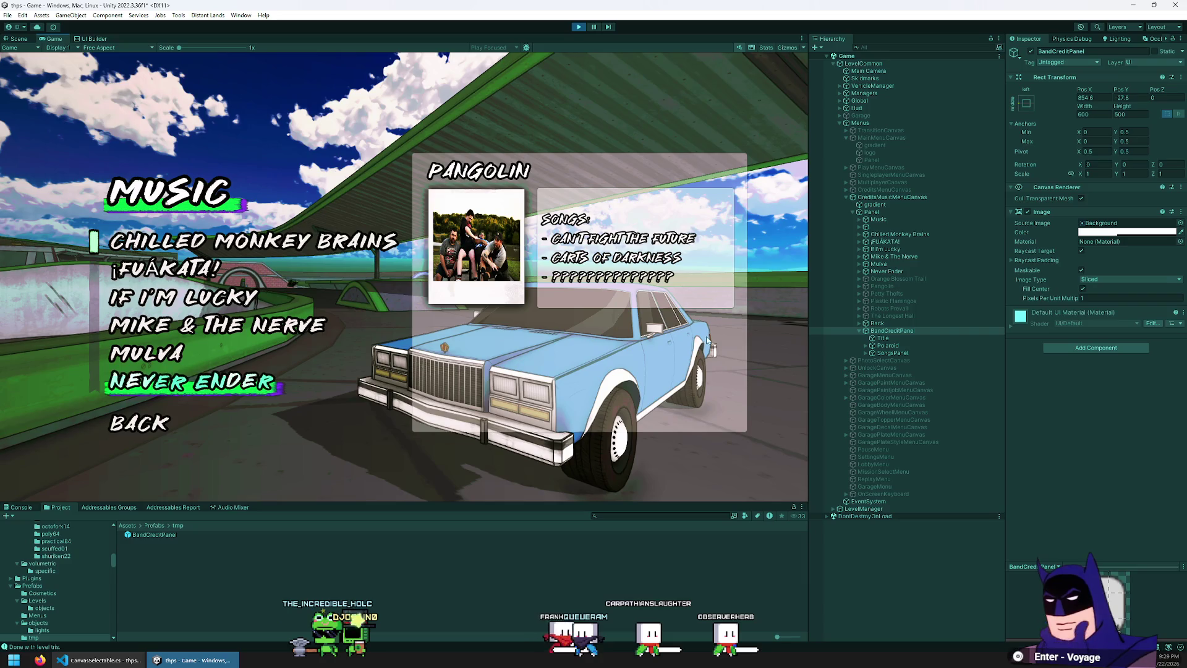
click(895, 335)
key(ctrl+d)
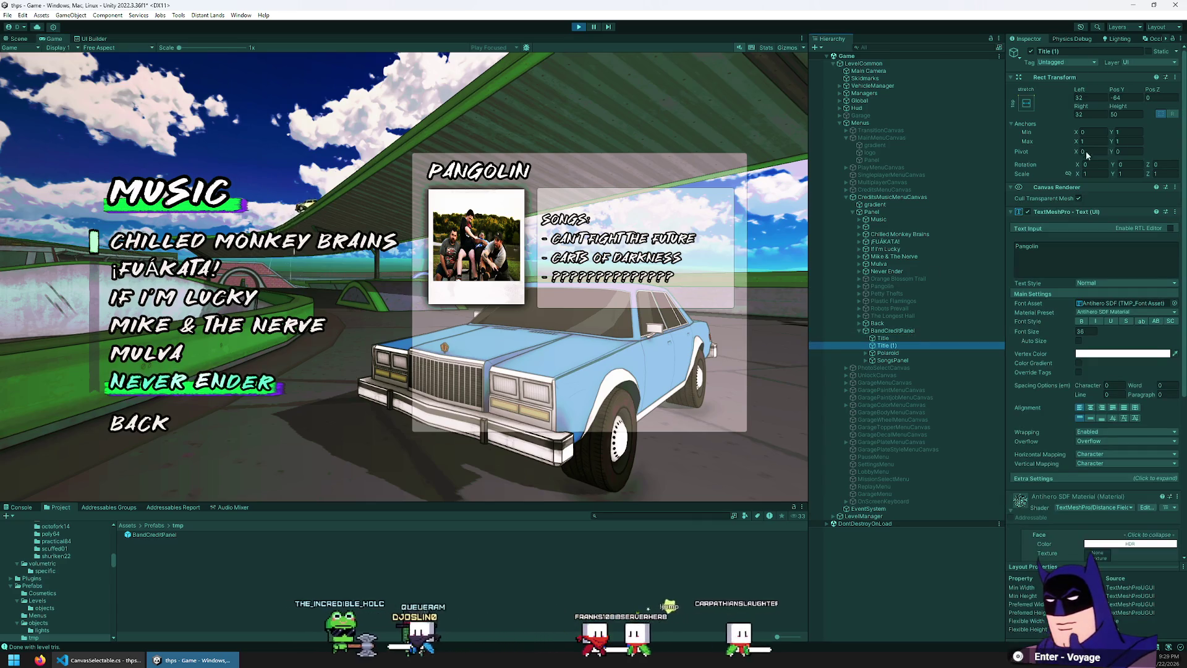
click(1064, 267)
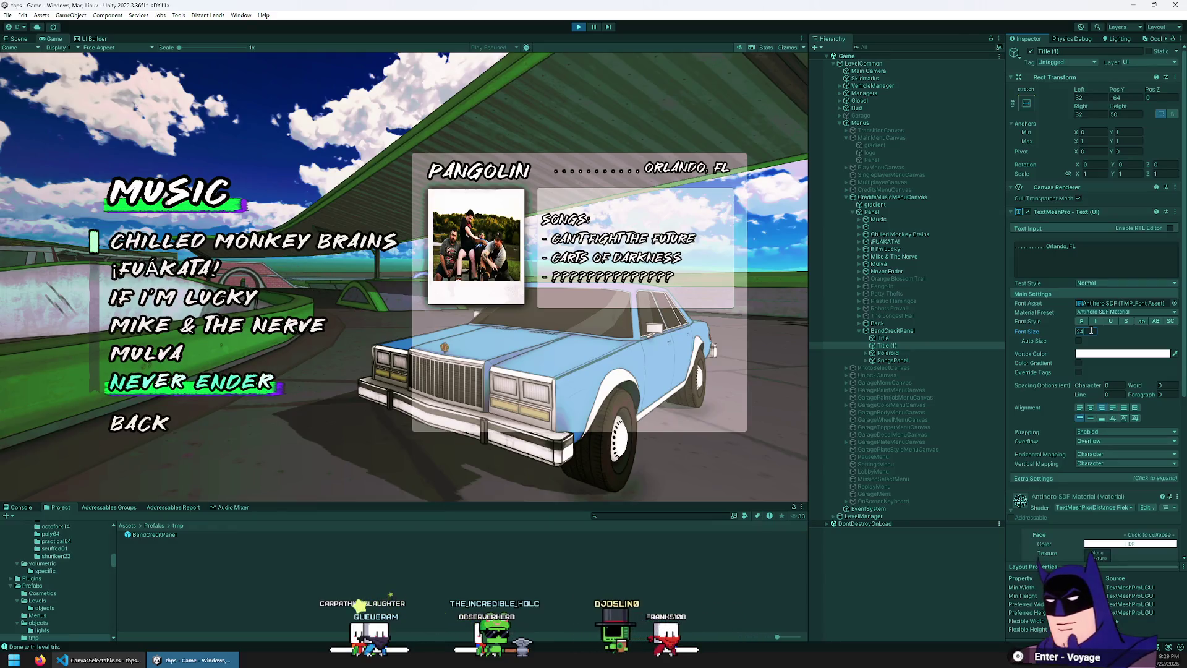
- Shrink the location title's font, centre both titles vertically, and give PANGOLIN height 60
text(16)
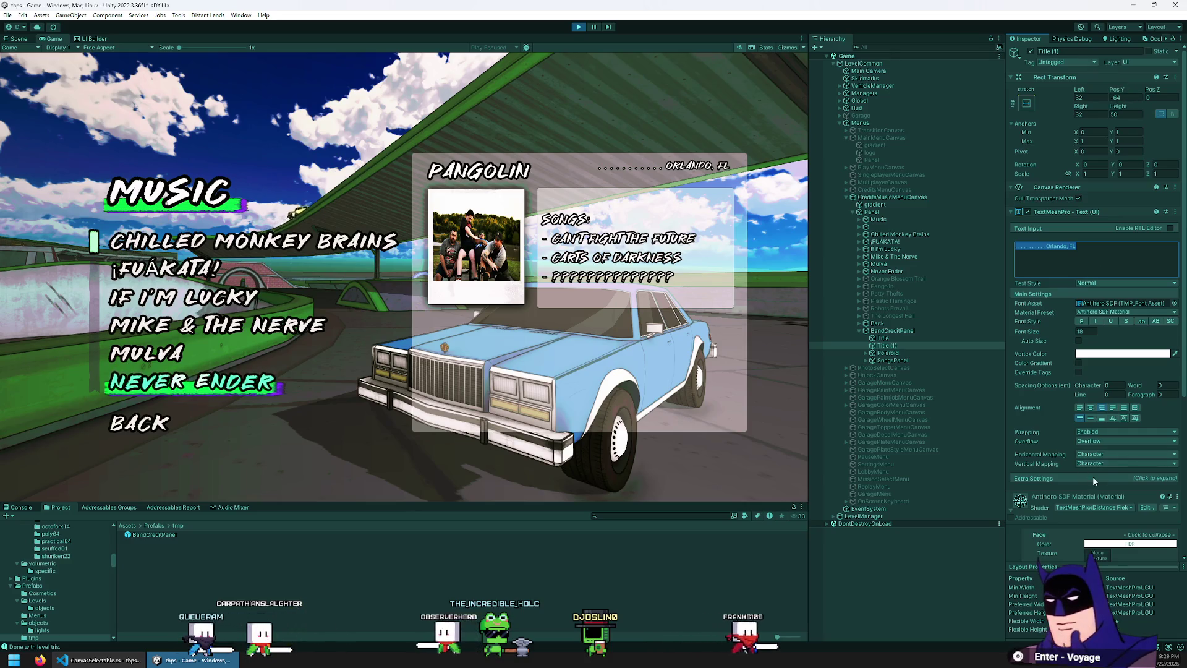
click(1091, 419)
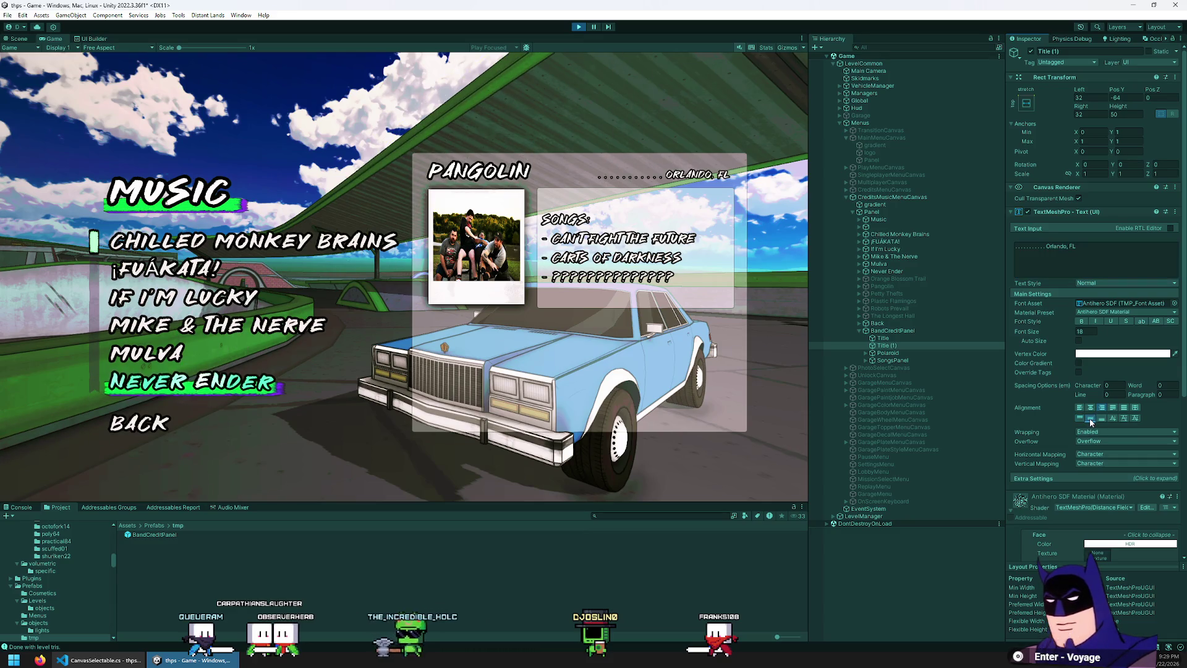
click(883, 339)
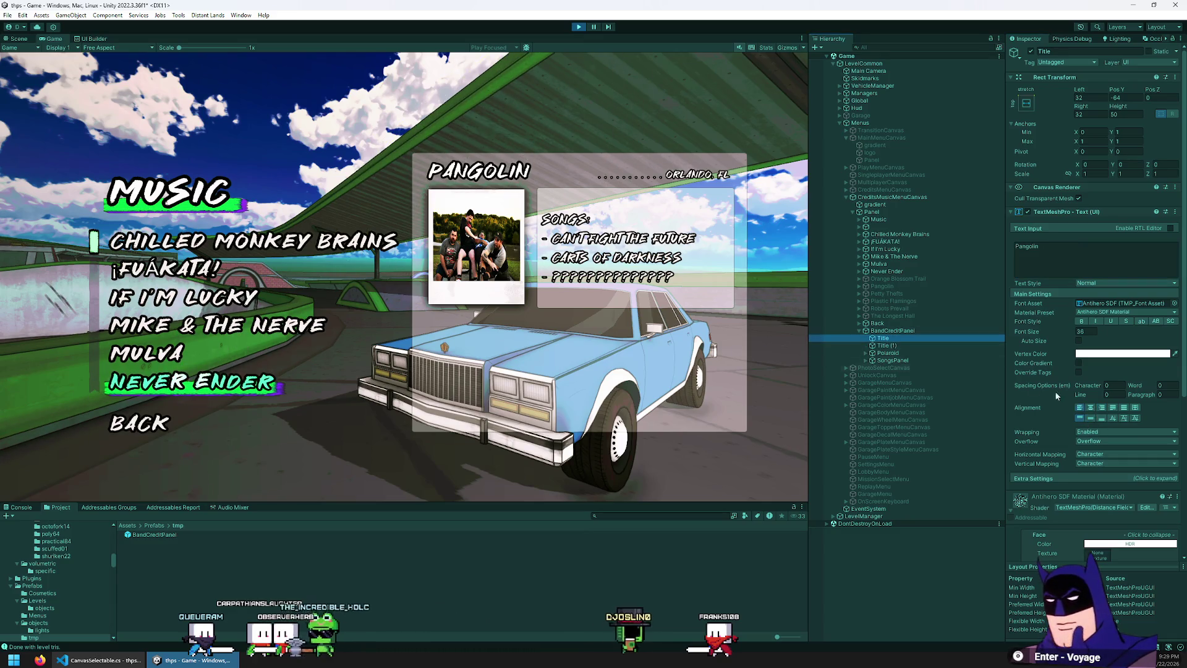
click(1091, 419)
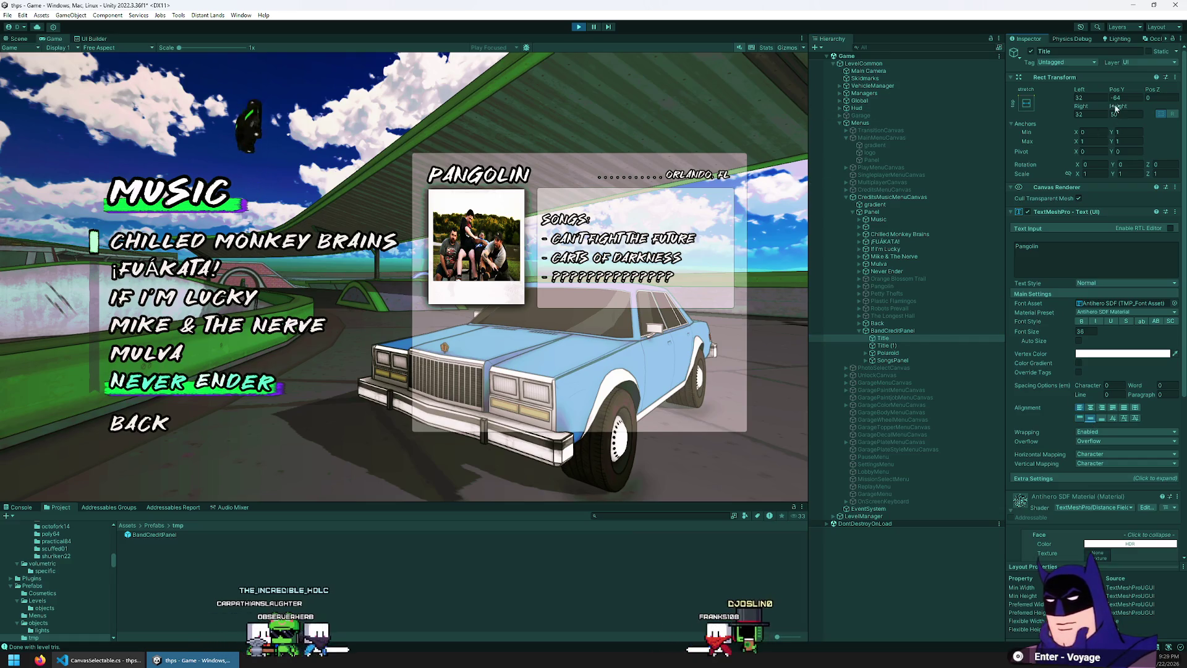
drag(1121, 110, 1127, 111)
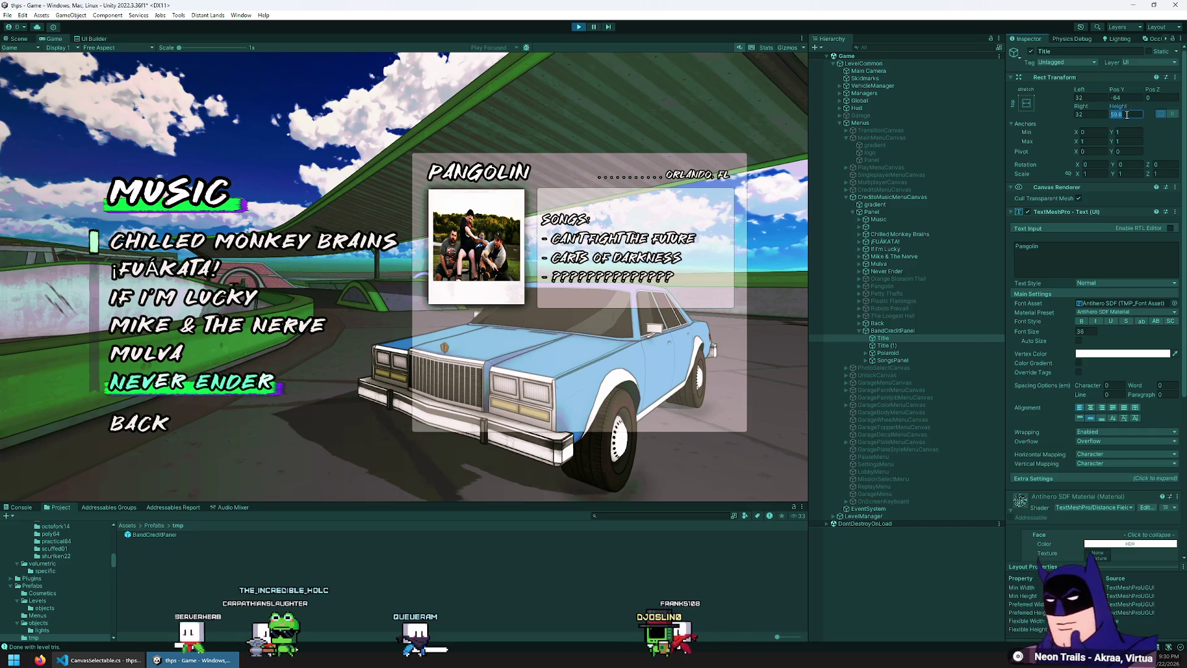
text(60)
key(Return)
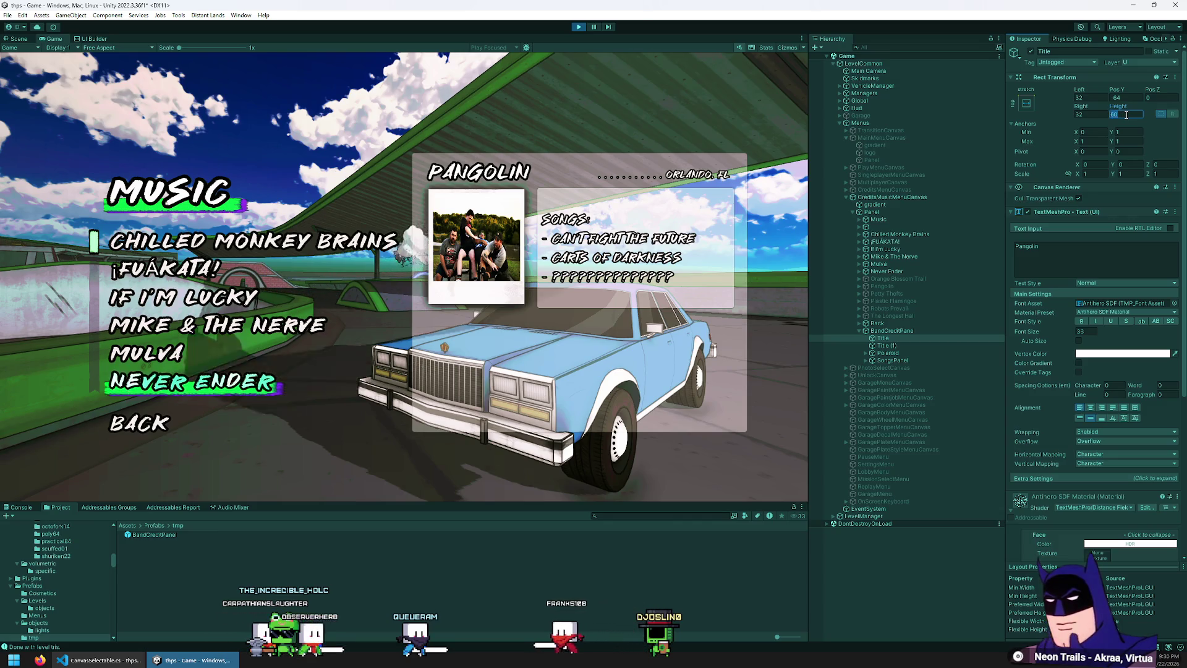
- Make the ORLANDO, FL text white but translucent by lowering its Vertex Color alpha
click(943, 346)
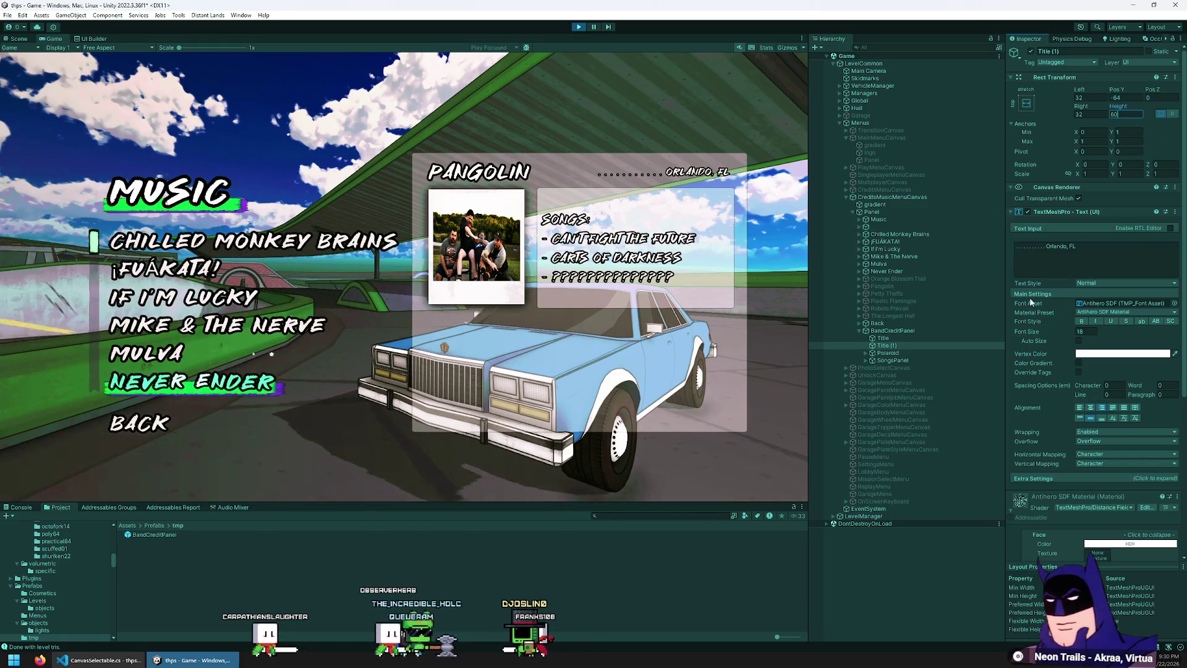
key(Home)
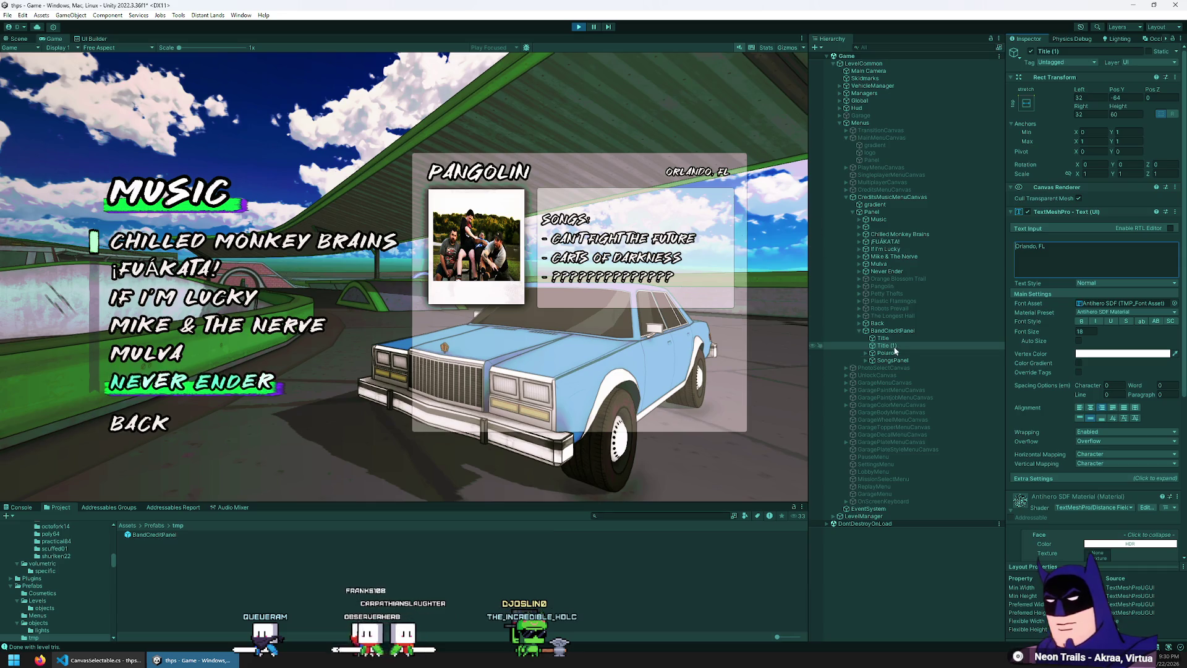
click(1099, 359)
click(1141, 524)
mouse_move(1143, 524)
mouse_down()
mouse_move(1154, 524)
mouse_move(1107, 542)
mouse_move(1118, 538)
mouse_up()
click(1125, 537)
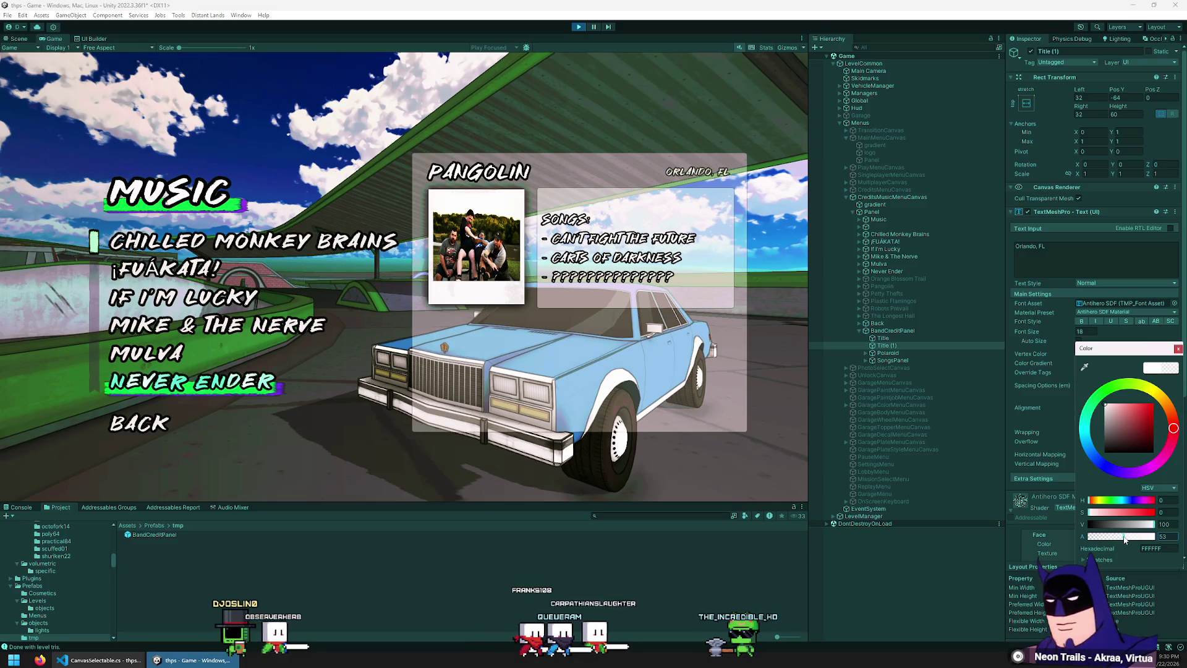
- Raise the location text's opacity slightly and expand SongsPanel to reach the song text
click(894, 354)
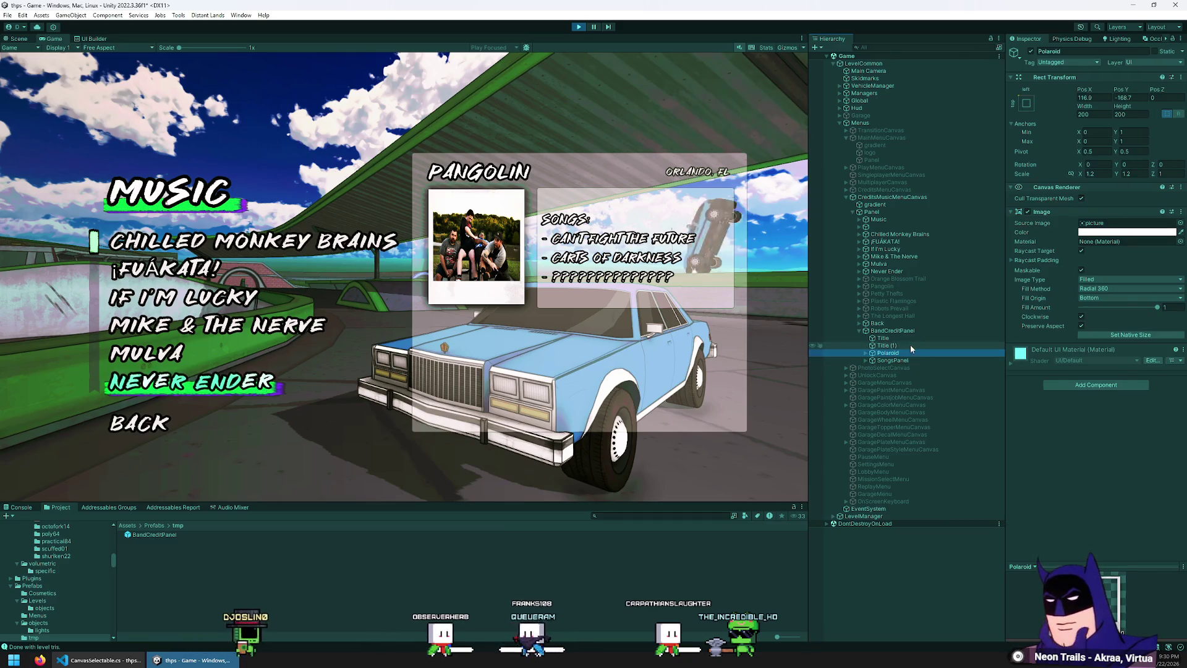
click(910, 345)
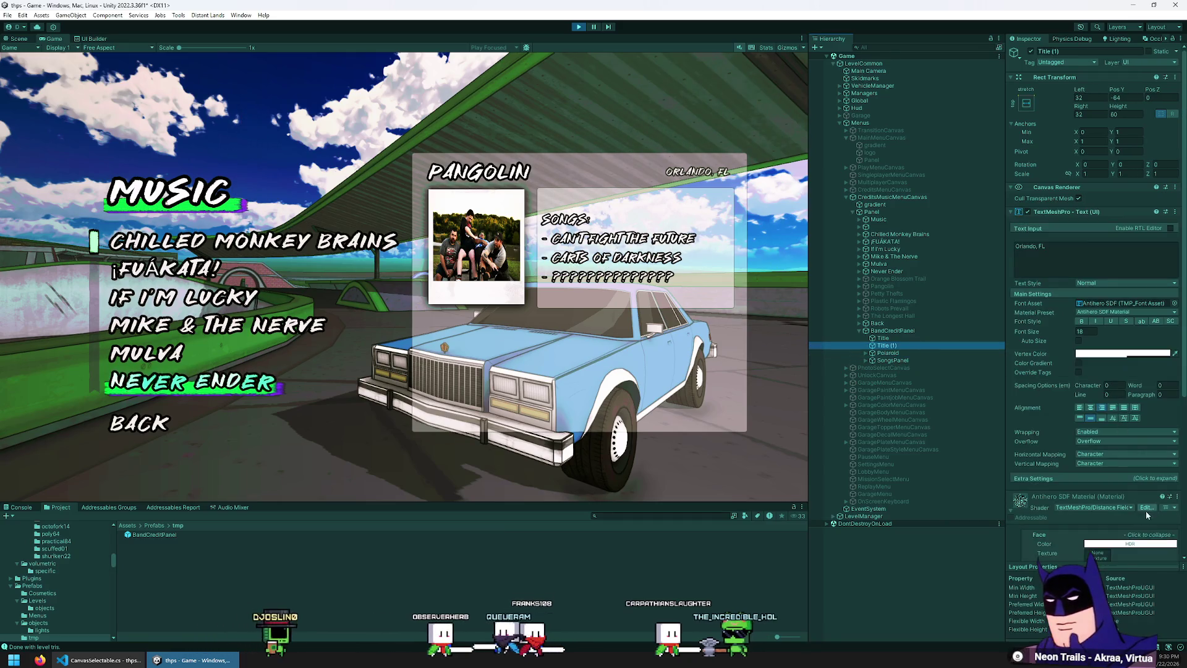
click(1122, 353)
drag(1131, 536, 1135, 536)
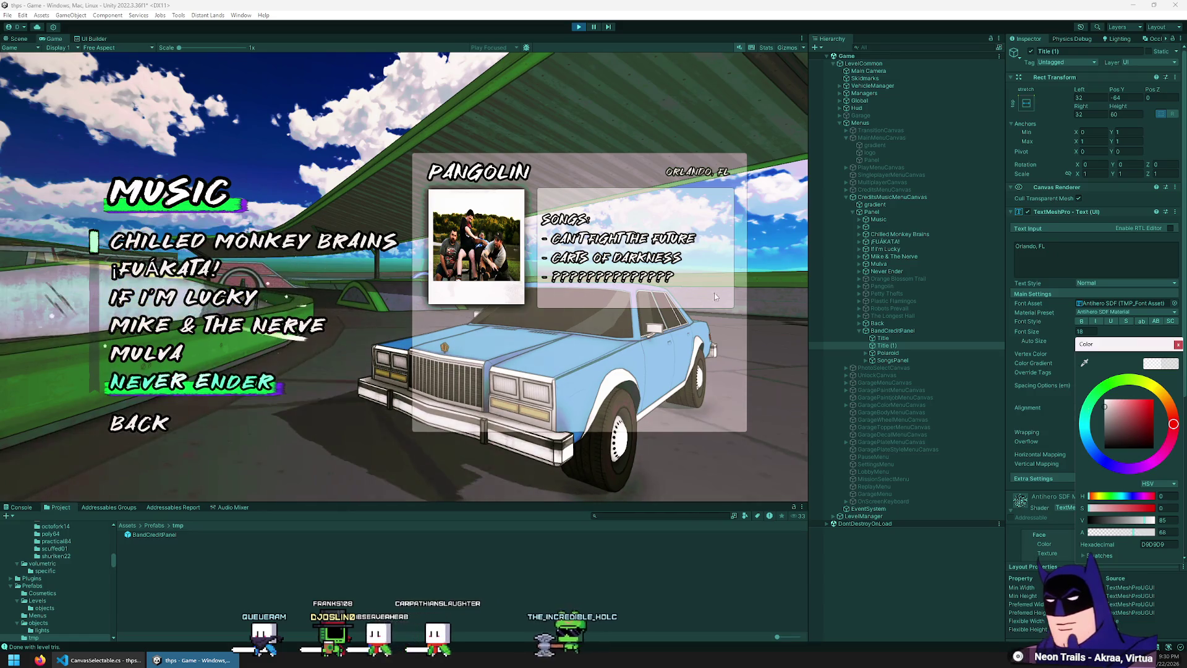
click(917, 362)
key(Right)
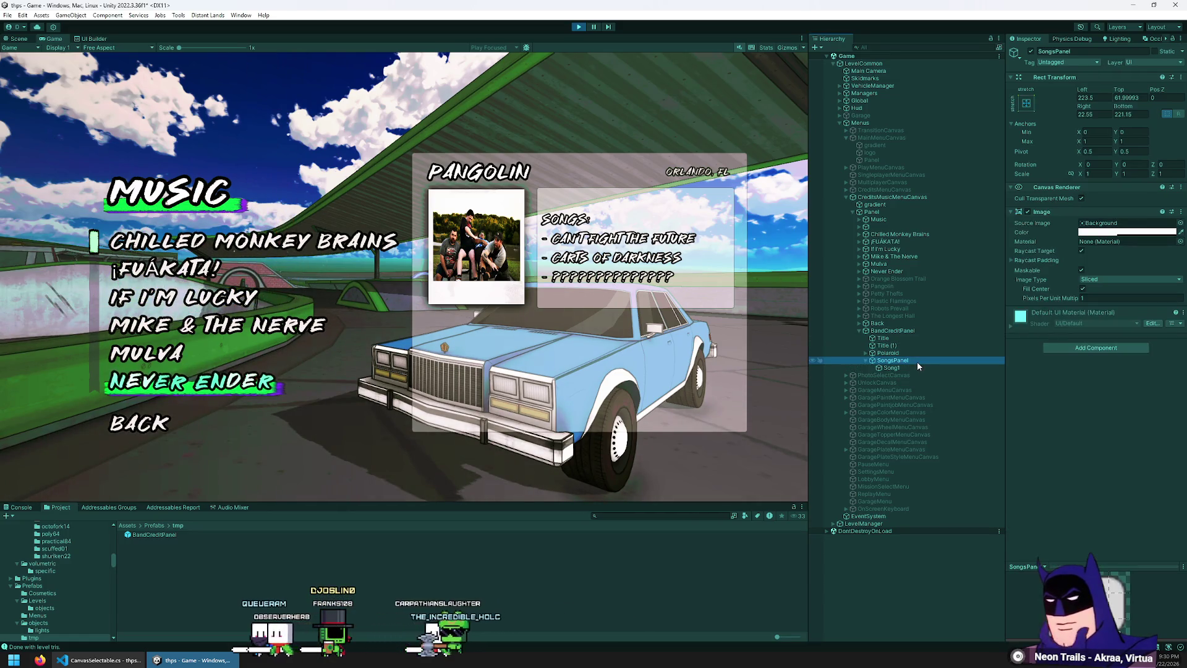
- Rename Song1 to Songs, make it translucent white, and disable SongsPanel's grey Image background
key(Down)
key(F2)
key(Return)
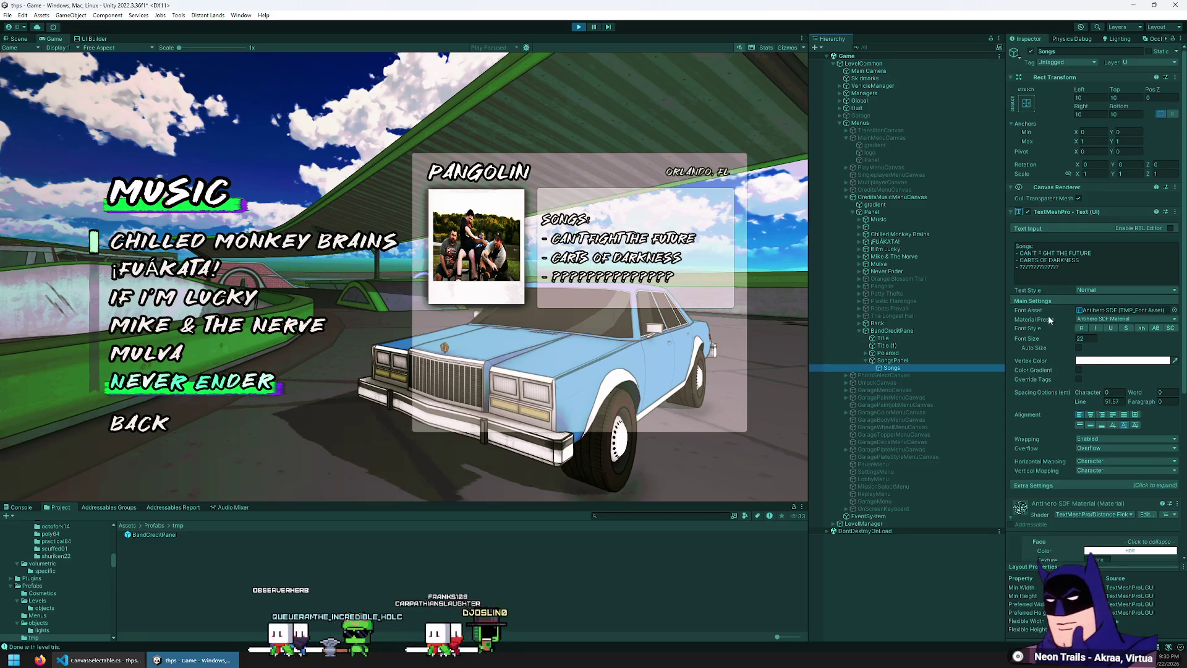
click(1122, 360)
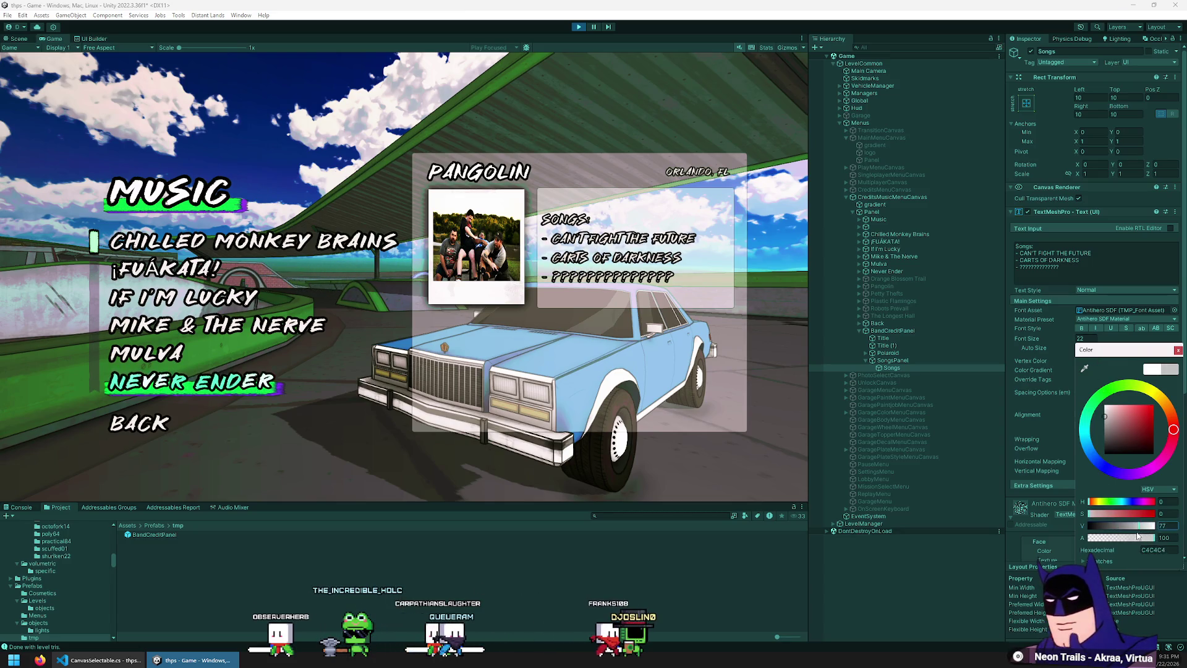
double_click(1166, 525)
text(100)
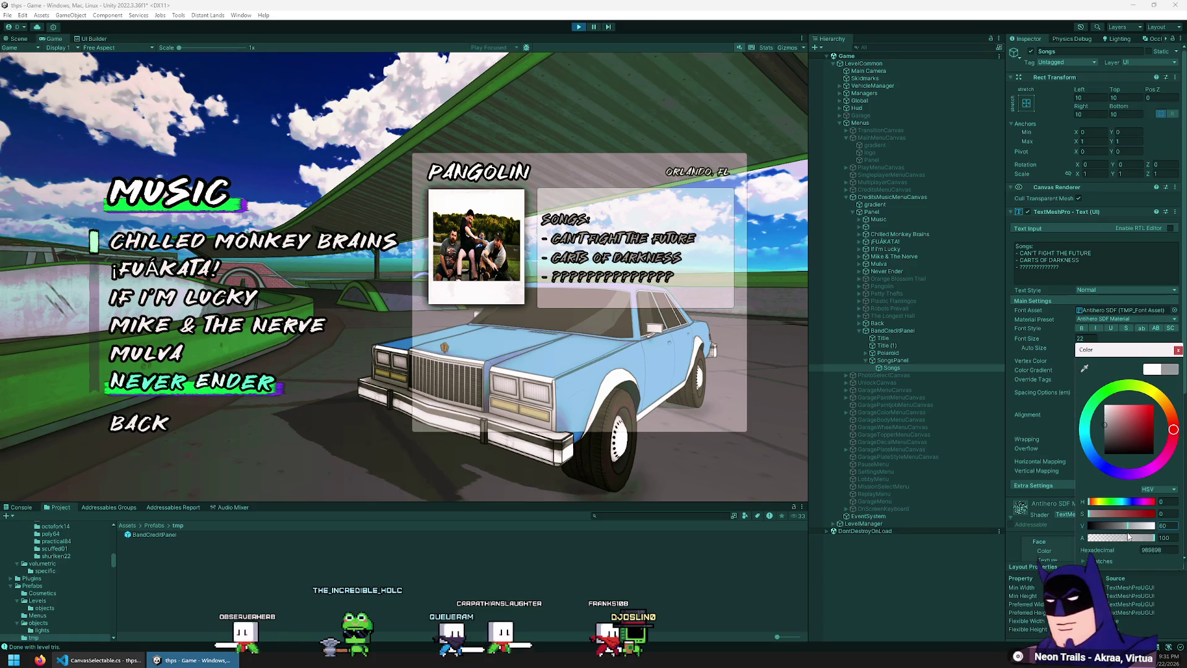
drag(1153, 538, 1133, 538)
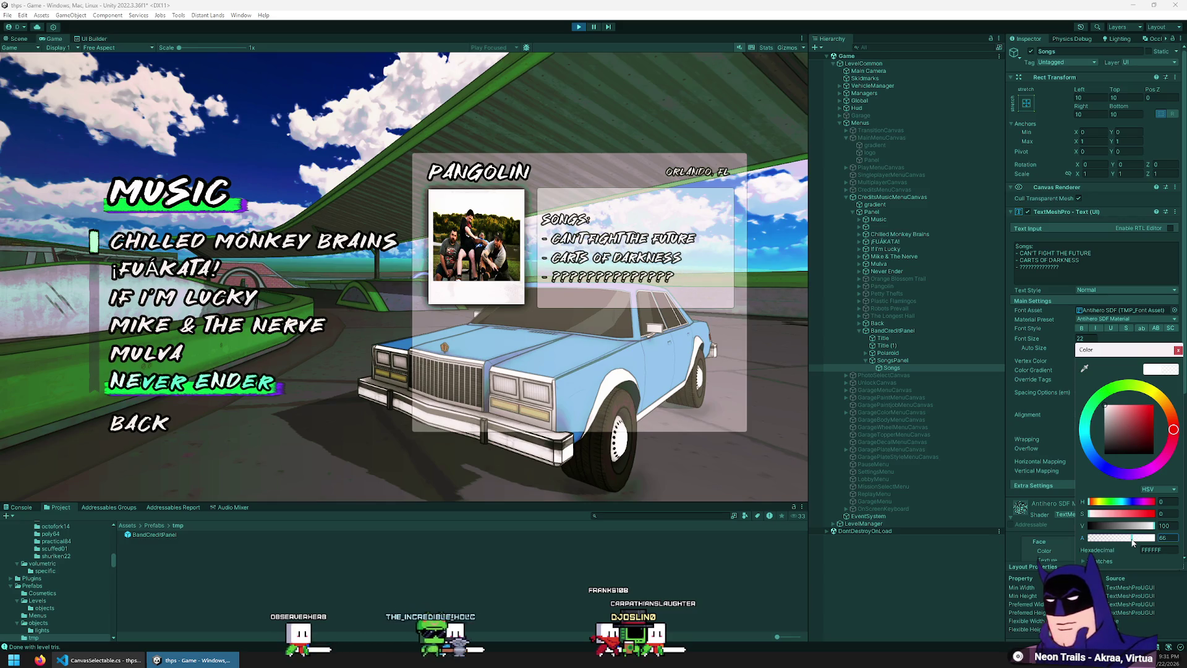
click(913, 361)
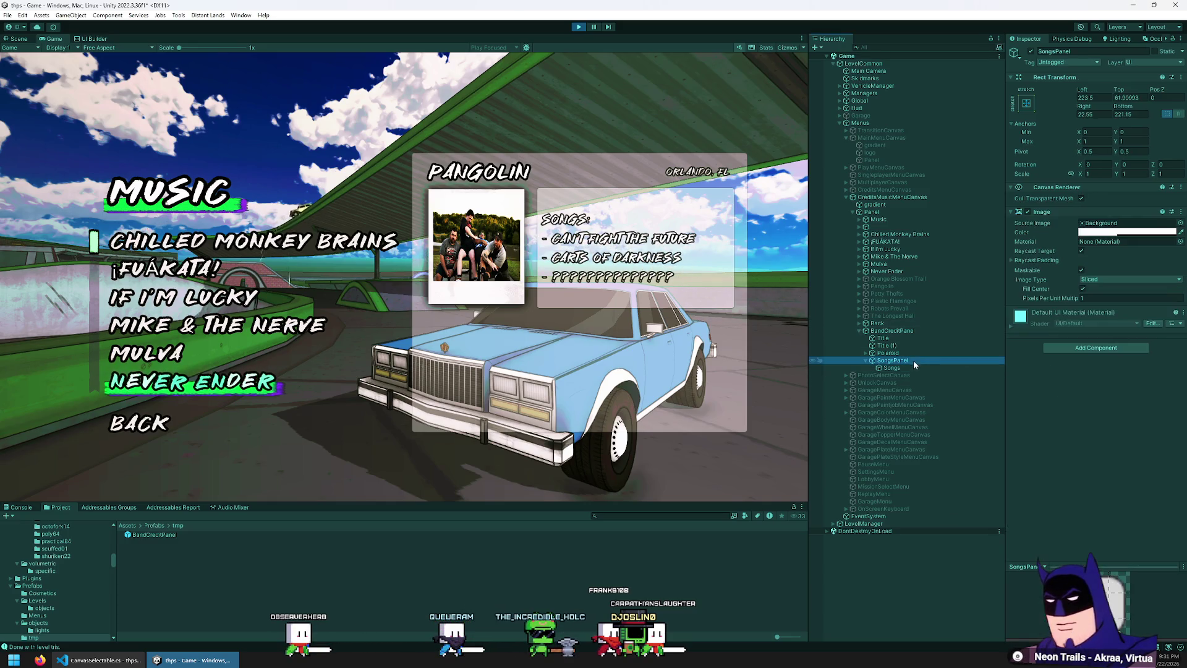
click(1028, 213)
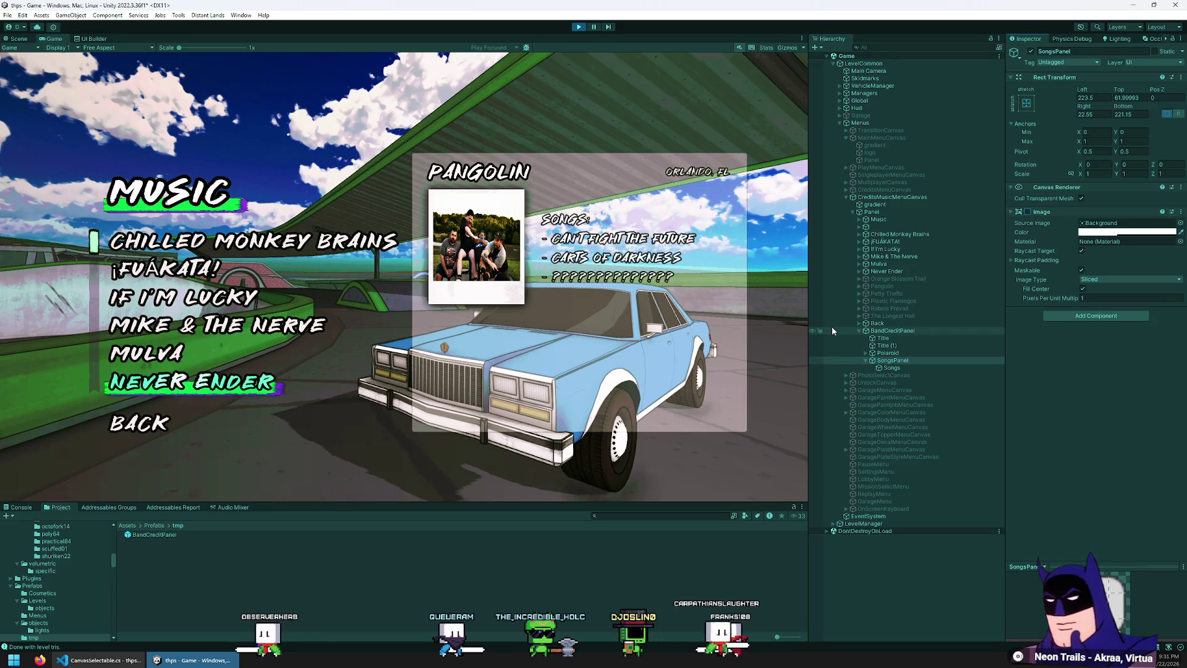
- Lower BandCreditPanel's Image colour alpha to near zero so the card is nearly see-through
click(899, 332)
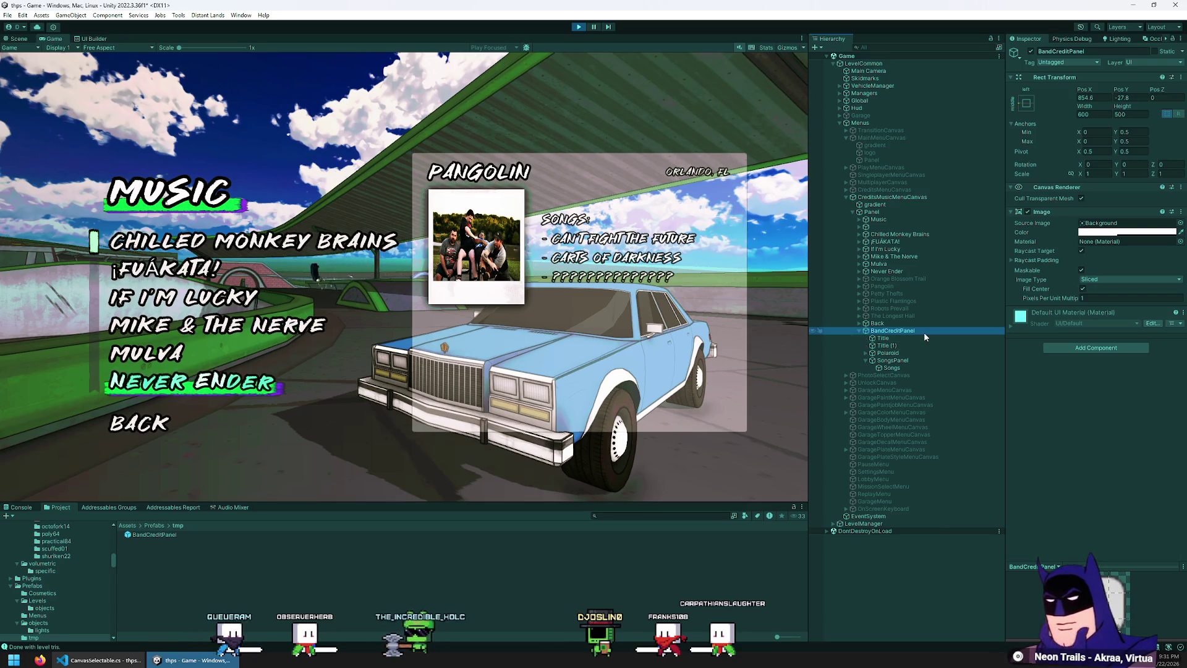
click(1112, 233)
mouse_move(1133, 414)
mouse_down()
mouse_move(1147, 415)
mouse_move(1123, 417)
mouse_move(1168, 413)
mouse_move(1091, 400)
mouse_move(1135, 402)
mouse_move(1099, 413)
mouse_move(1088, 402)
mouse_move(1115, 420)
mouse_move(1094, 423)
mouse_up()
click(900, 366)
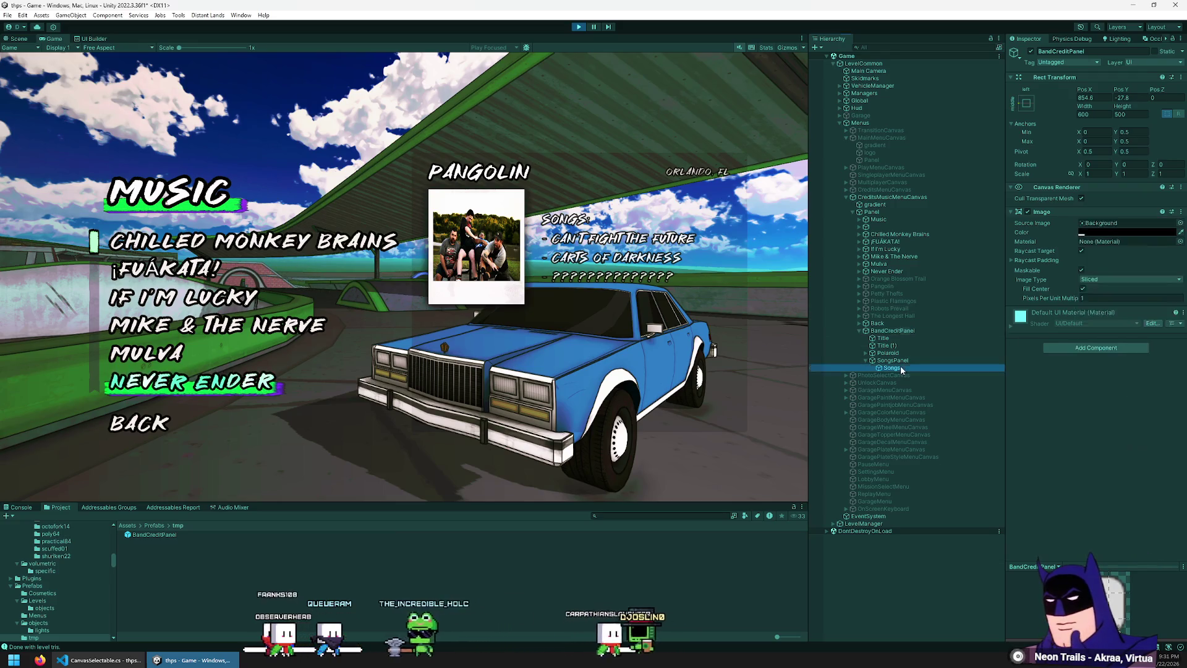
- Try colours for the Songs text, sampling the purple beside MUSIC and softening it to lilac
click(1107, 362)
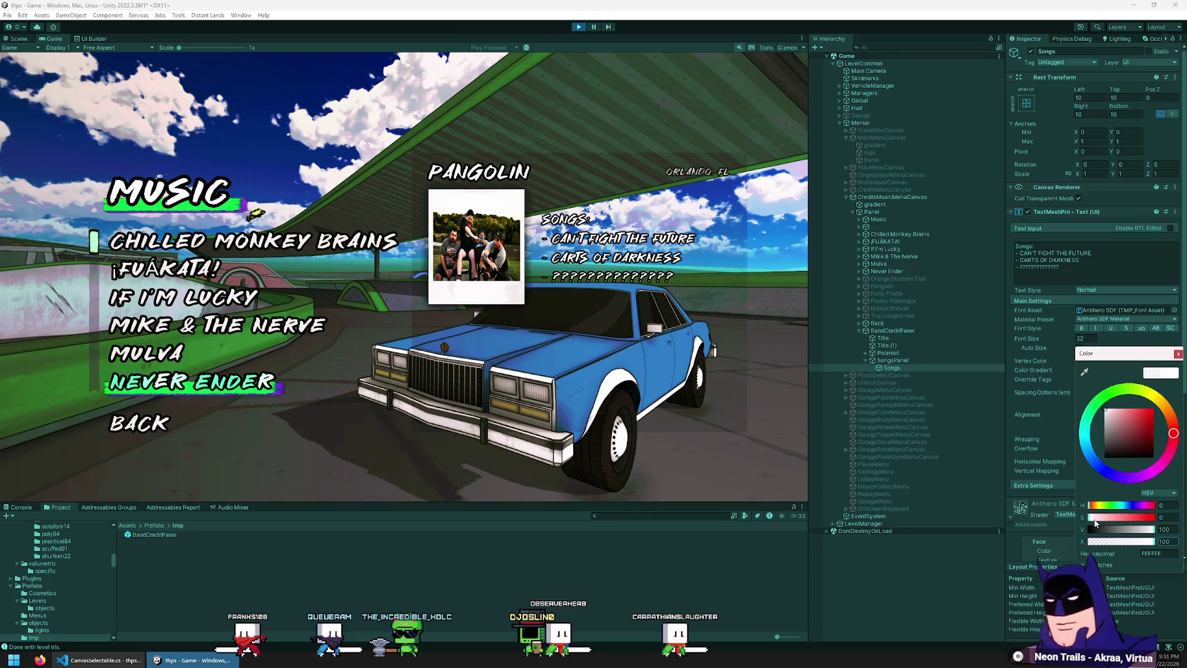
mouse_move(1107, 518)
mouse_down()
mouse_move(1134, 517)
mouse_move(1097, 508)
mouse_move(1107, 518)
mouse_up()
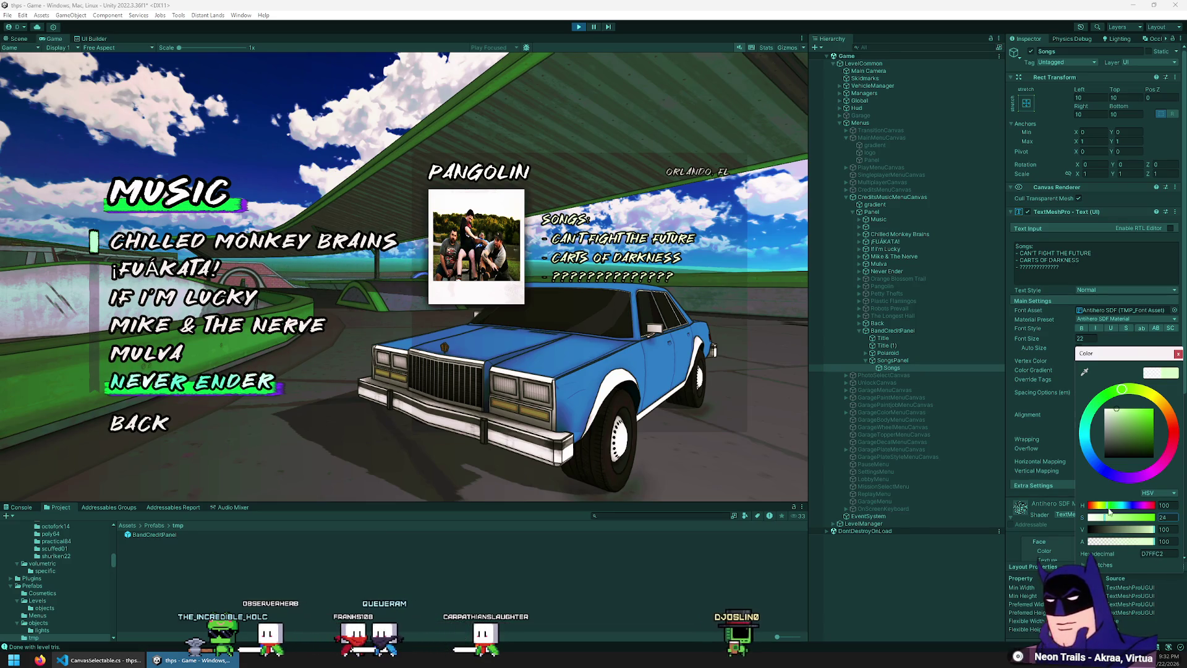
click(1085, 373)
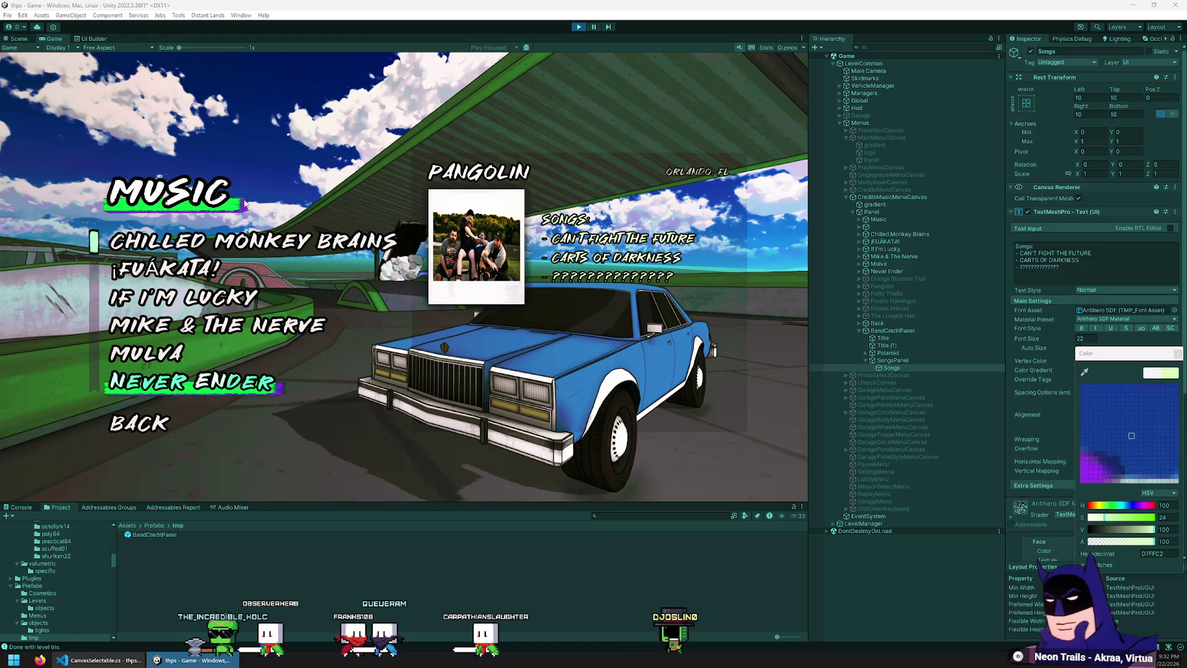
click(245, 209)
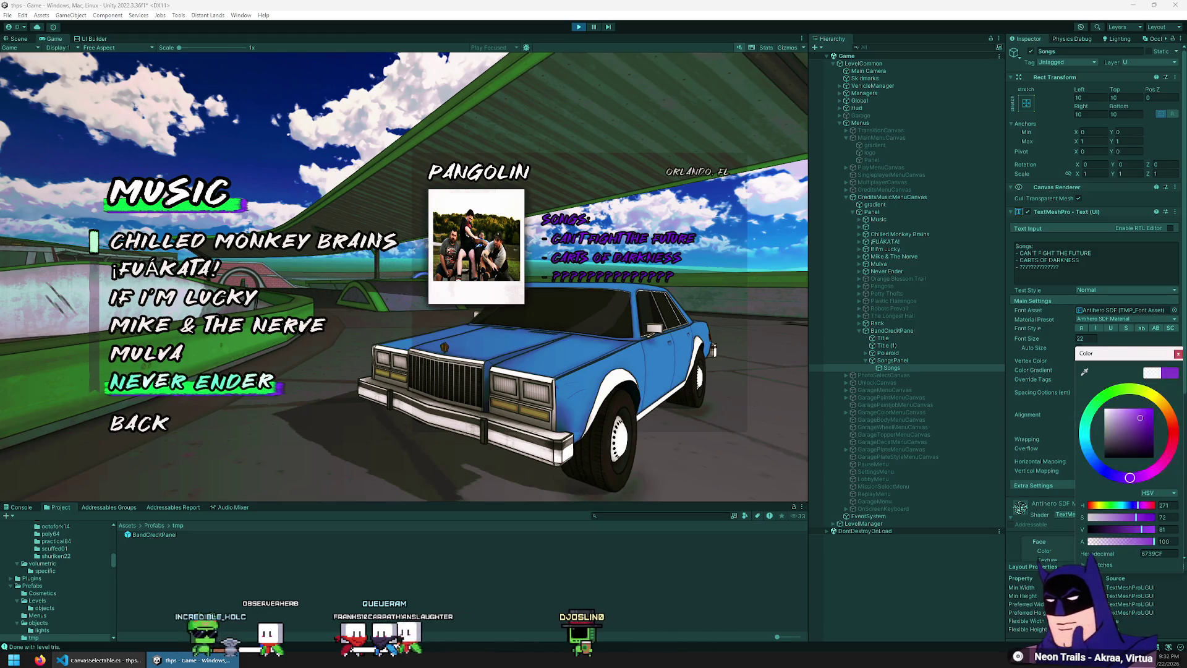
drag(1139, 523, 1102, 513)
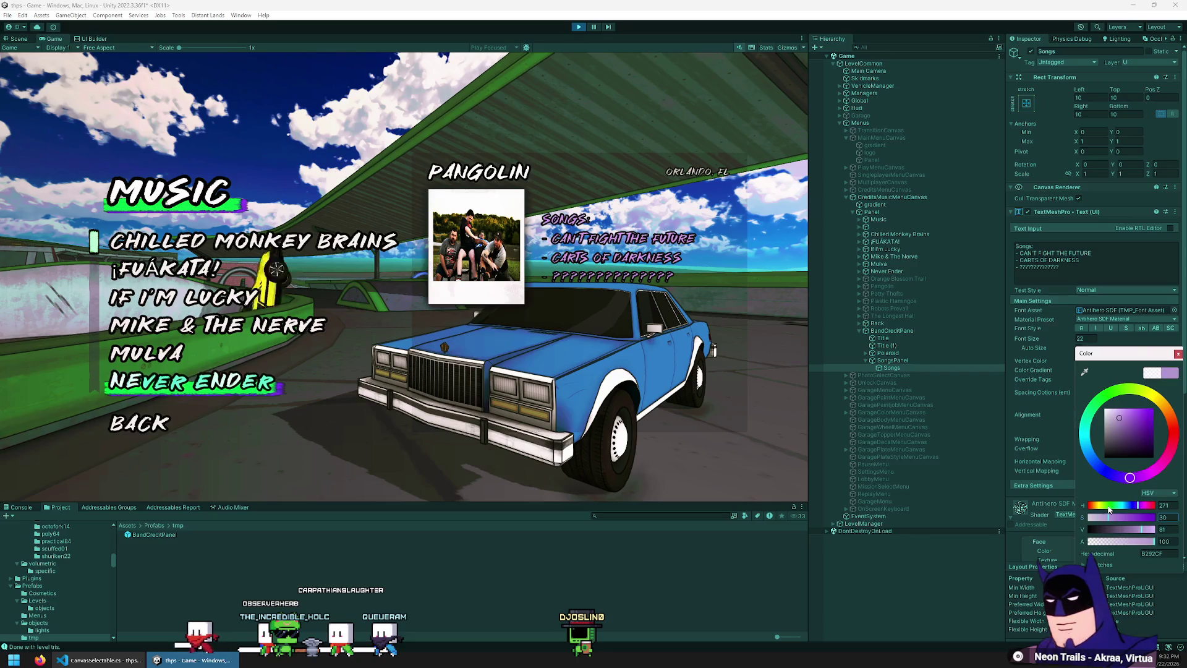
click(1037, 359)
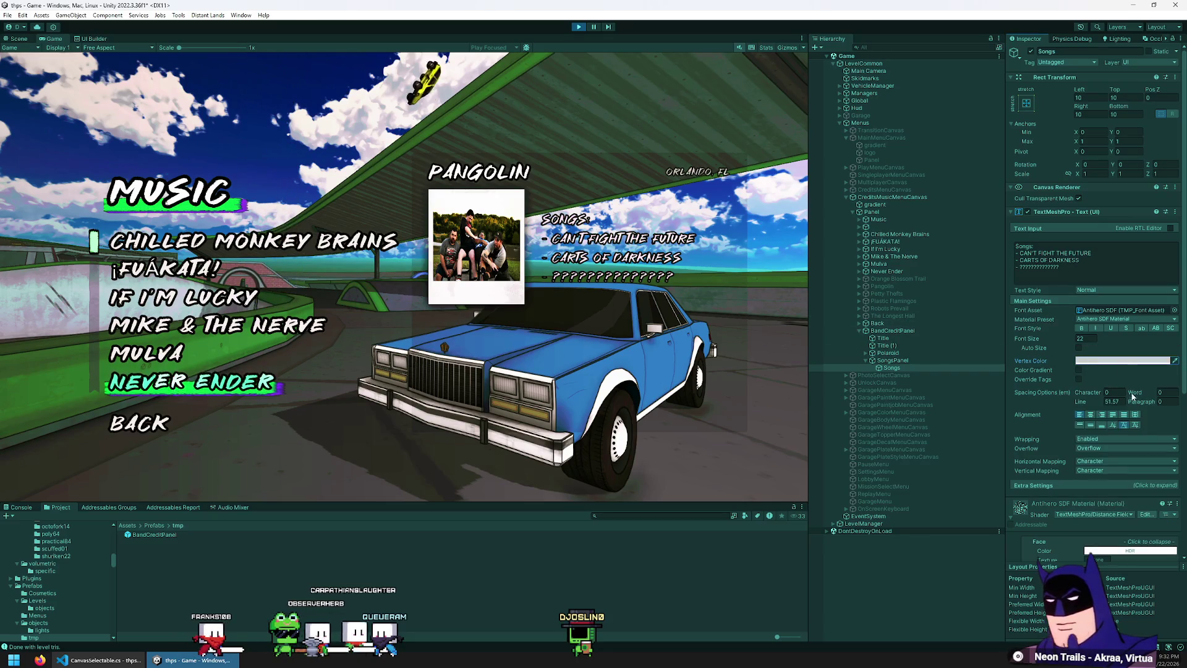
- Make the Songs text bold, tint it pale blue-grey, and raise line spacing to about 70.3
click(1081, 329)
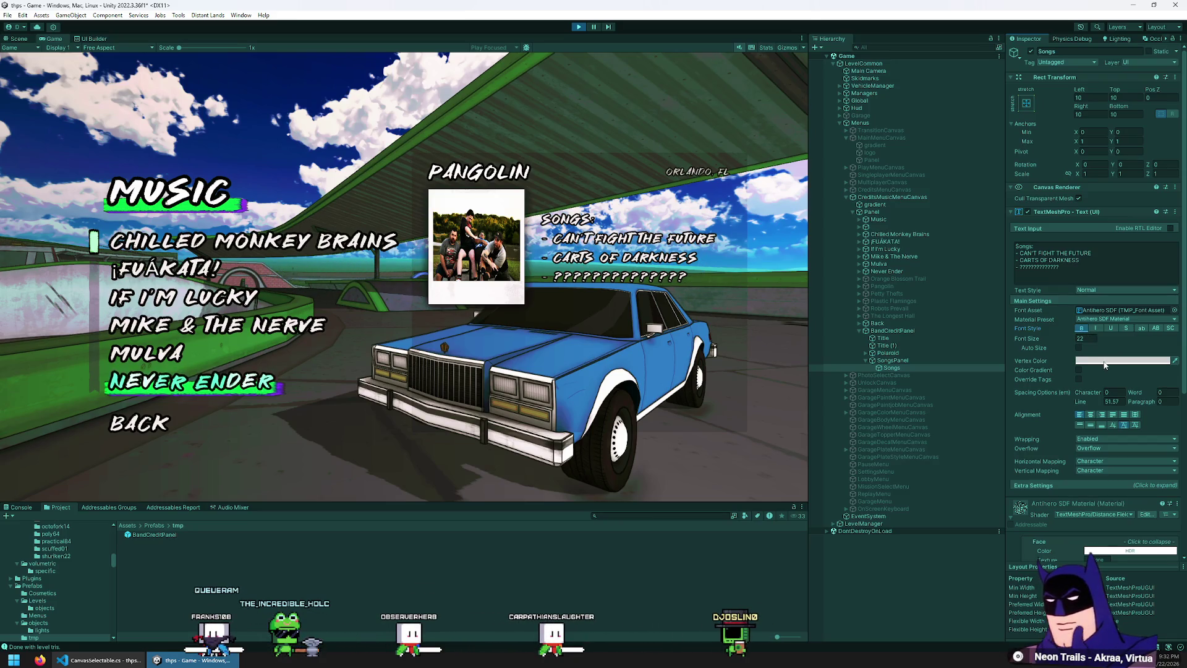
click(1105, 363)
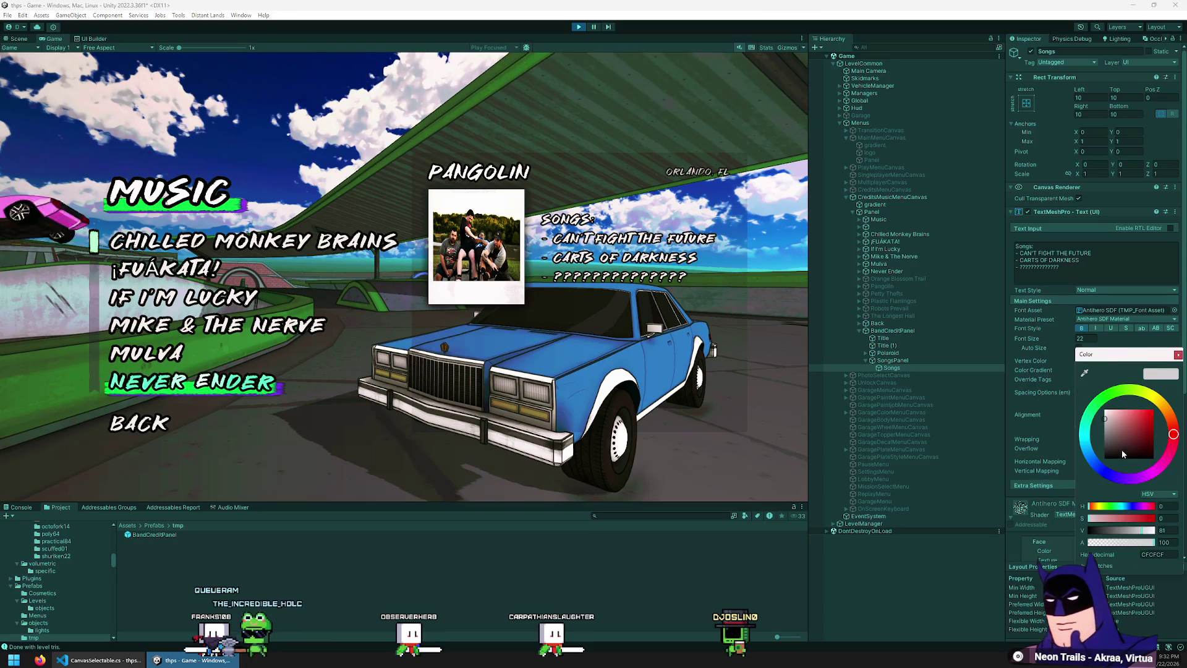
drag(1111, 529, 1133, 530)
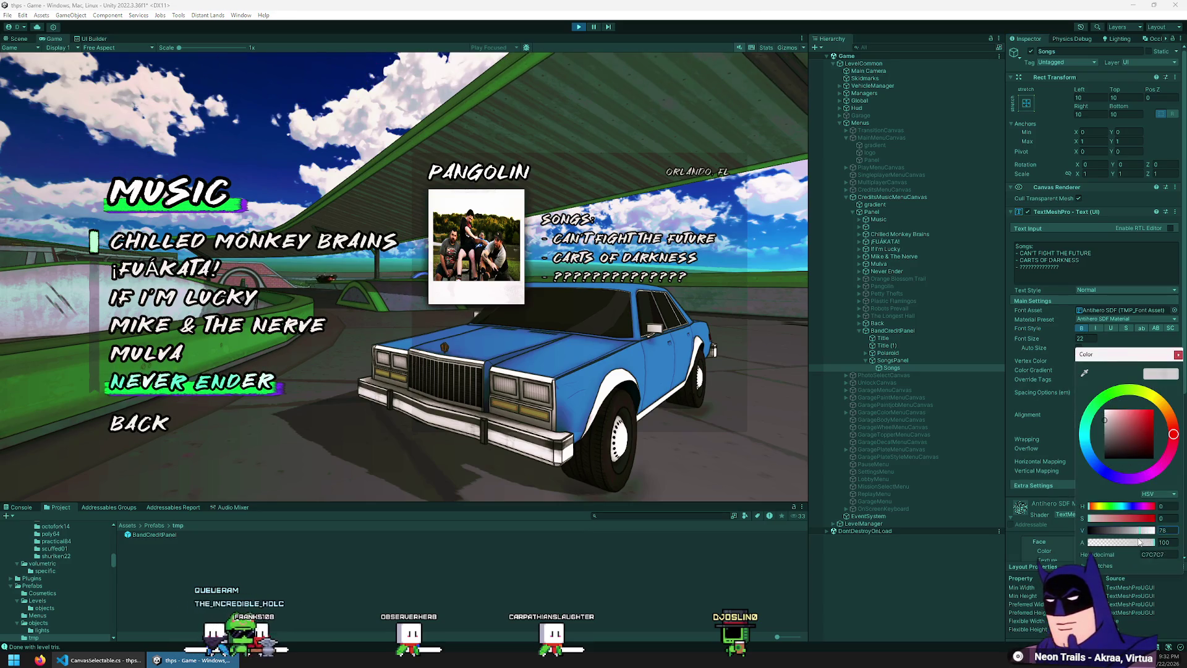
click(1099, 520)
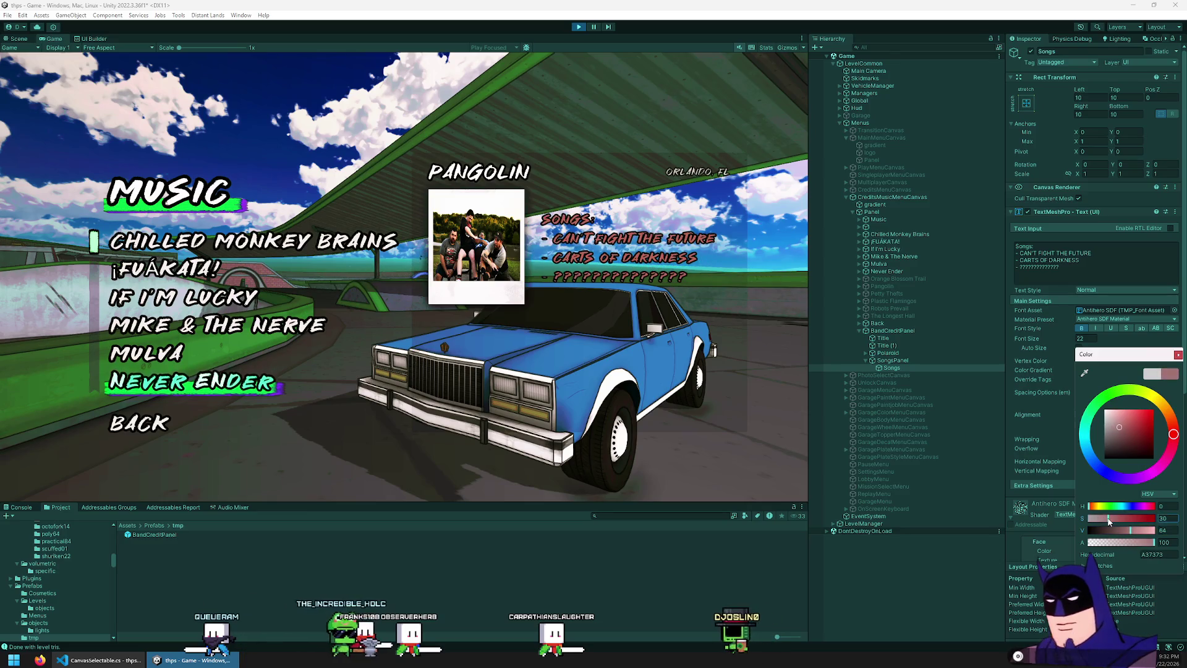
mouse_move(1107, 507)
mouse_down()
mouse_move(1154, 511)
mouse_move(1124, 515)
mouse_up()
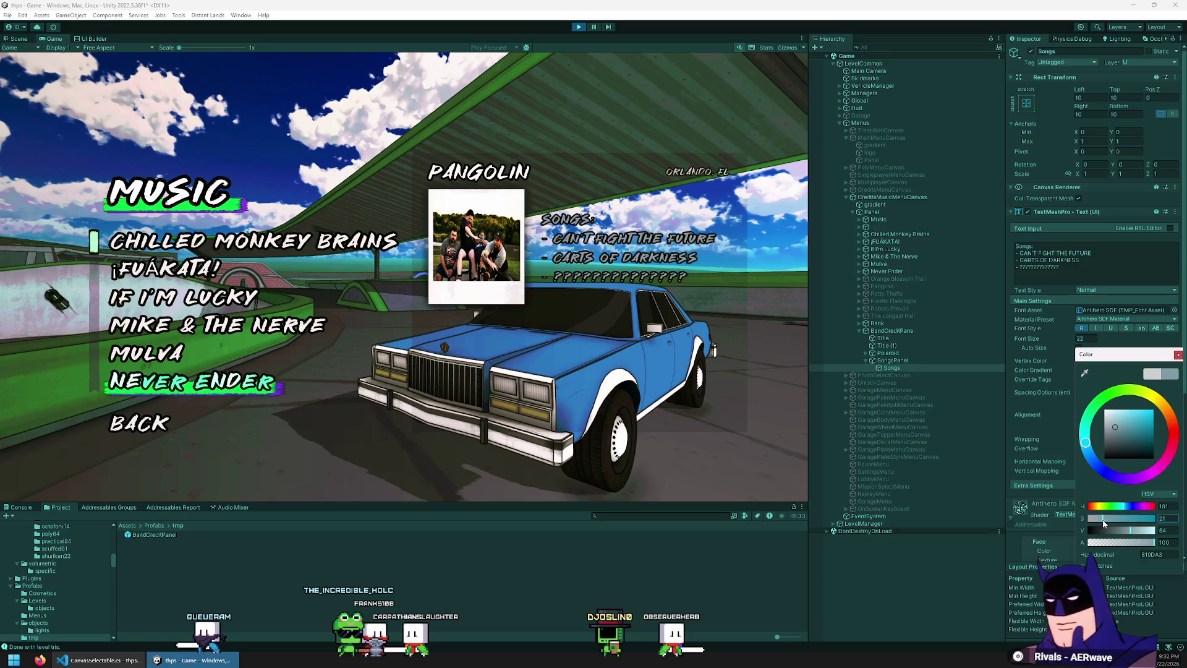
drag(1133, 533, 1146, 533)
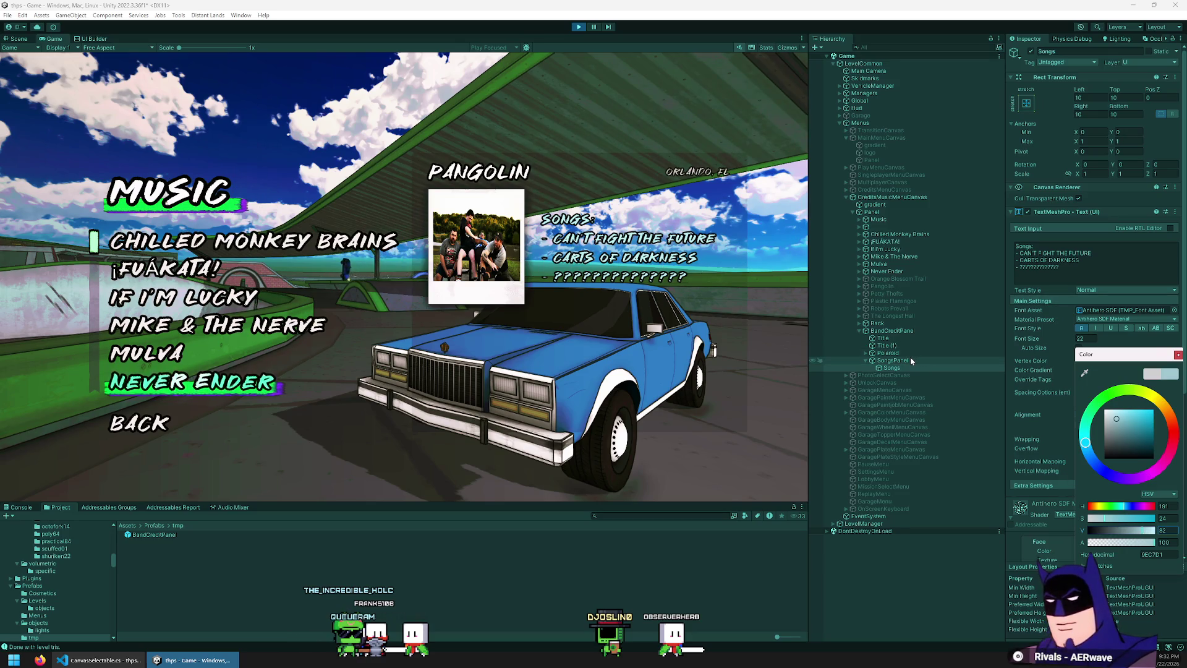
drag(1111, 523, 1104, 523)
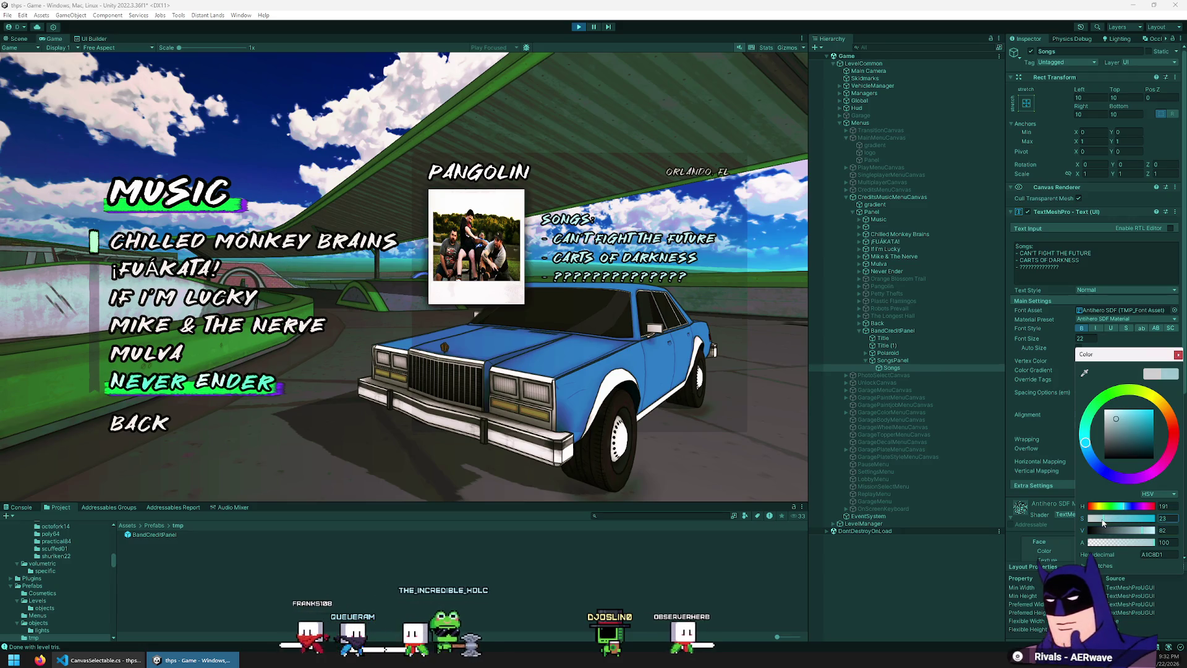
click(1102, 340)
drag(1091, 401, 1151, 398)
click(925, 332)
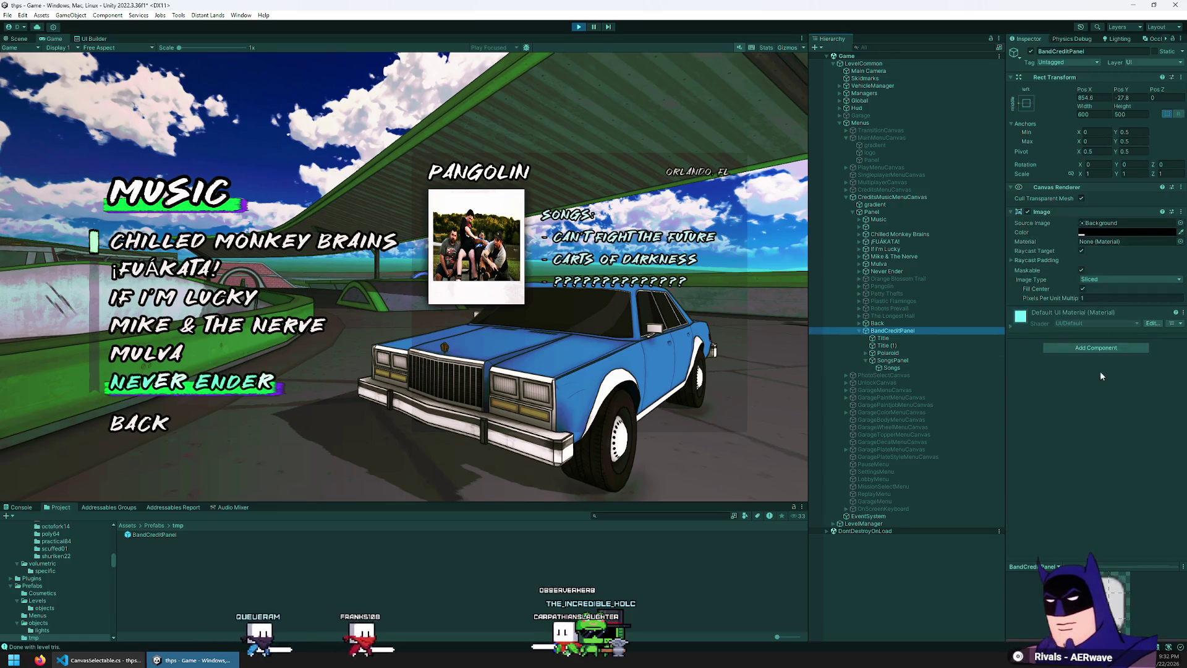
- Make BandCreditPanel's dark backing slightly more opaque and enable SongsPanel's background Image
click(1105, 230)
drag(1115, 413, 1101, 409)
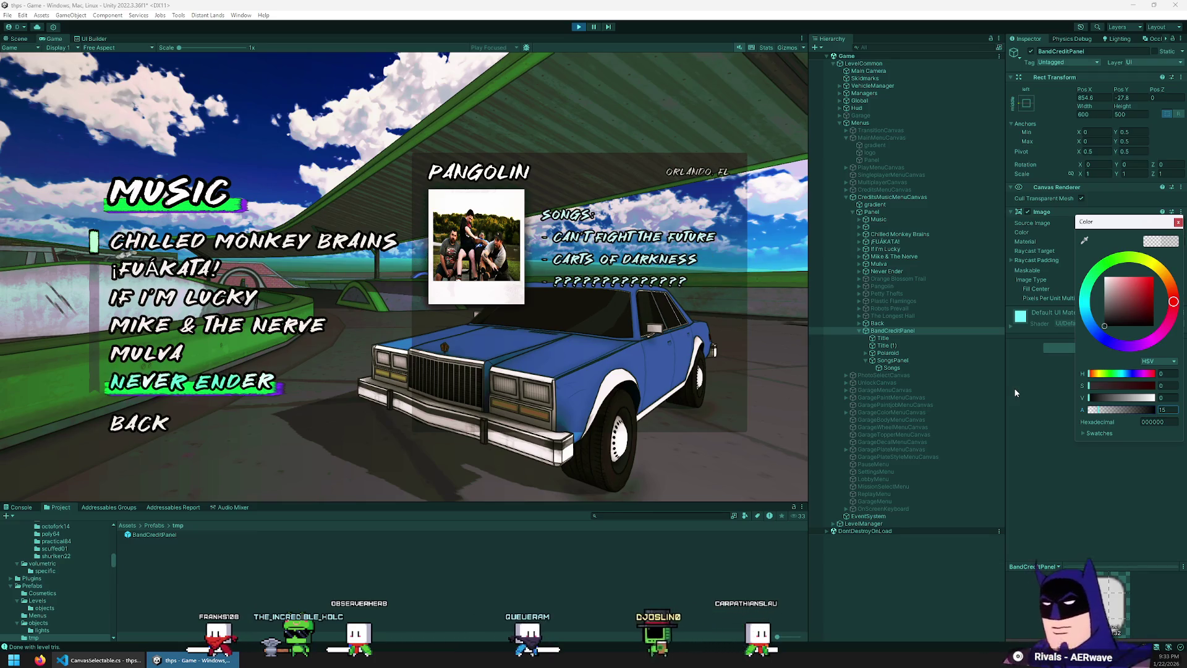
click(914, 358)
click(909, 360)
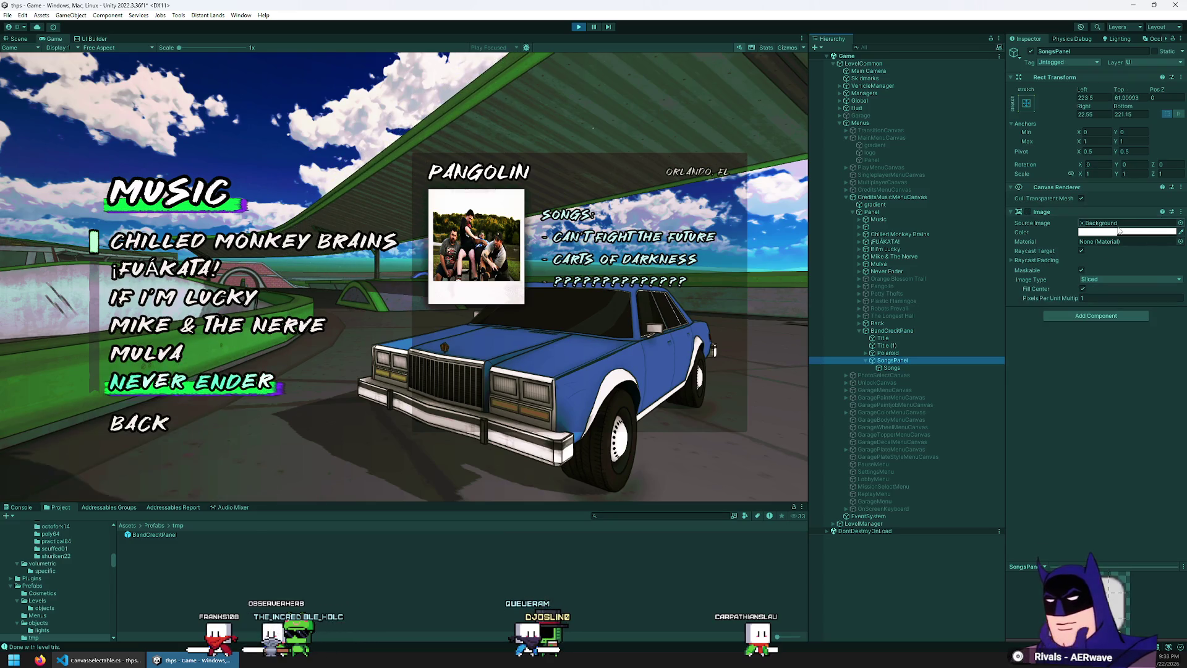
click(1108, 231)
click(1019, 250)
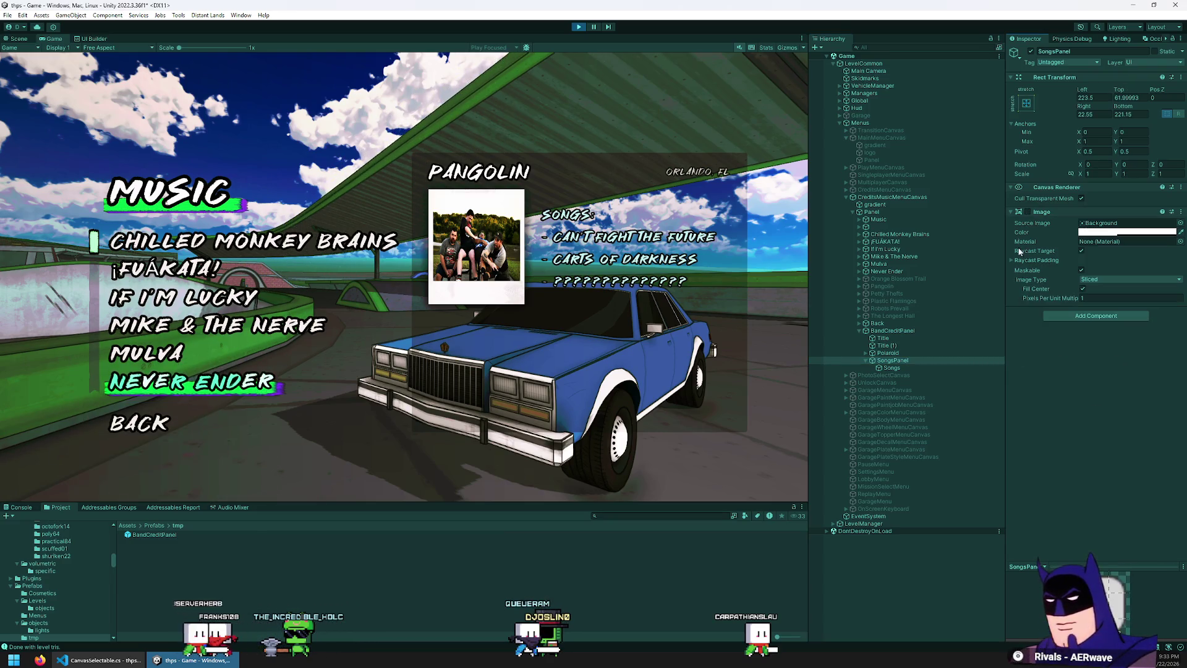
click(1028, 212)
- Give the SongsPanel background a dark translucent colour, raising opacity from 47 to about 66
click(1113, 233)
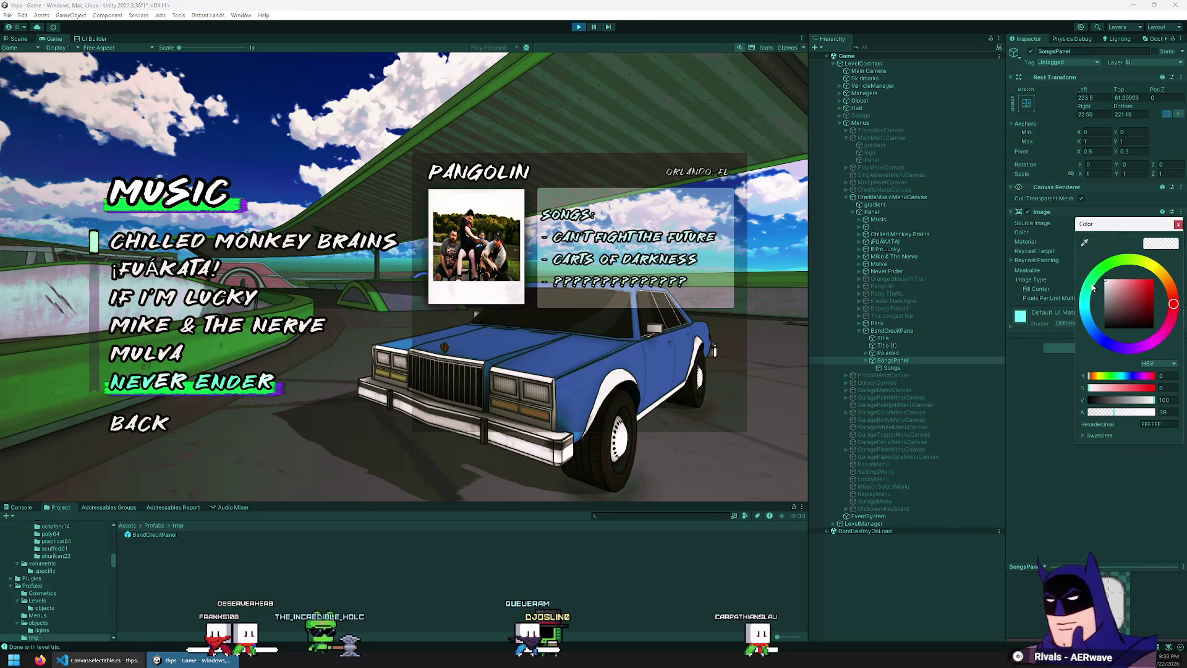
drag(1110, 412, 1096, 417)
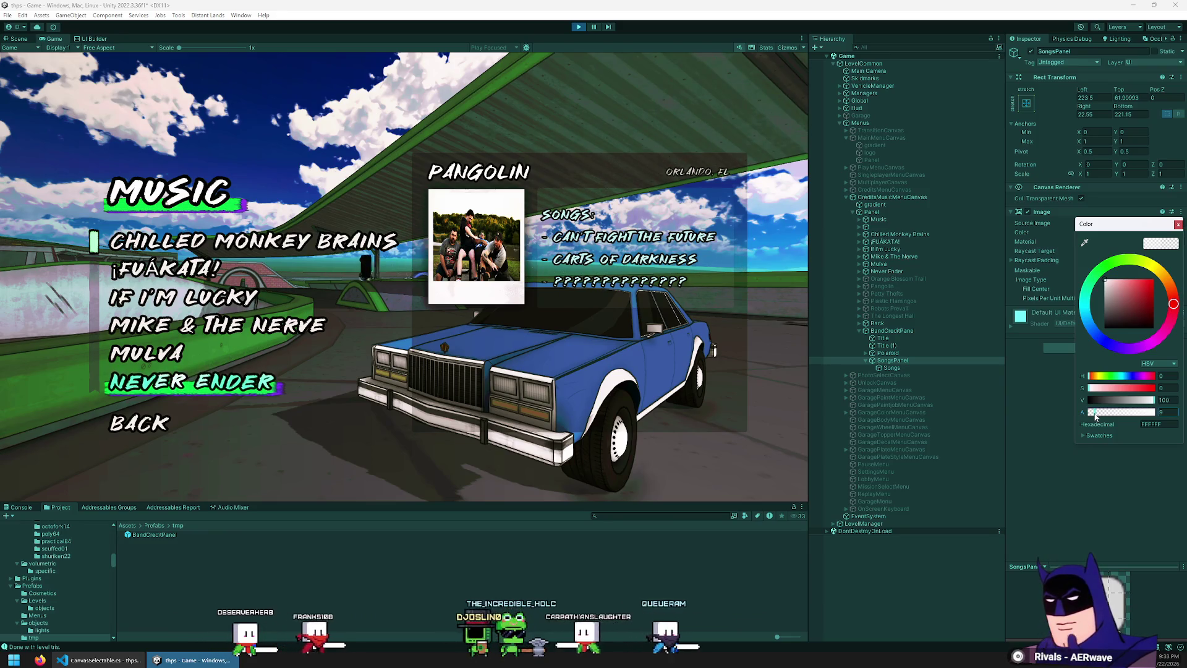
mouse_move(1104, 401)
mouse_down()
mouse_move(1071, 403)
mouse_move(1113, 414)
mouse_move(1047, 402)
mouse_up()
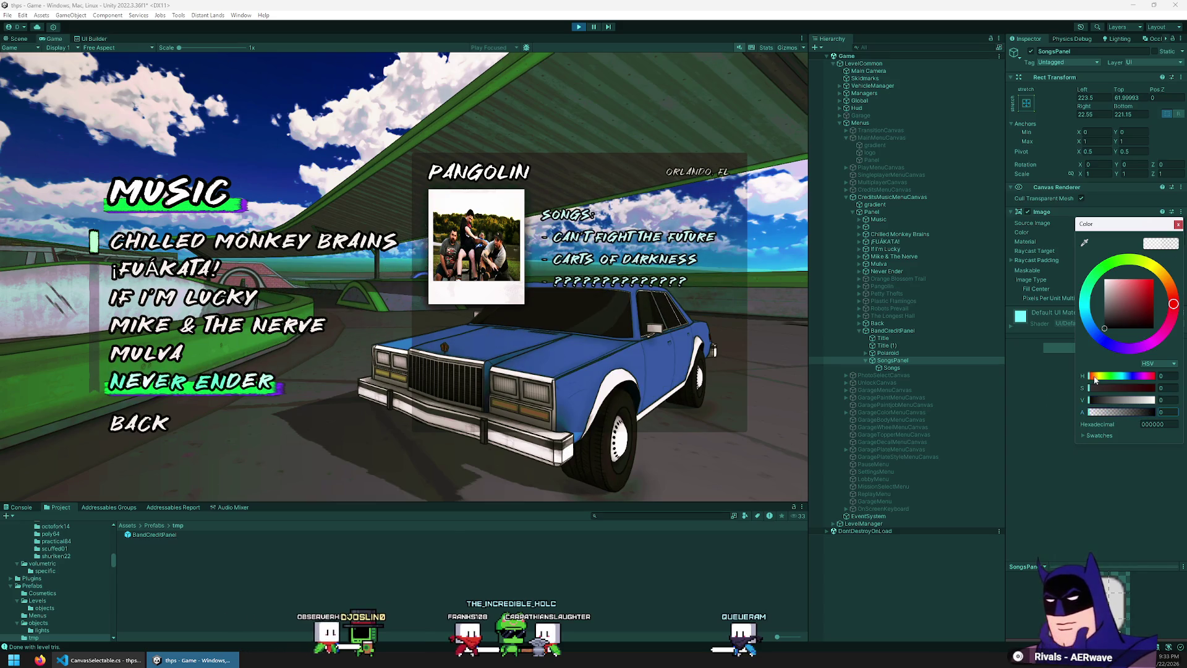
drag(1140, 412, 1100, 405)
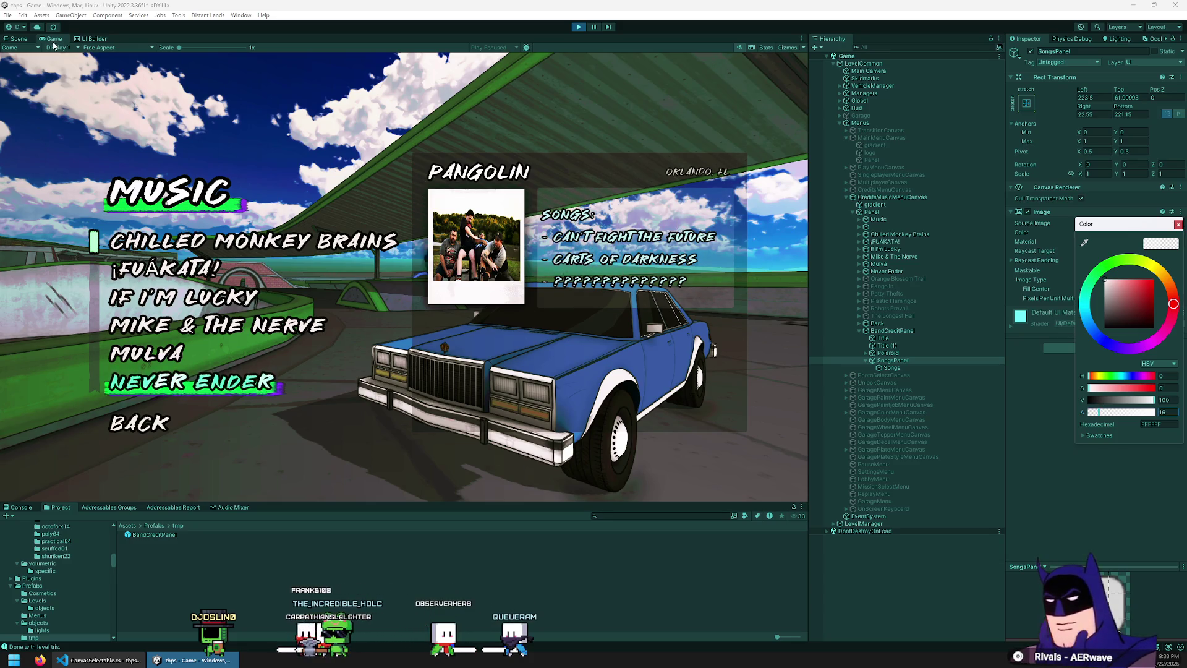
double_click(54, 39)
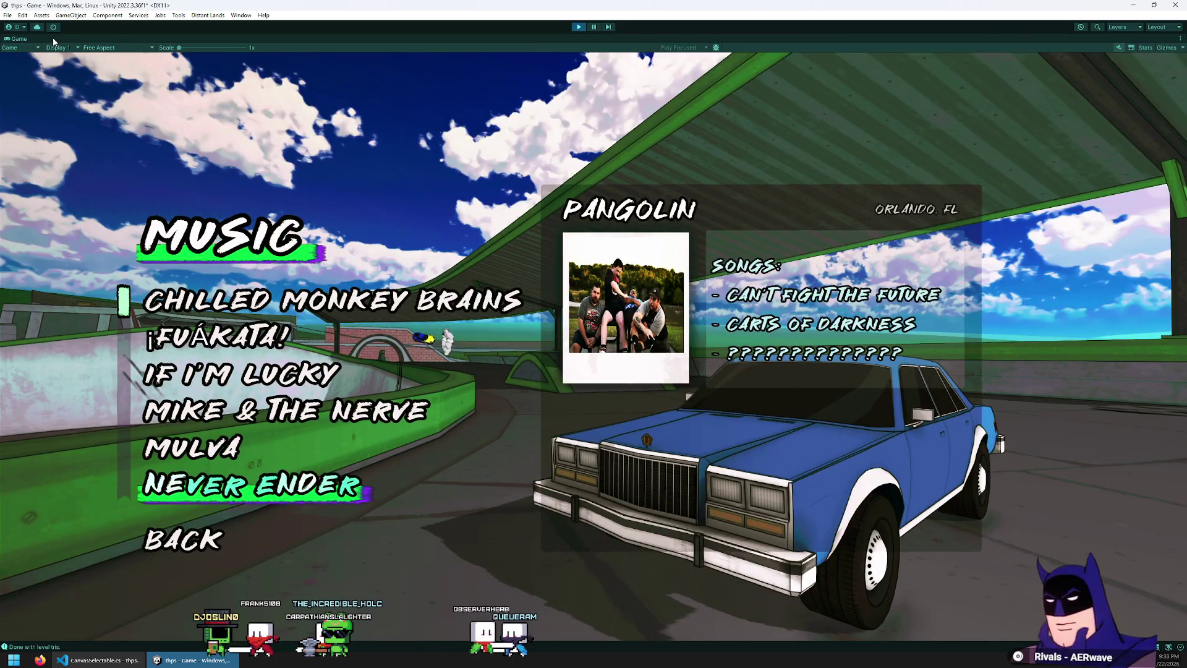
double_click(52, 39)
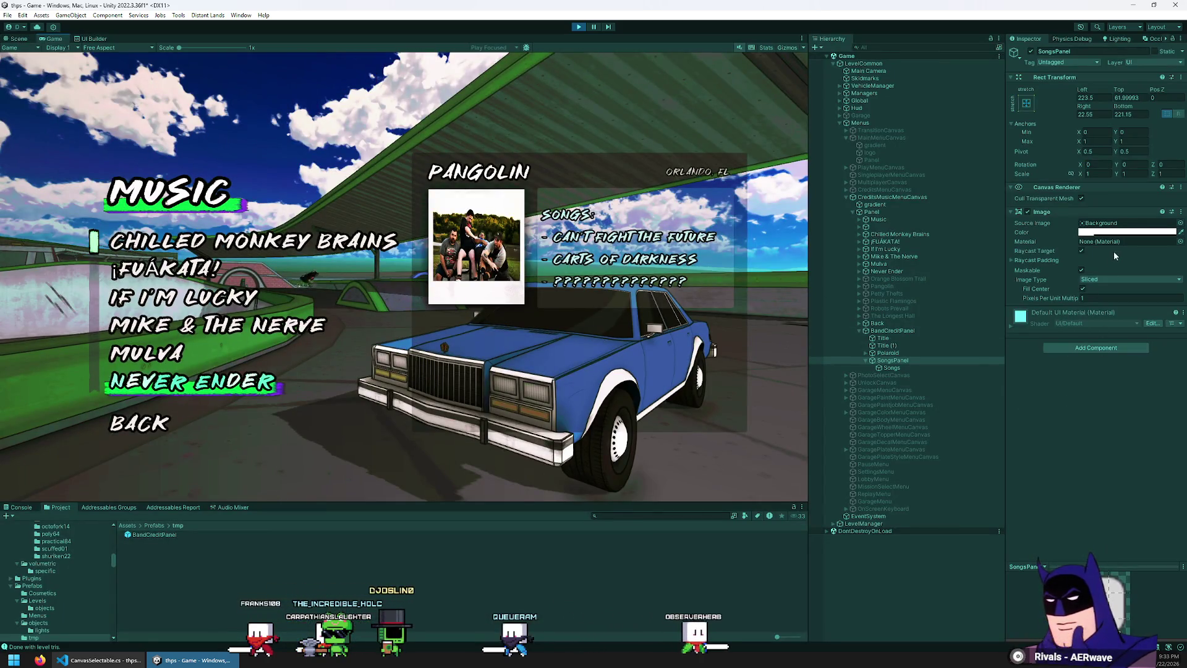
click(1099, 233)
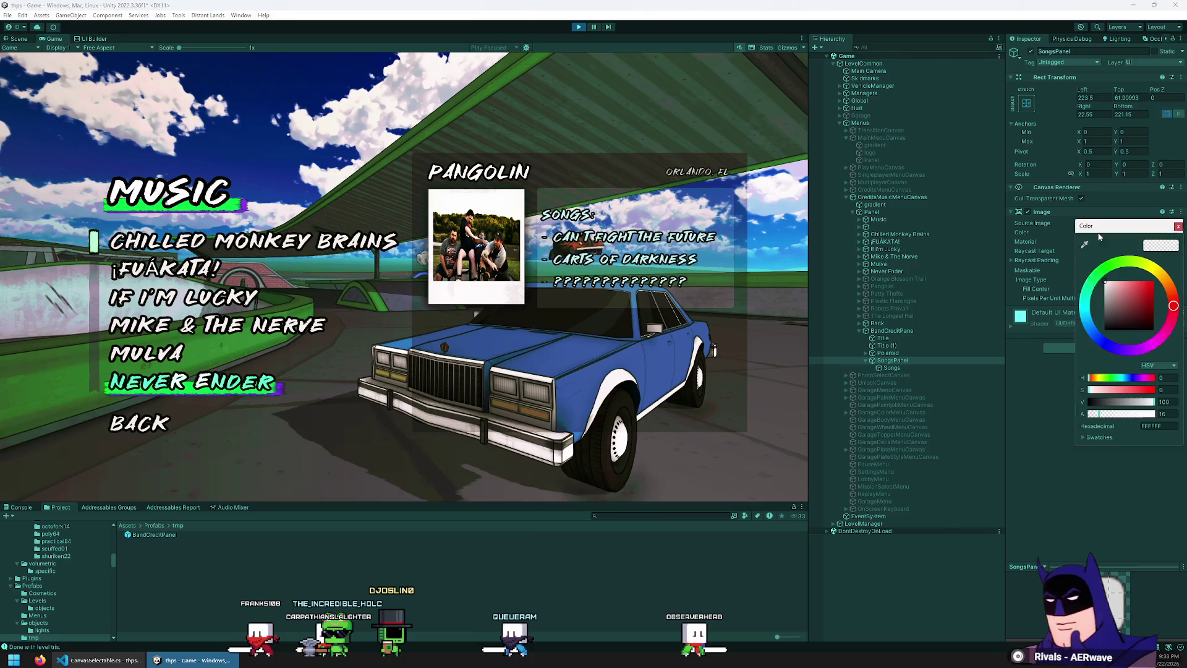
click(1134, 414)
mouse_move(1134, 414)
mouse_down()
mouse_move(1163, 414)
mouse_move(1102, 403)
mouse_move(1140, 417)
mouse_up()
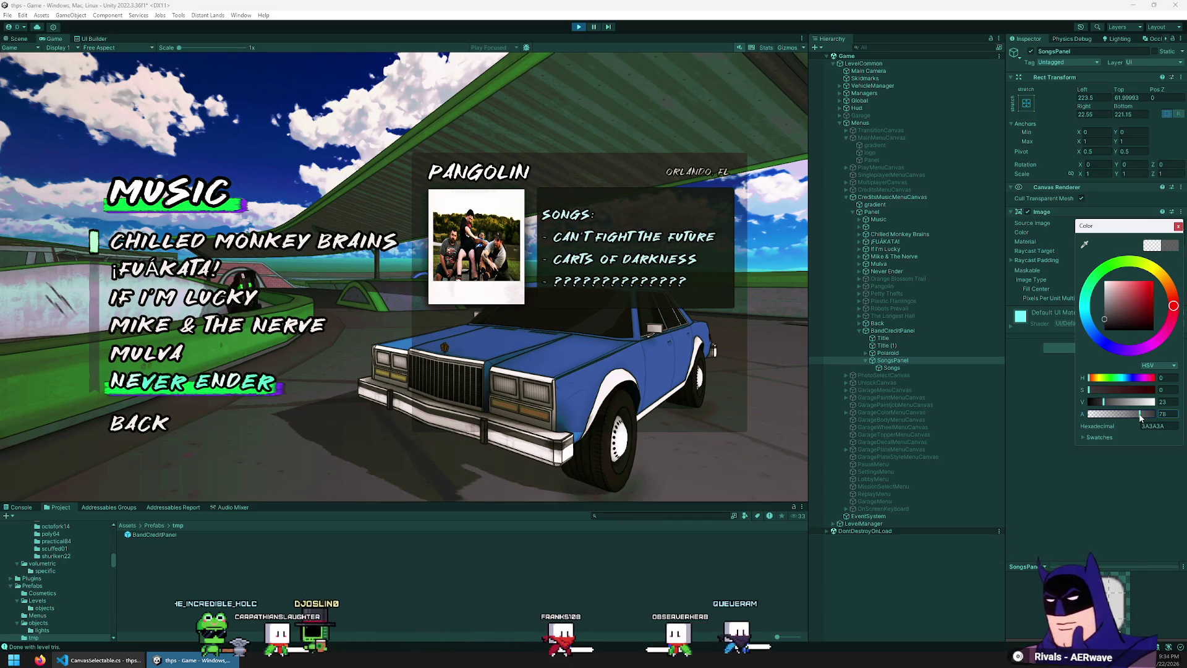
- Raise BandCreditPanel's backing opacity again and lighten the SongsPanel background to light grey BEBEBE
click(906, 332)
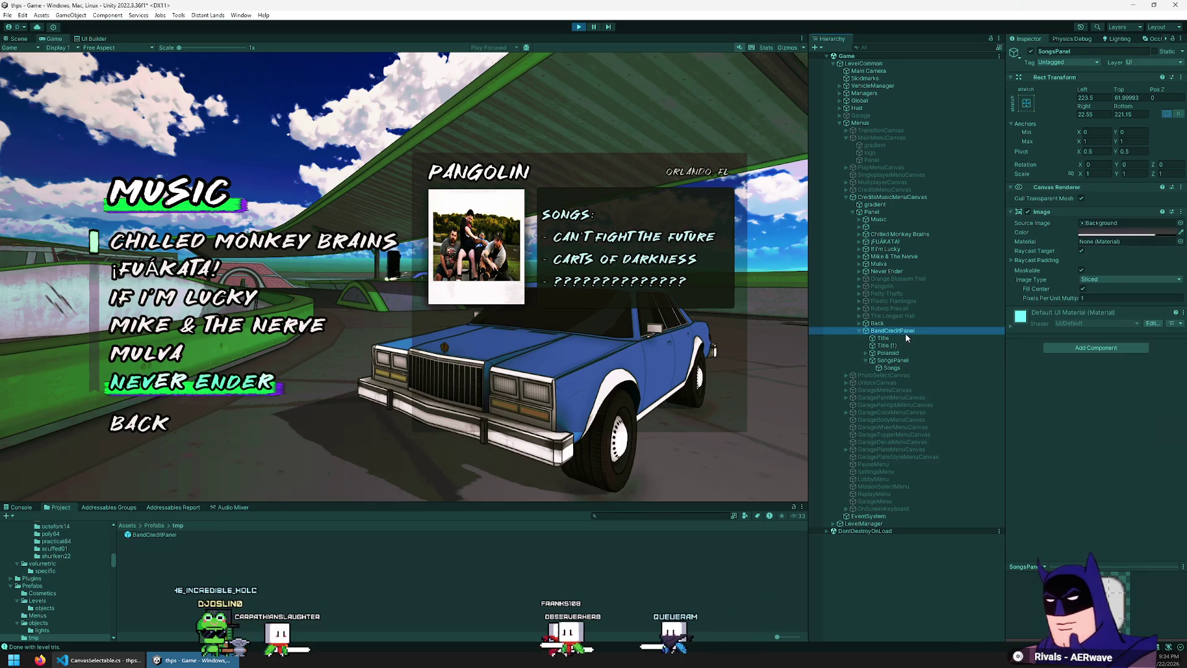
click(1115, 232)
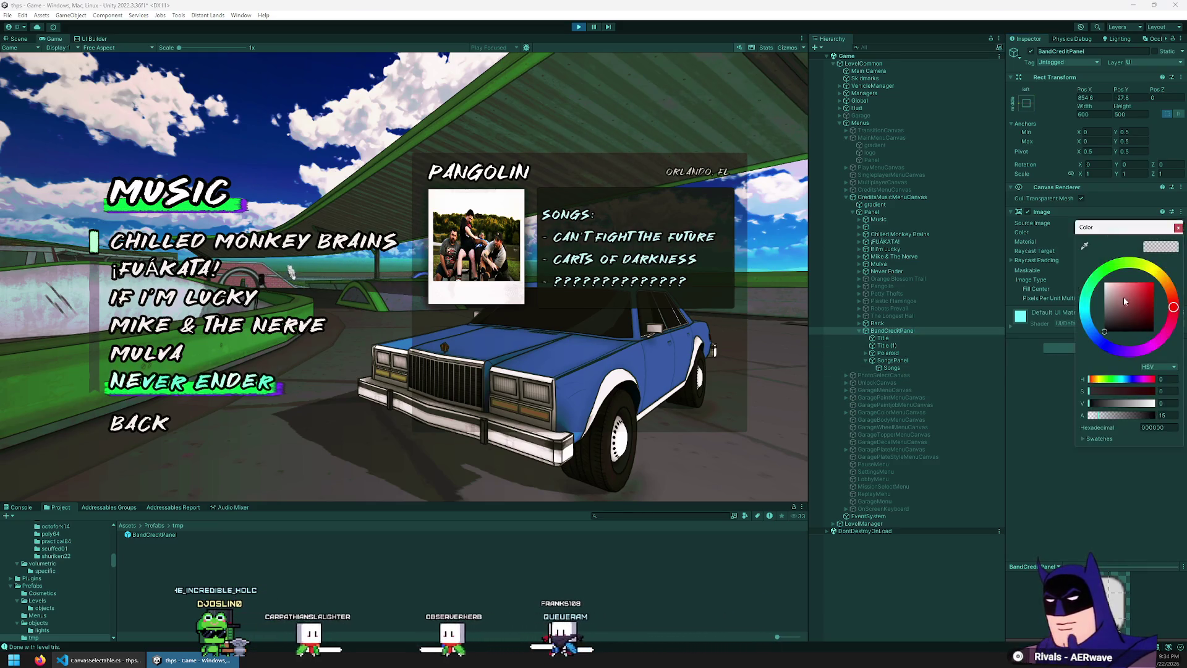
drag(1135, 420, 1113, 419)
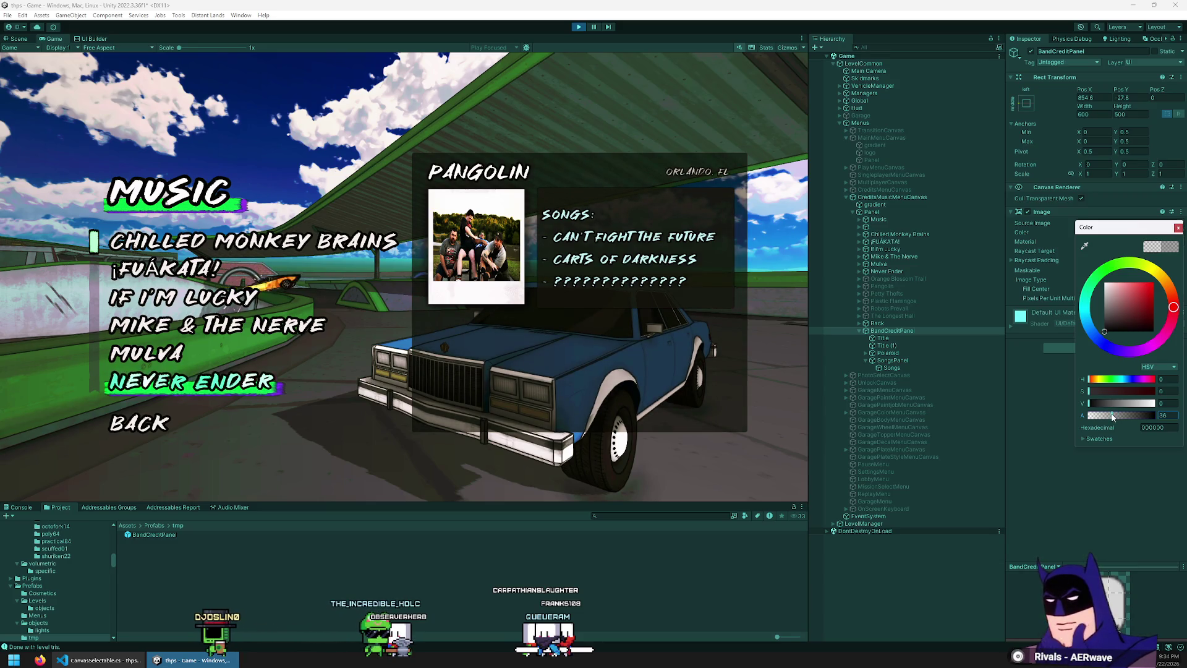
click(892, 360)
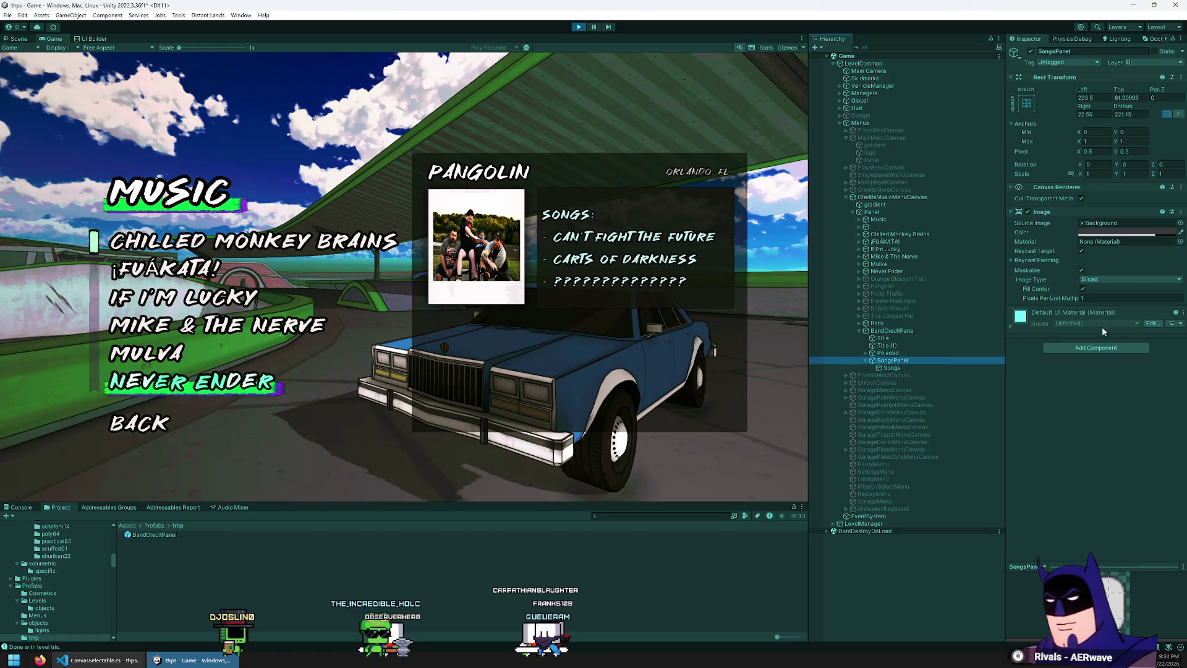
click(1124, 235)
mouse_move(1138, 400)
mouse_down()
mouse_move(1154, 400)
mouse_move(1125, 400)
mouse_move(1137, 410)
mouse_up()
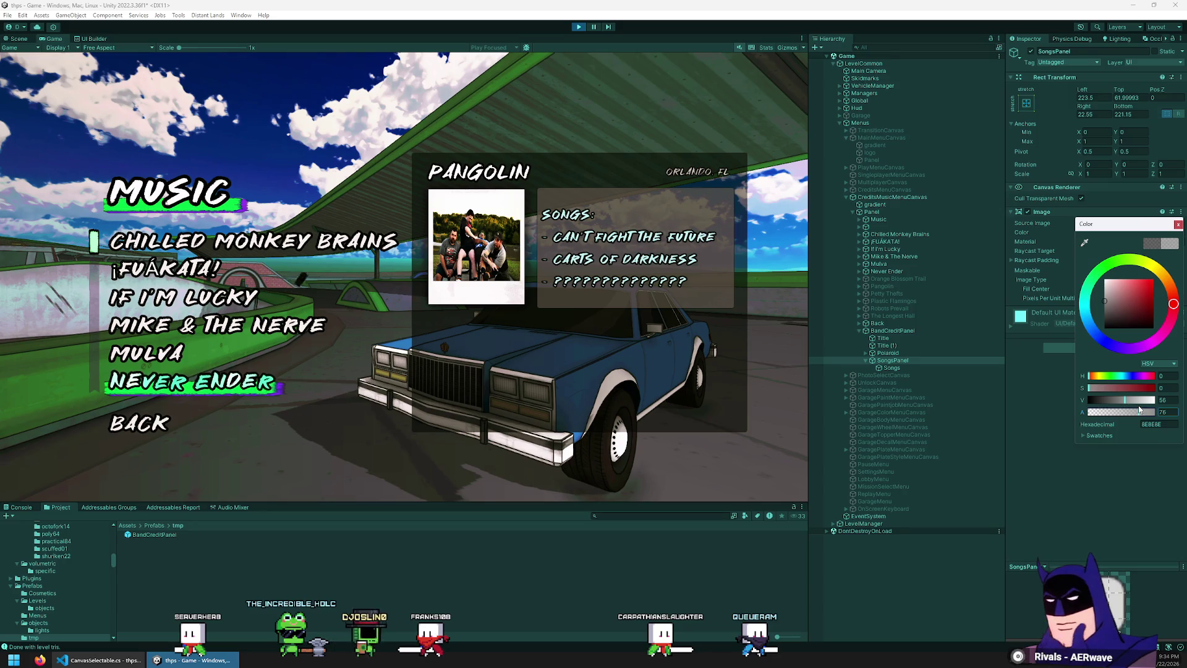
click(907, 368)
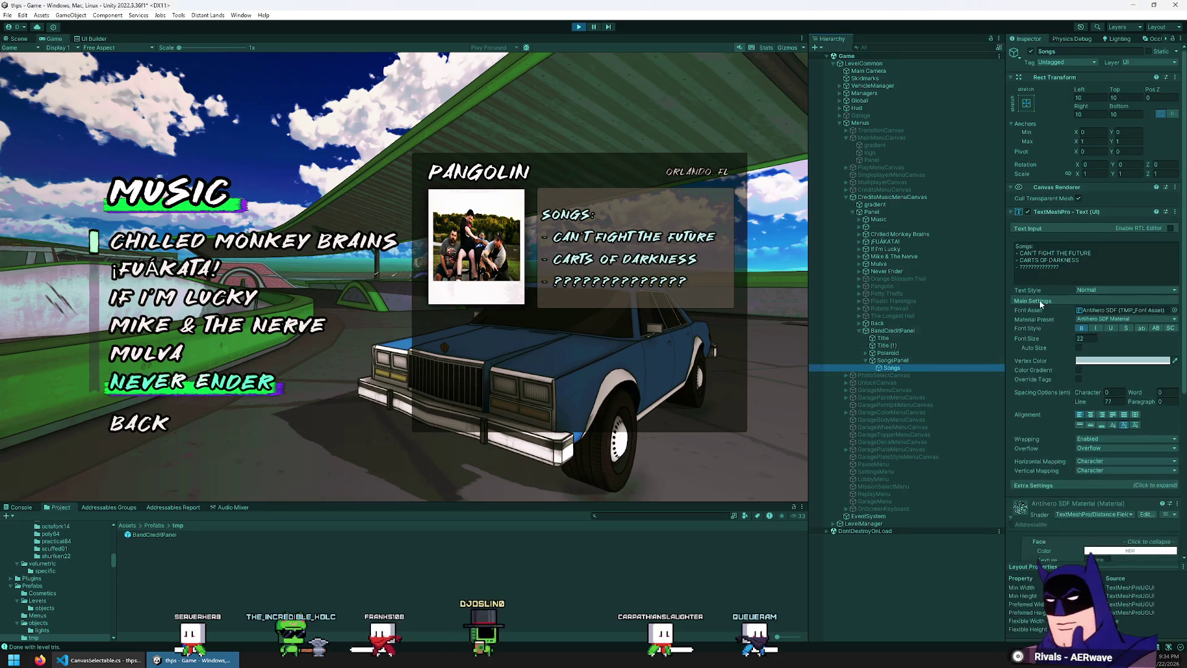
- Set the Songs text to font size 20 and darken the SongsPanel box to grey 838383
click(1089, 340)
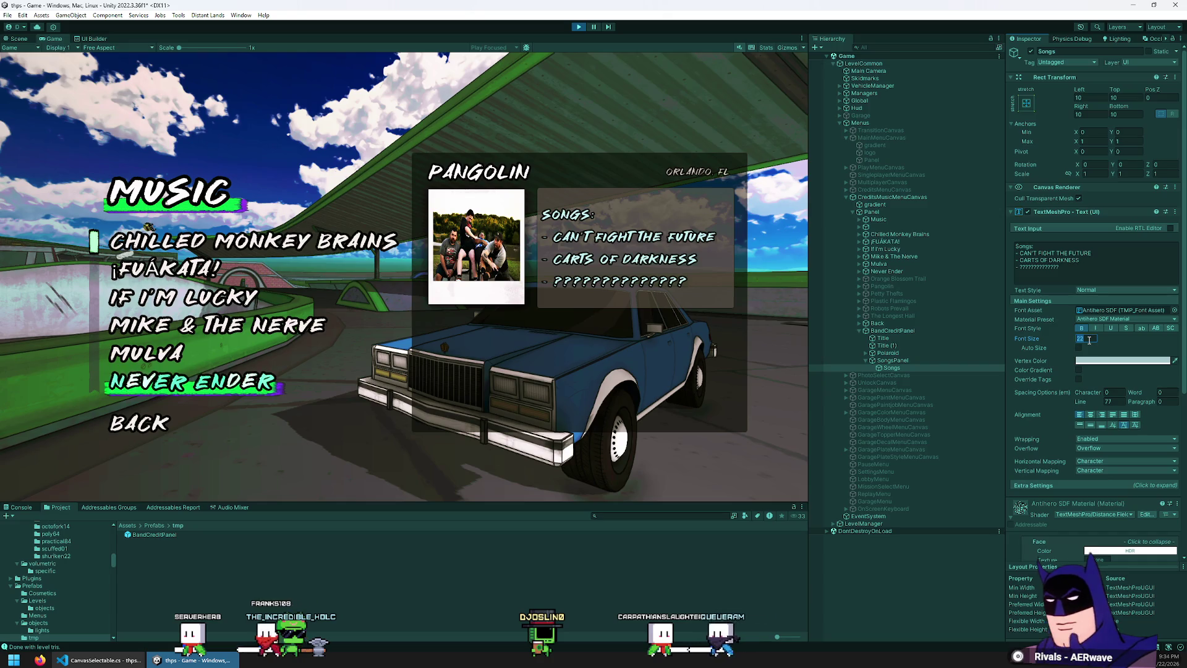
text(20)
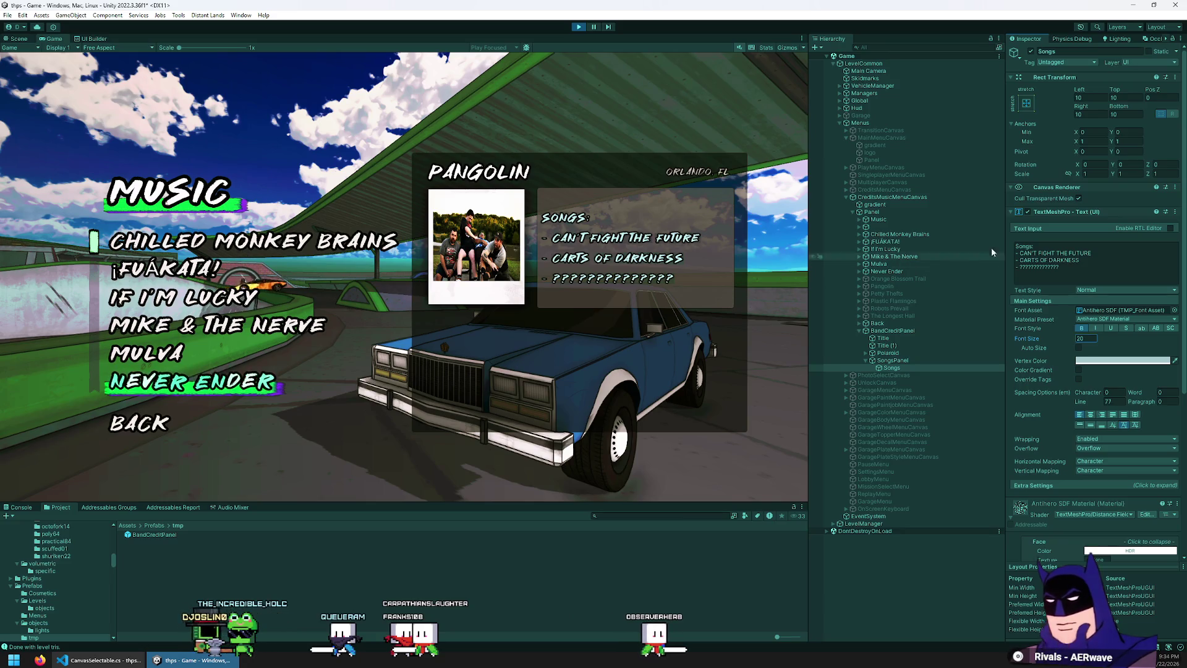
click(895, 359)
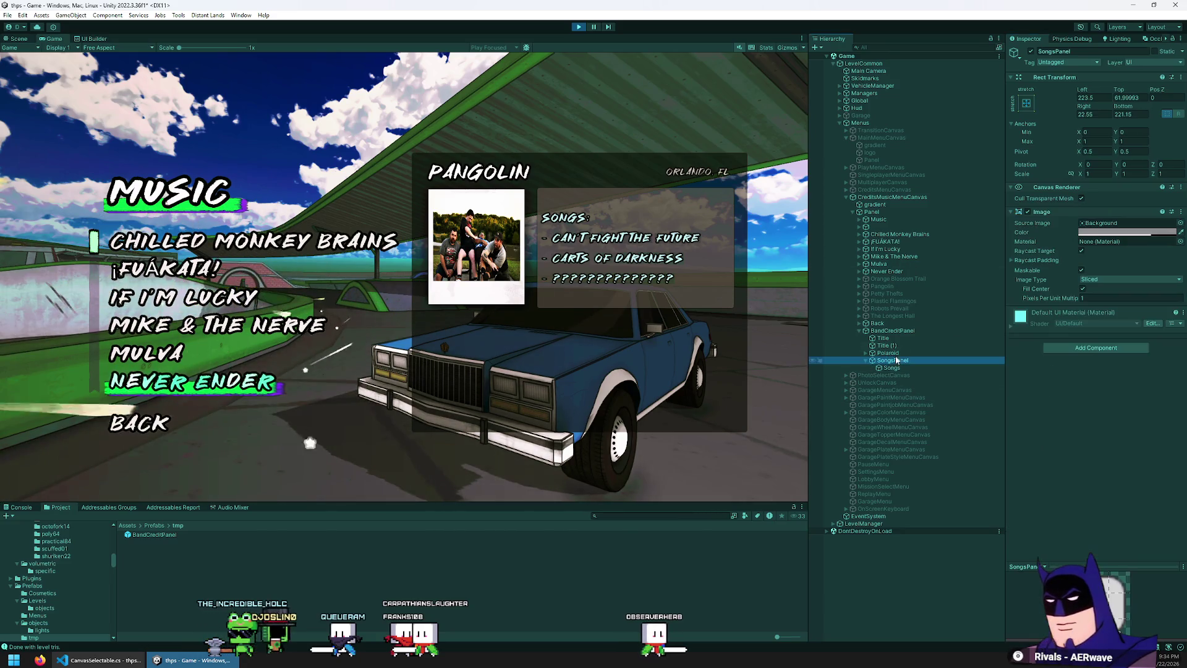
click(1120, 233)
mouse_move(1108, 389)
mouse_down()
mouse_move(1138, 388)
mouse_move(1057, 396)
mouse_move(1135, 404)
mouse_move(1122, 404)
mouse_up()
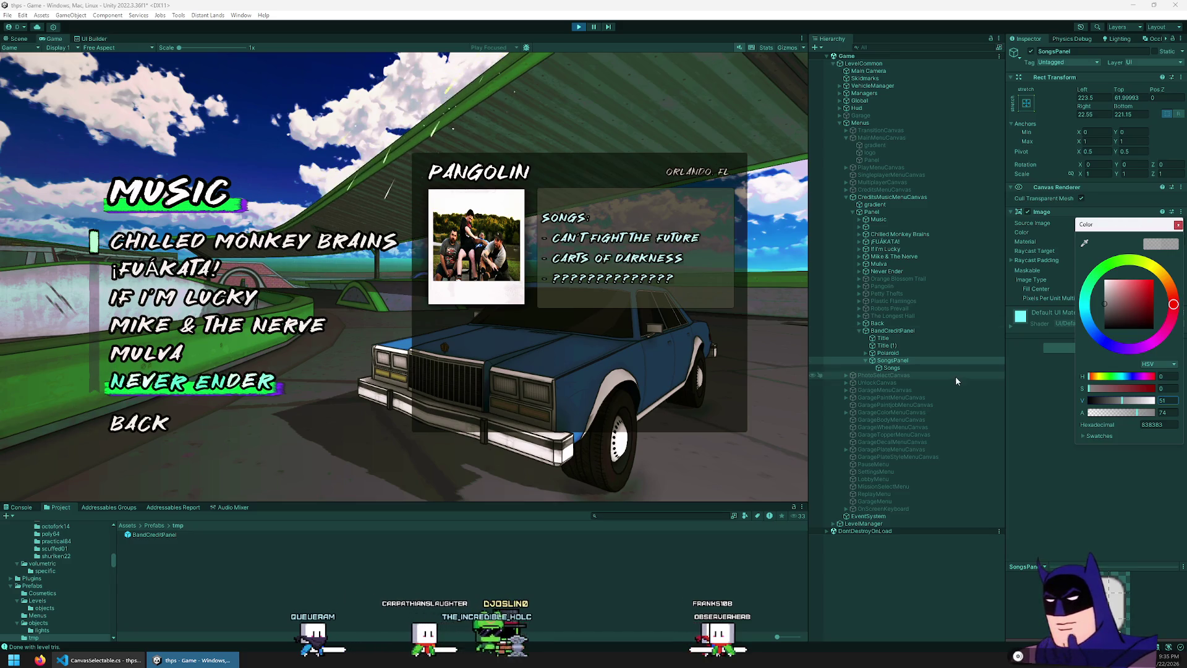
click(925, 366)
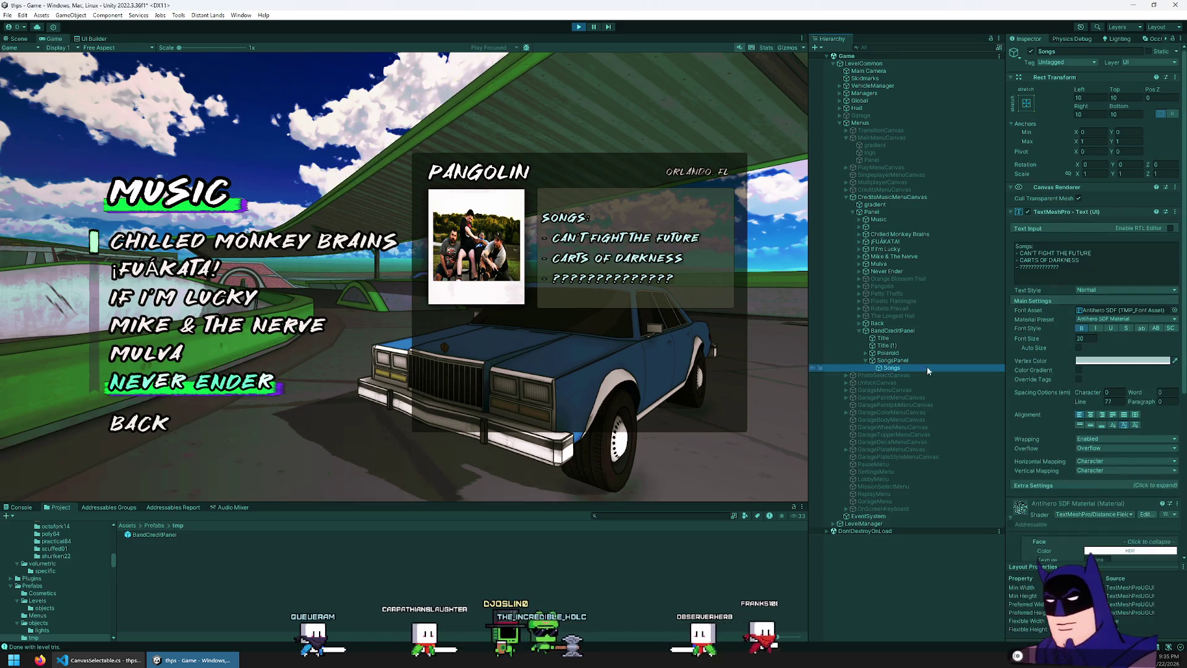
- Top-align the Songs text and push it slightly down, Top offset about 13.3
click(1091, 425)
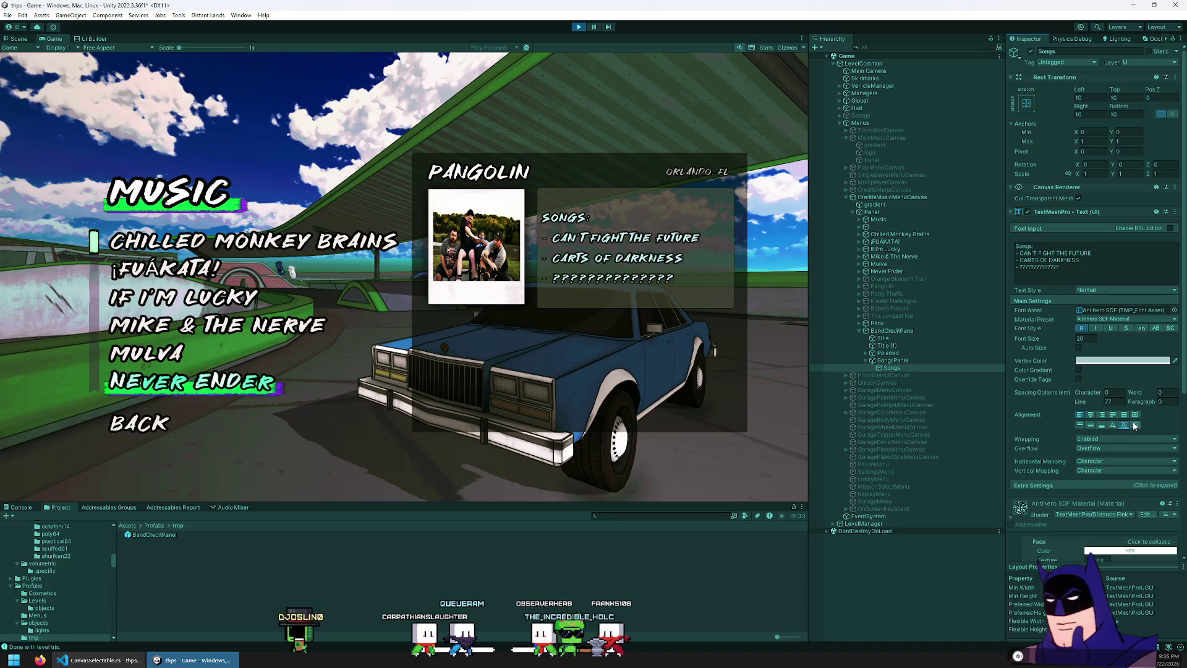
click(1136, 426)
click(1102, 425)
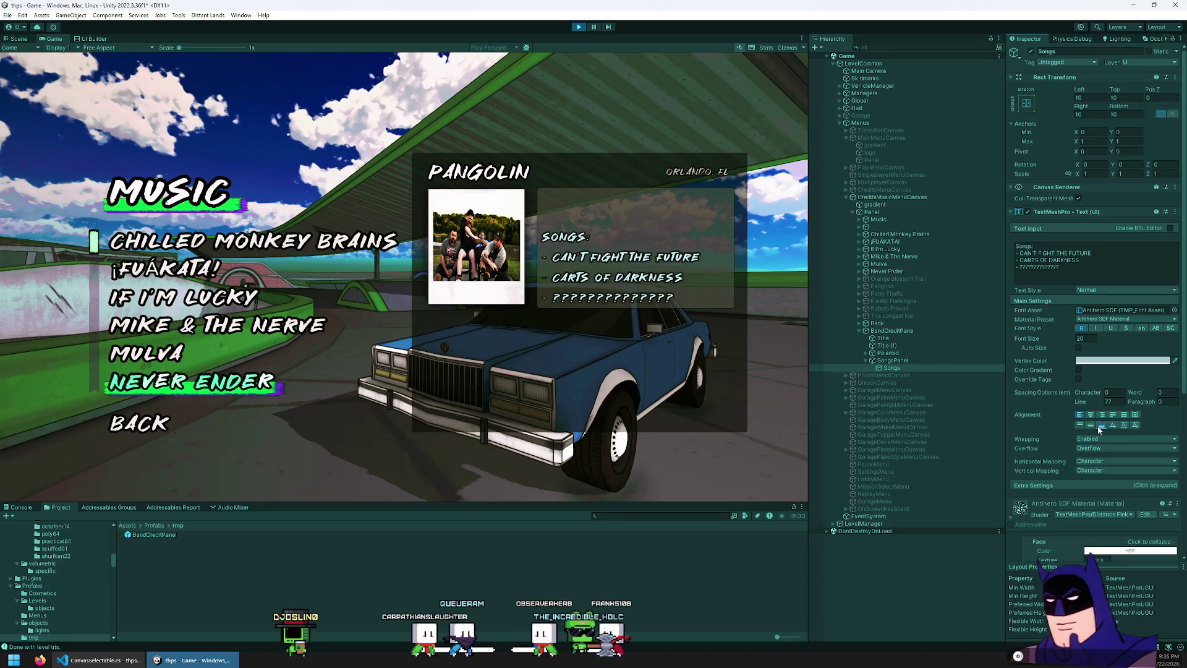
click(1091, 425)
click(1081, 426)
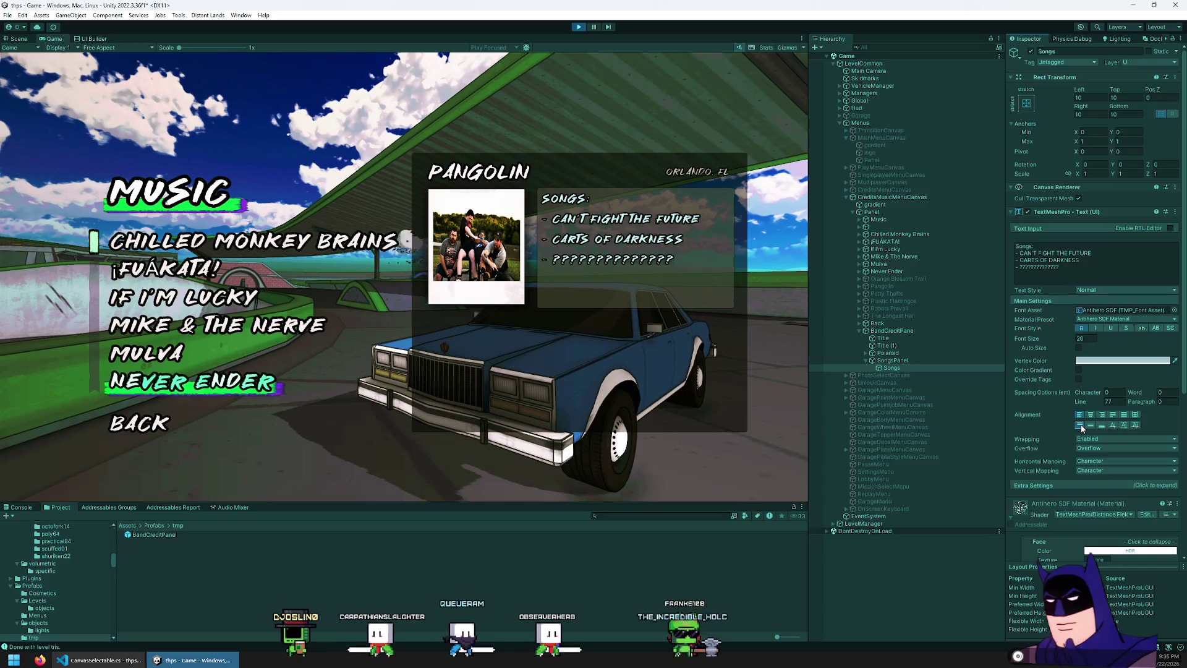
drag(1117, 91, 1139, 98)
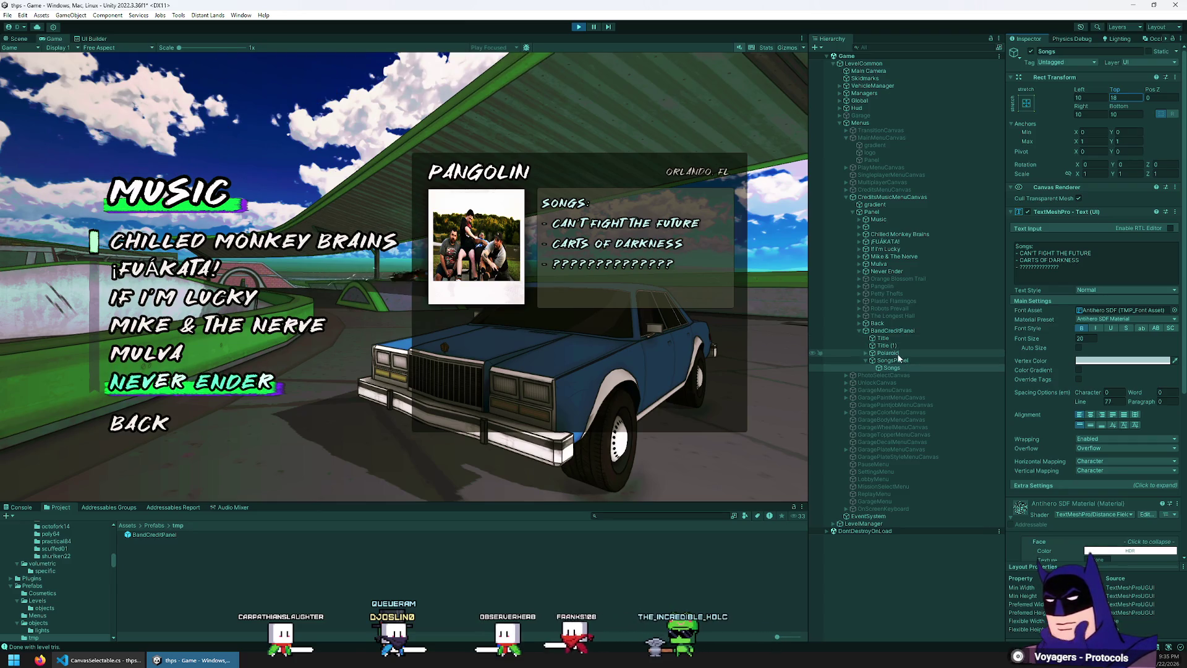
click(893, 346)
text(Location)
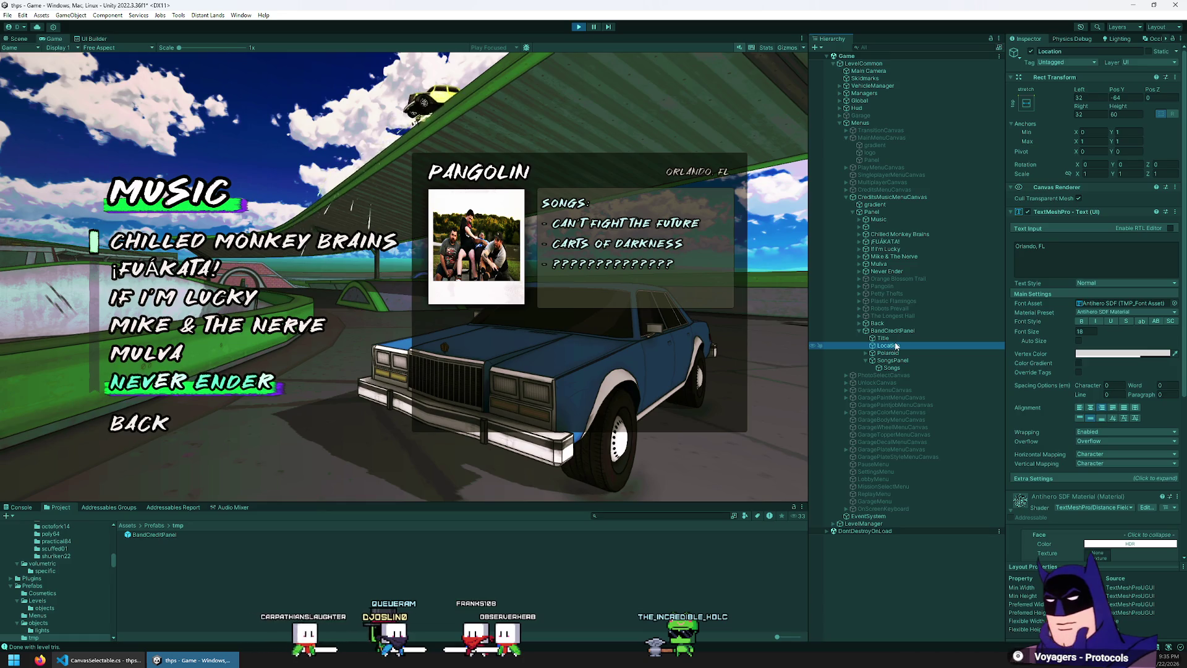
- Try a mint green sampled from the menu highlight as the PANGOLIN title's colour
click(900, 339)
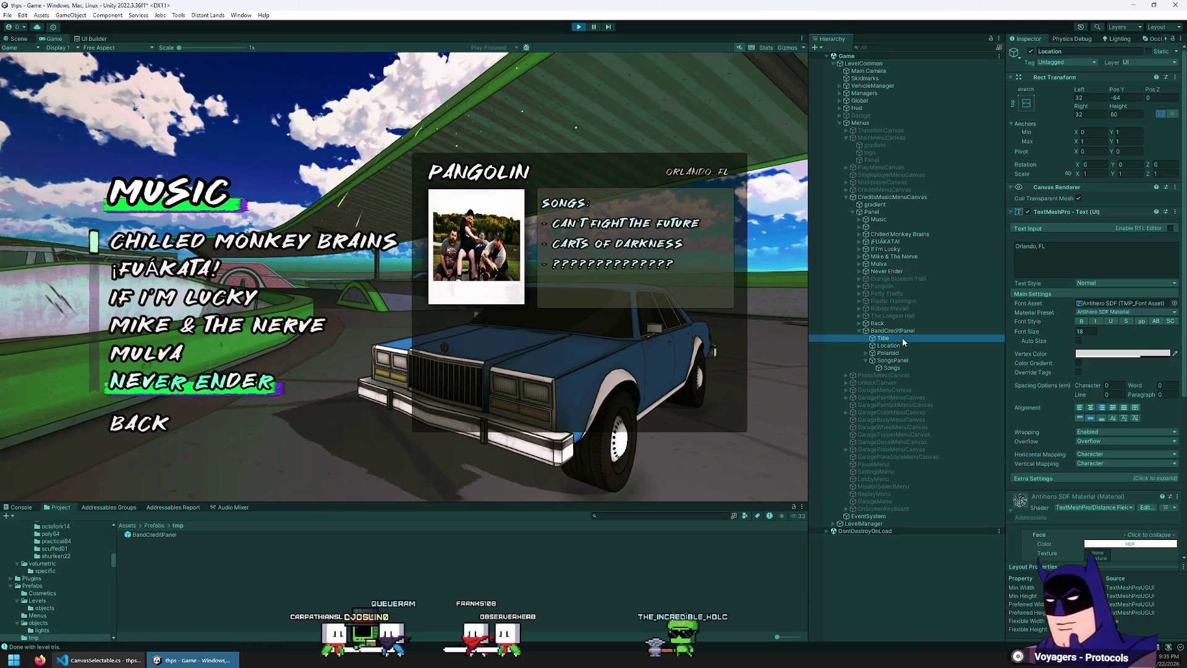
click(1139, 357)
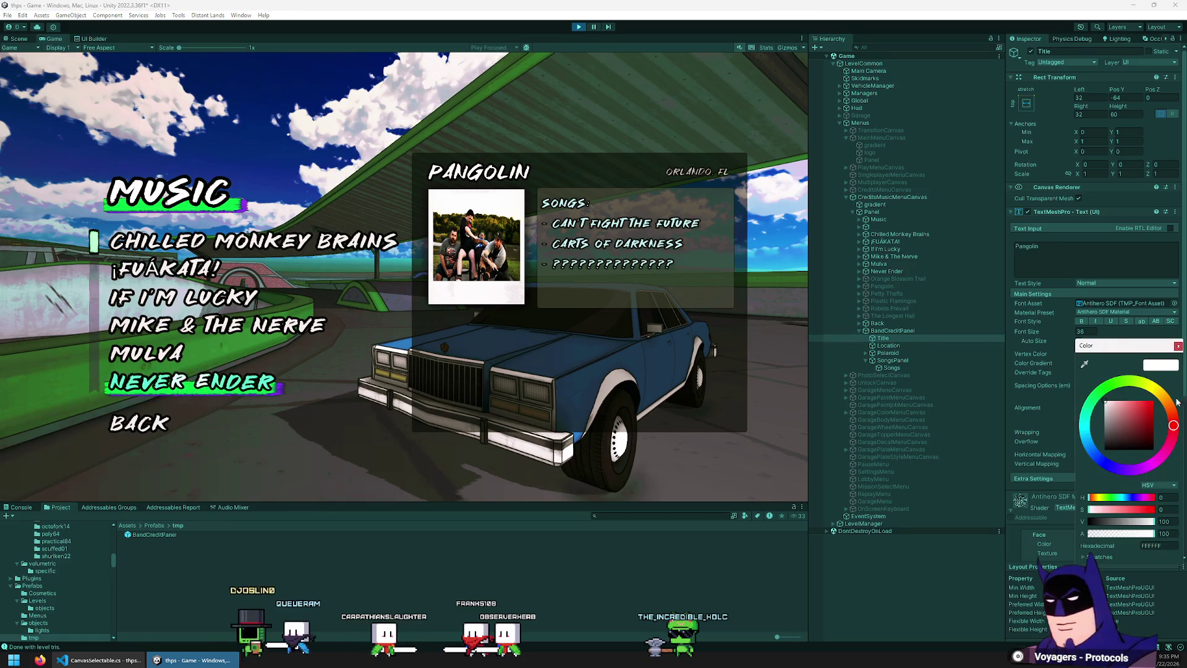
click(1085, 363)
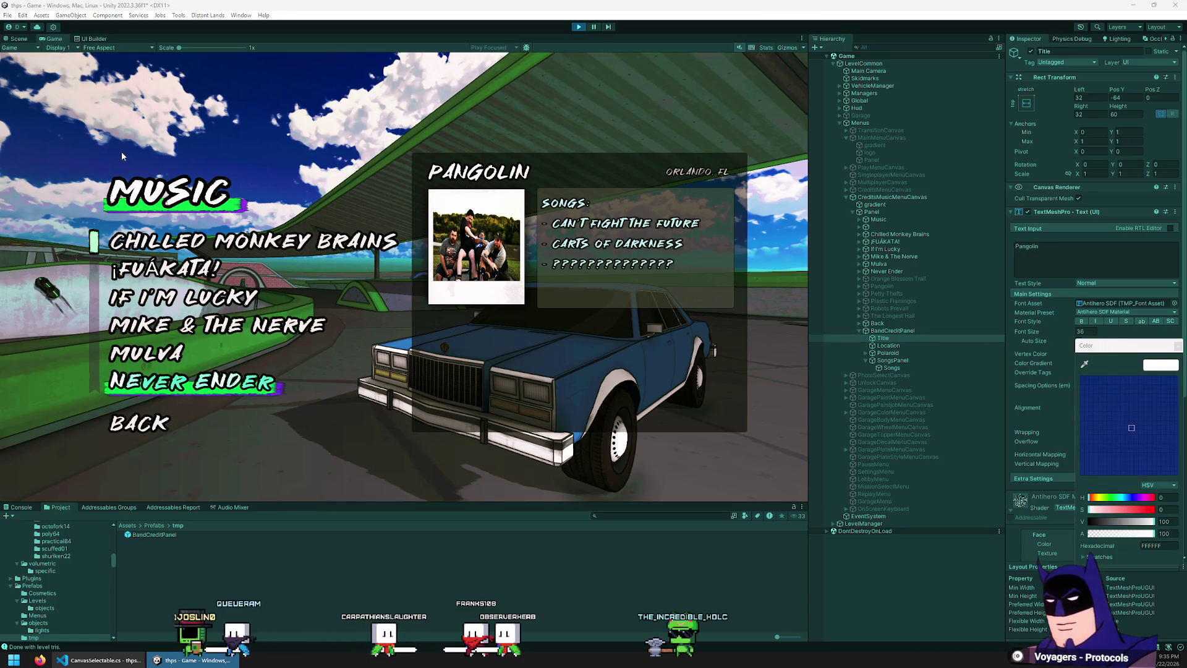
click(122, 208)
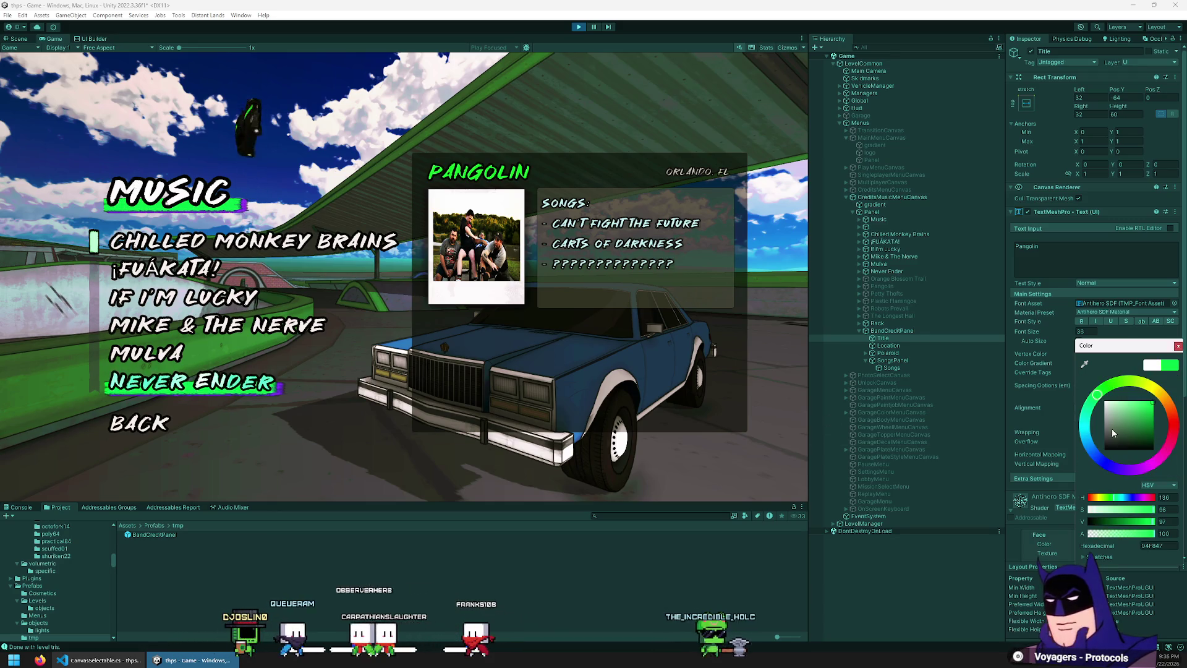
click(1106, 509)
drag(1106, 509, 1116, 507)
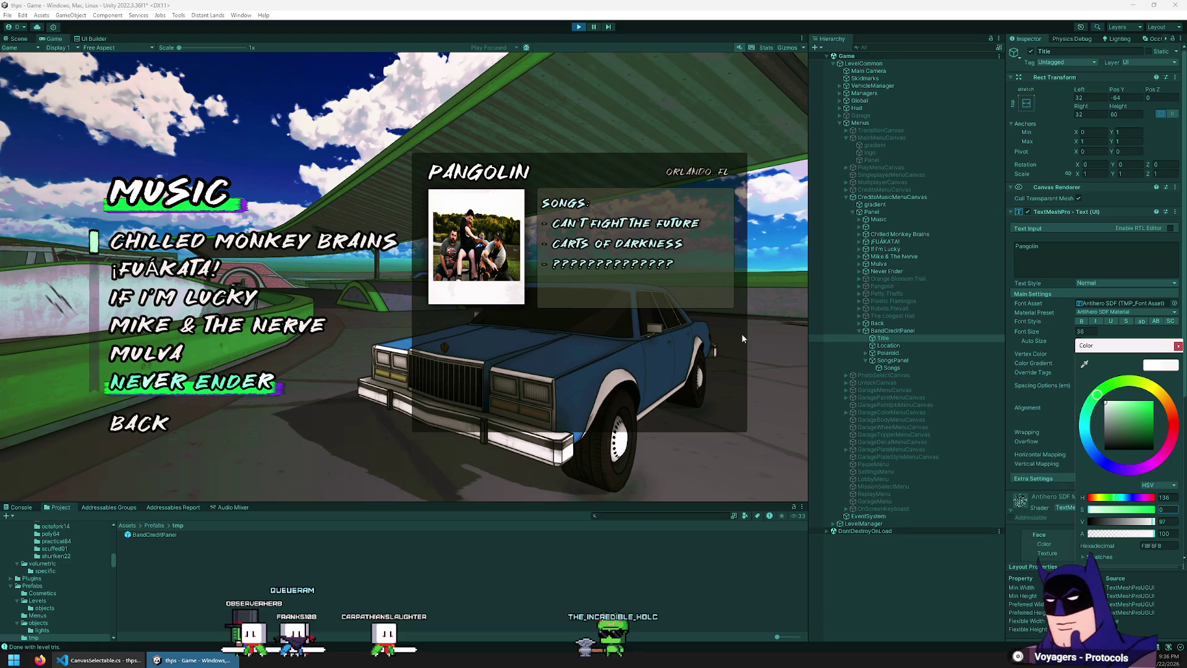
click(711, 334)
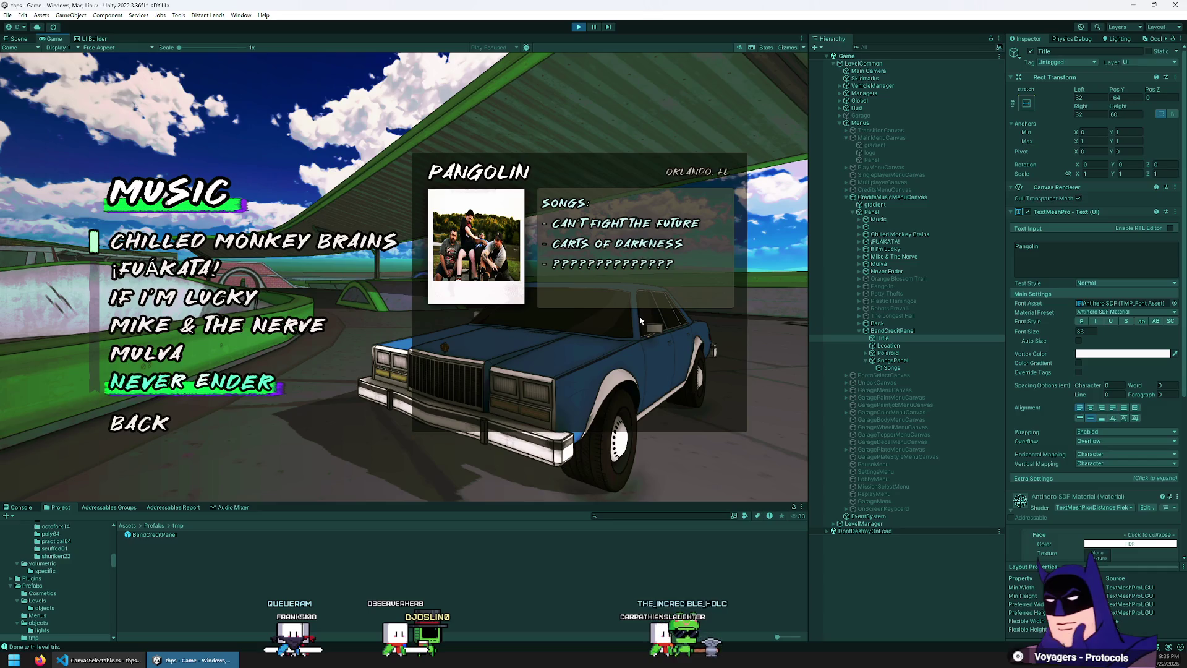
click(904, 338)
click(867, 360)
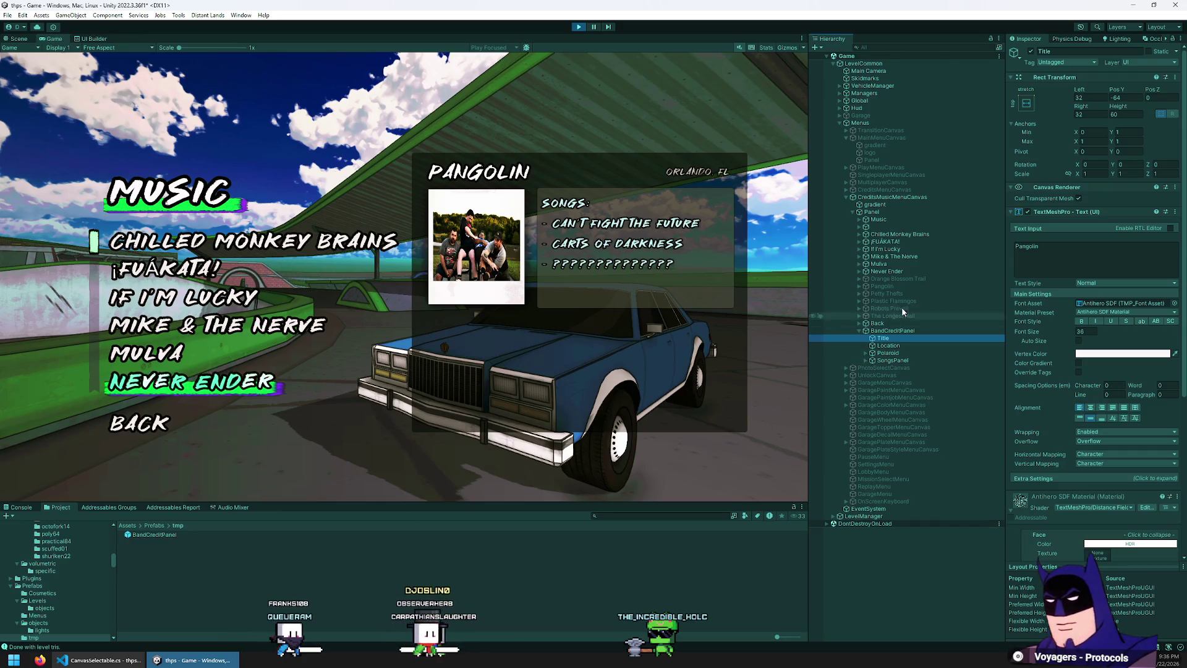
- Drag the CanvasTextButton prefab from Assets > Prefabs > Menus into BandCreditPanel
mouse_move(893, 330)
mouse_down()
mouse_move(305, 549)
mouse_move(147, 523)
mouse_up()
click(155, 526)
double_click(141, 549)
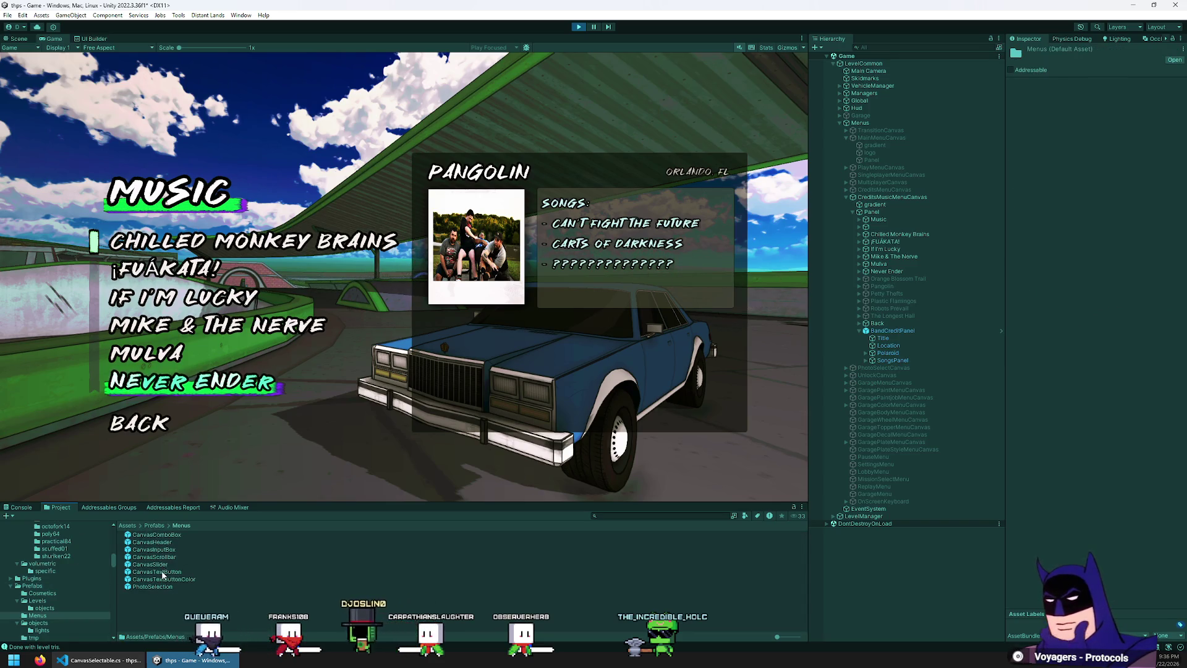
drag(162, 577, 435, 578)
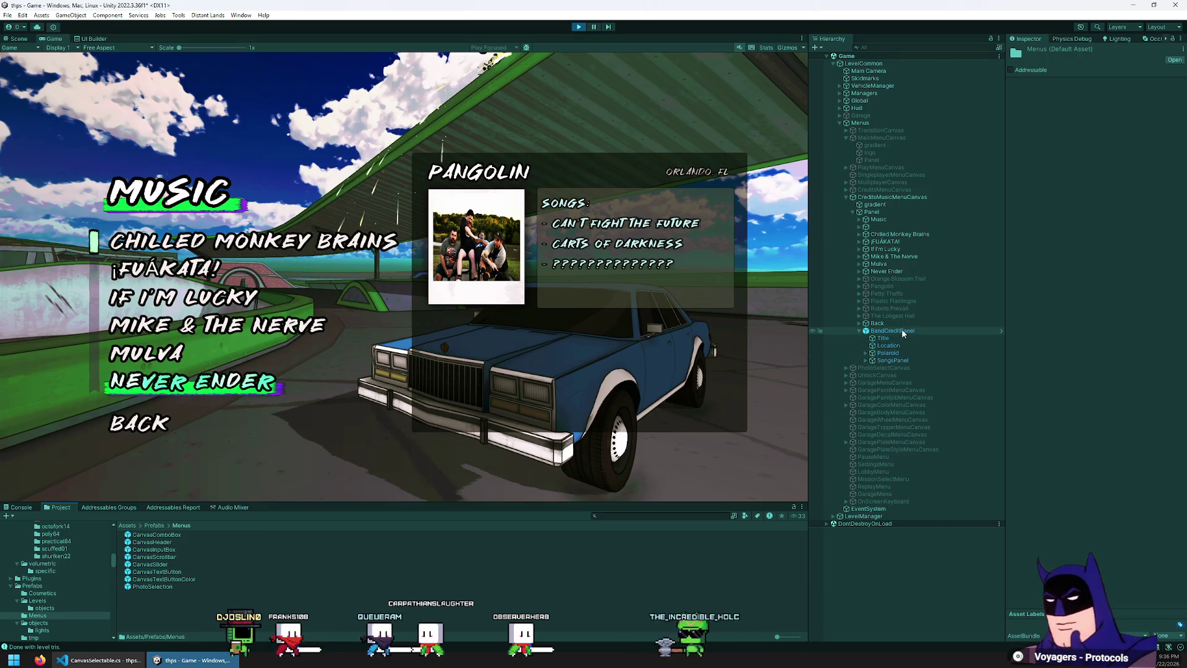
right_click(902, 330)
mouse_move(956, 402)
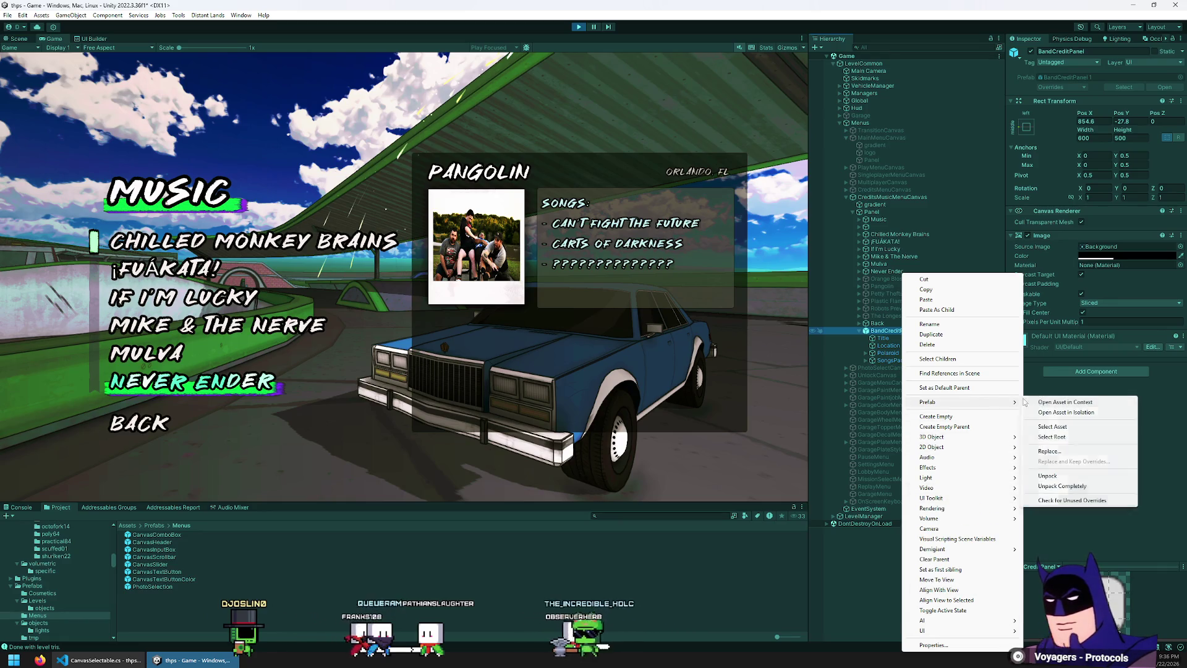
click(1053, 437)
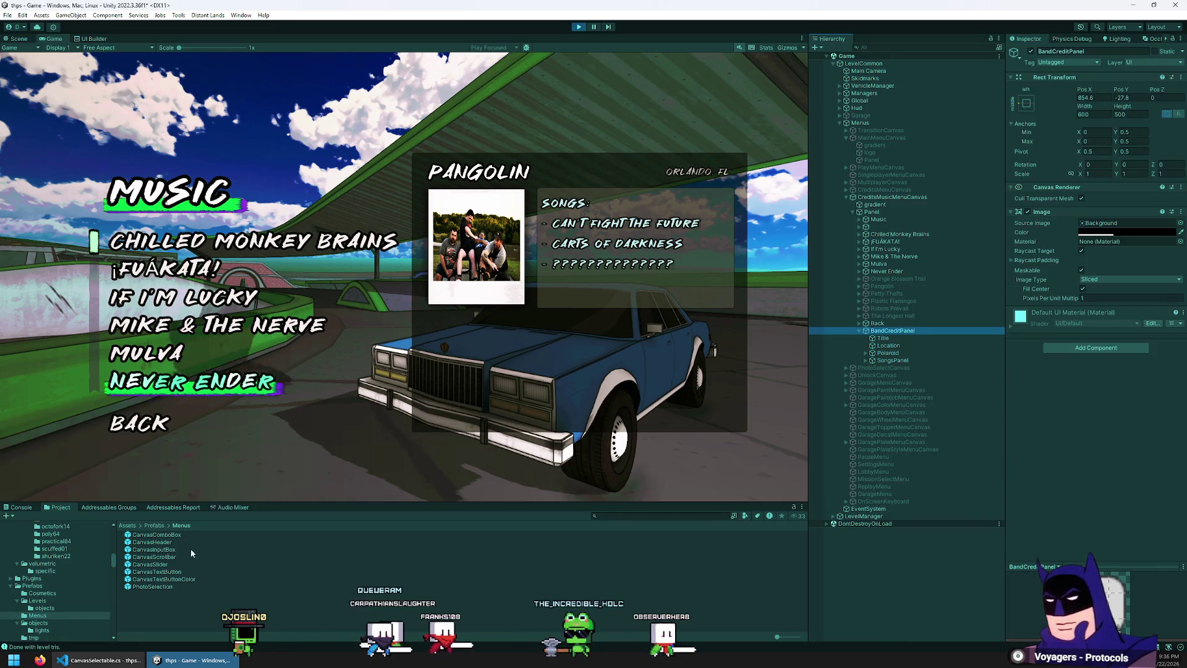
click(157, 578)
click(156, 571)
drag(156, 572, 921, 336)
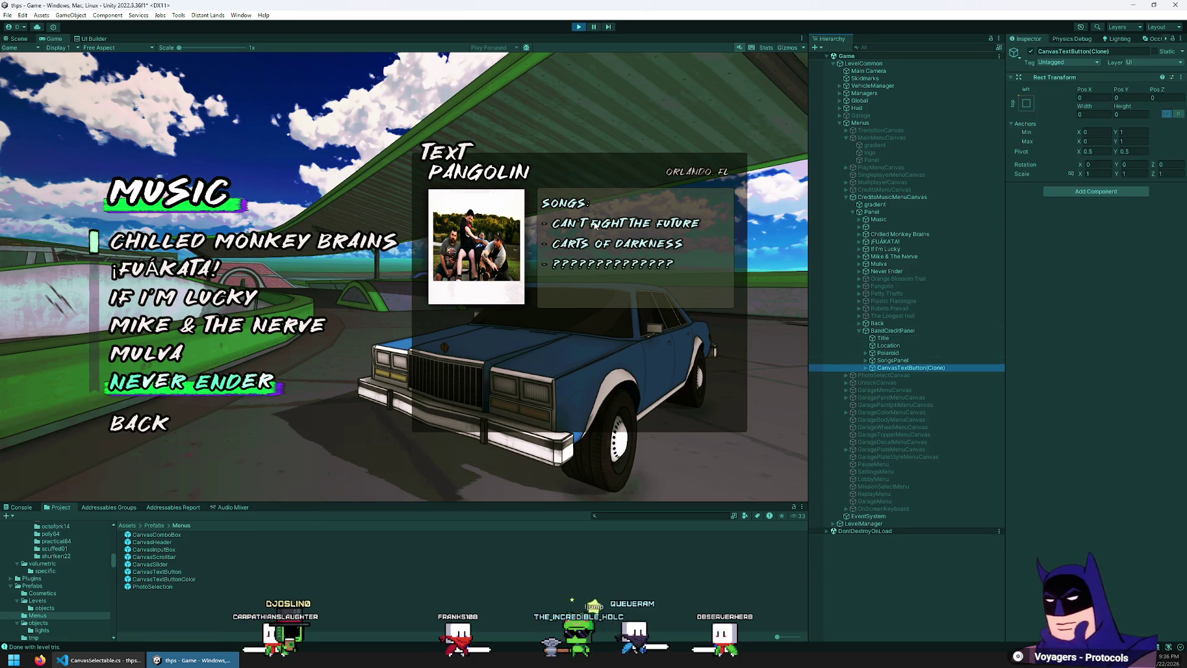
click(442, 159)
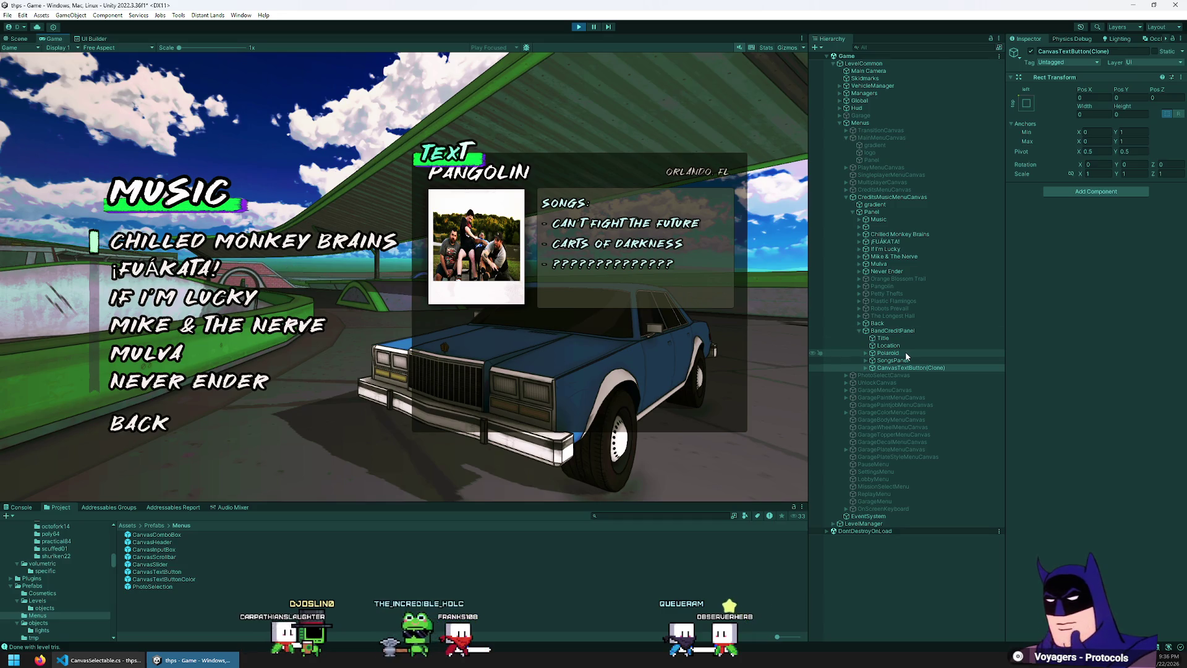
- Anchor the button clone bottom-stretch with Pos Y 38.45 and Right offset 0
click(907, 367)
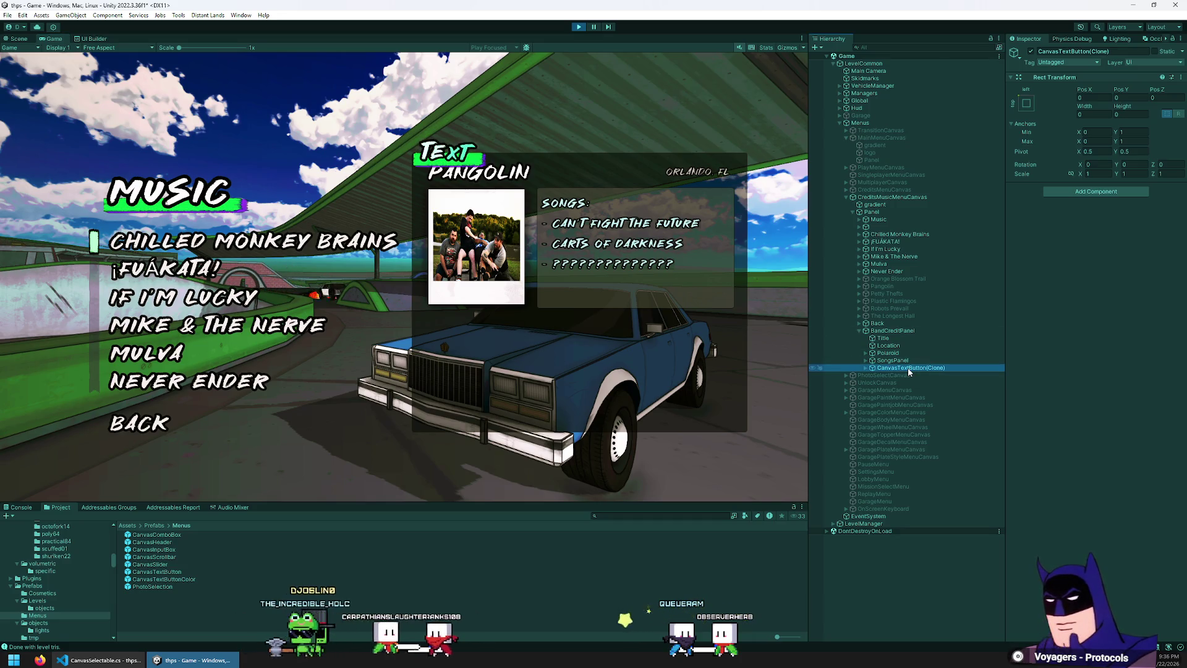
click(1028, 104)
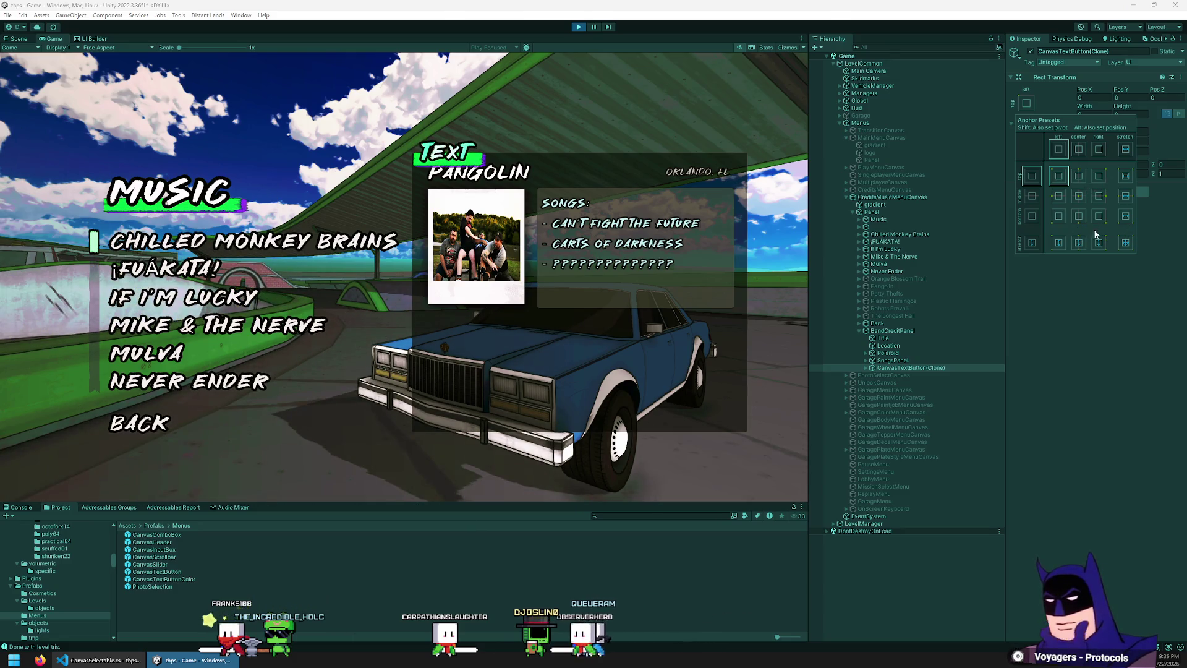
click(1127, 220)
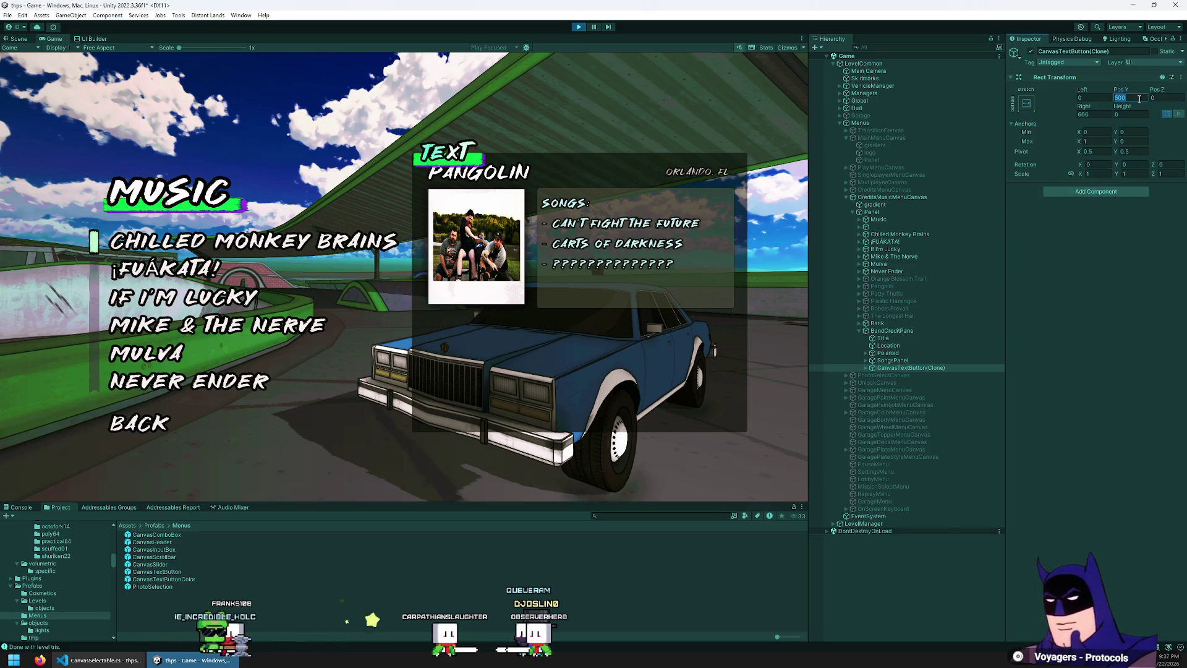
text(37.61)
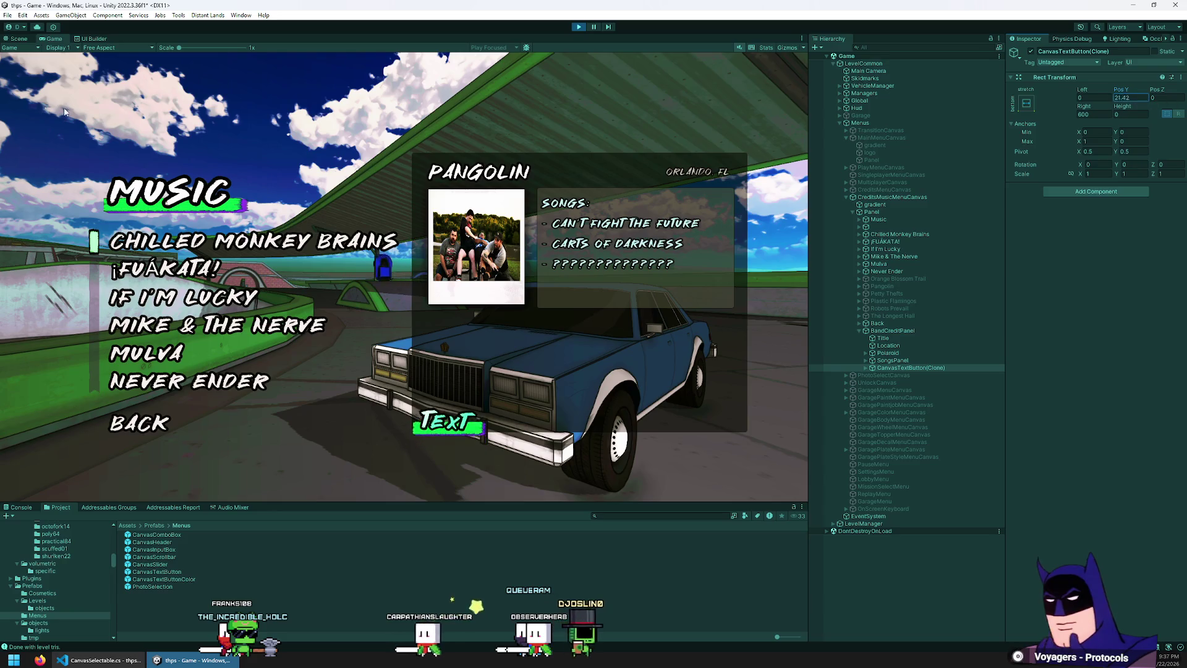
text(38.45)
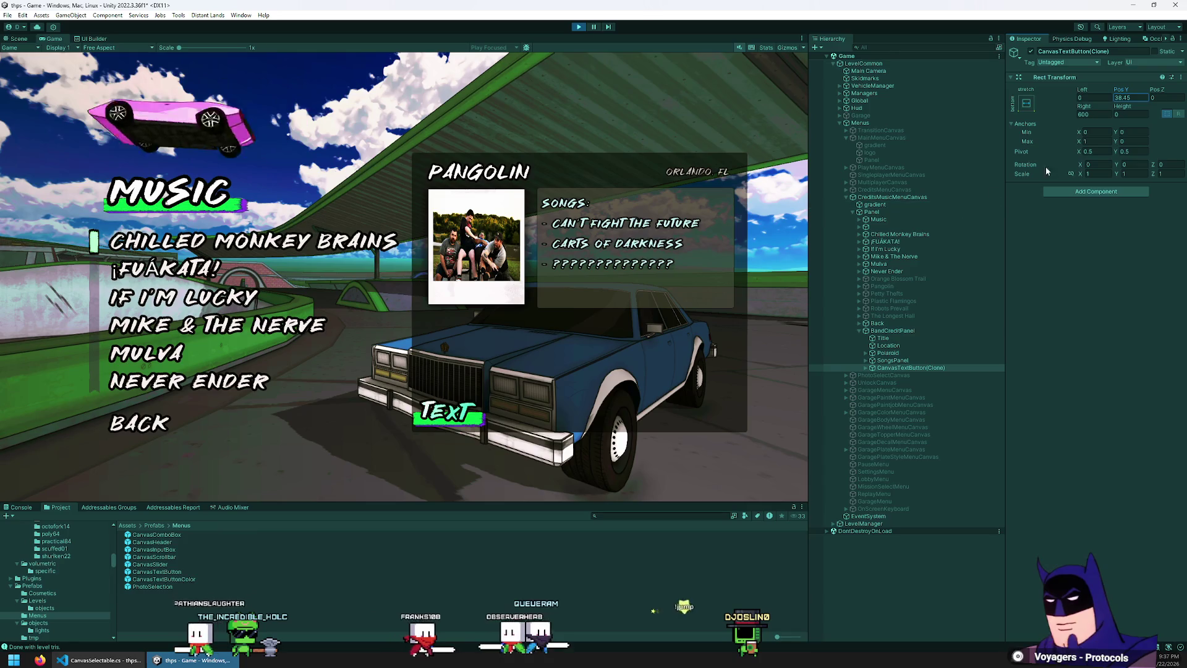
click(1094, 115)
text(0)
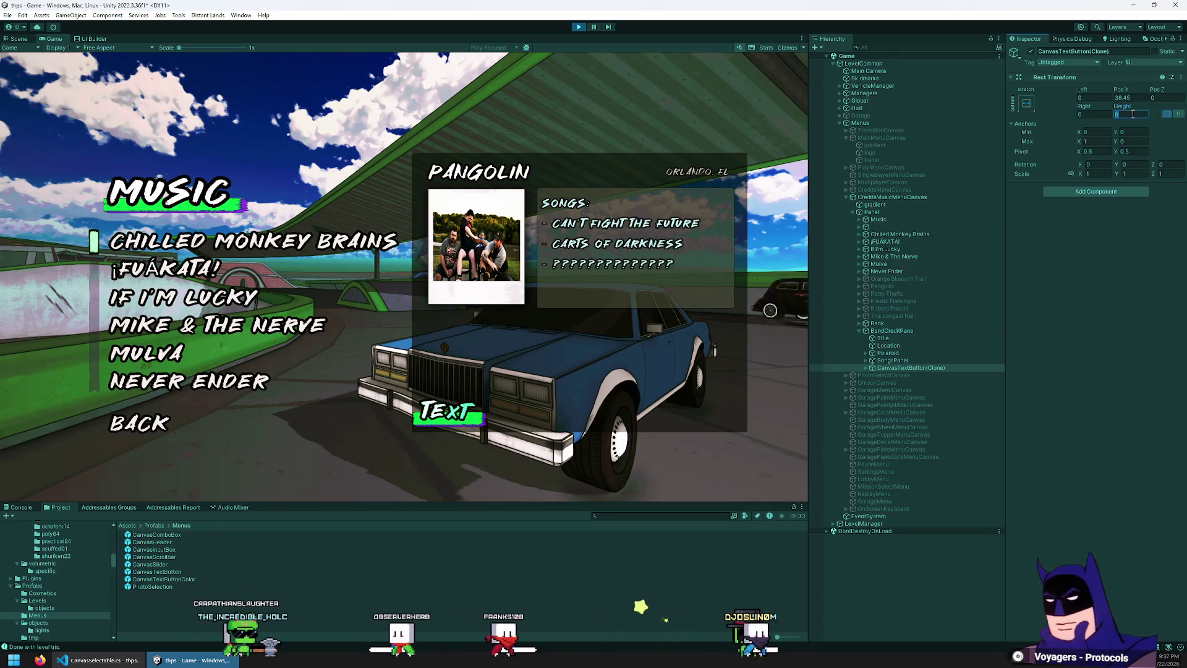
click(904, 365)
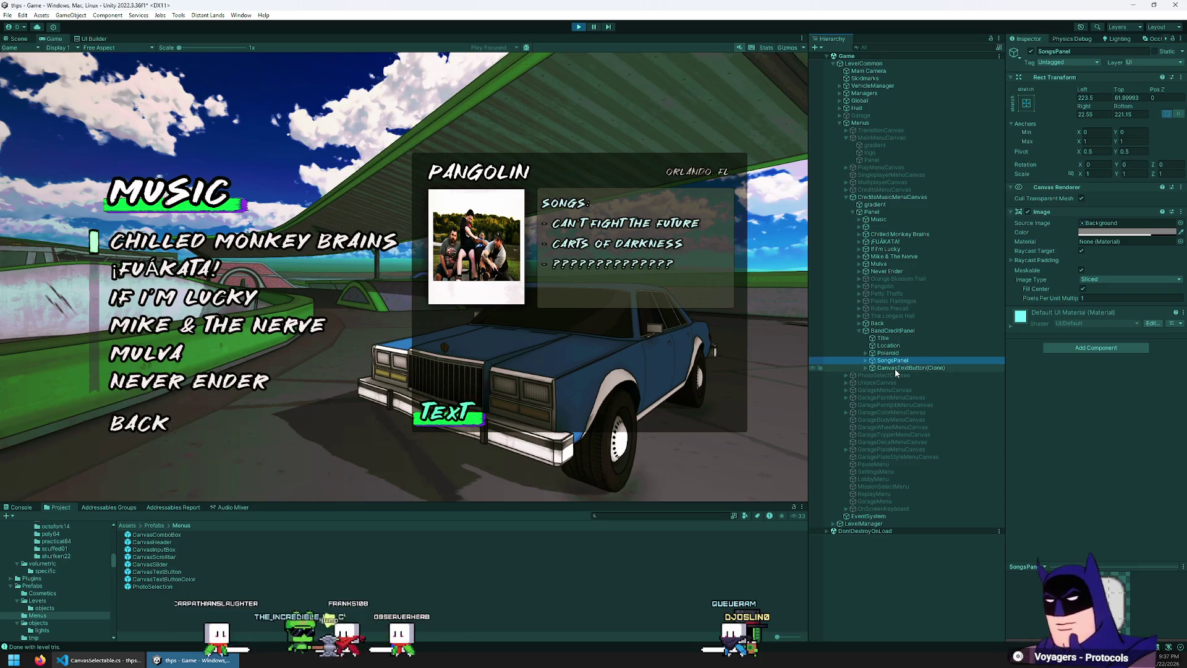
click(896, 368)
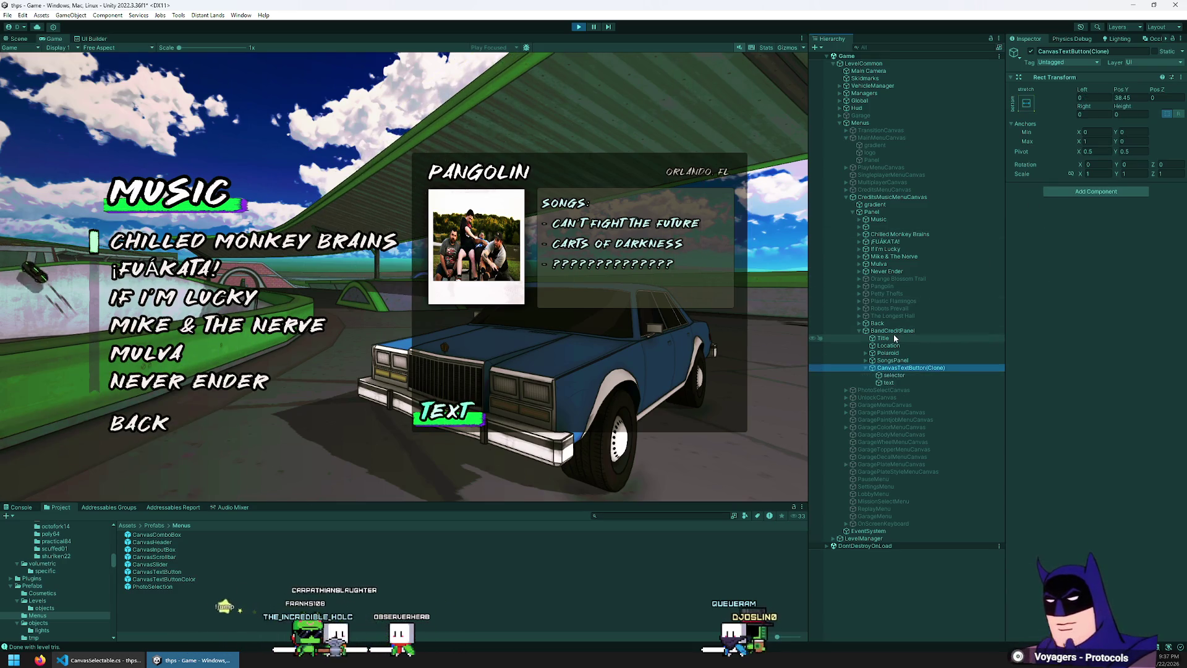
- Relabel the button 'visit website' and widen its green selector highlight bar
key(Right)
key(Down)
key(Down)
text(visit)
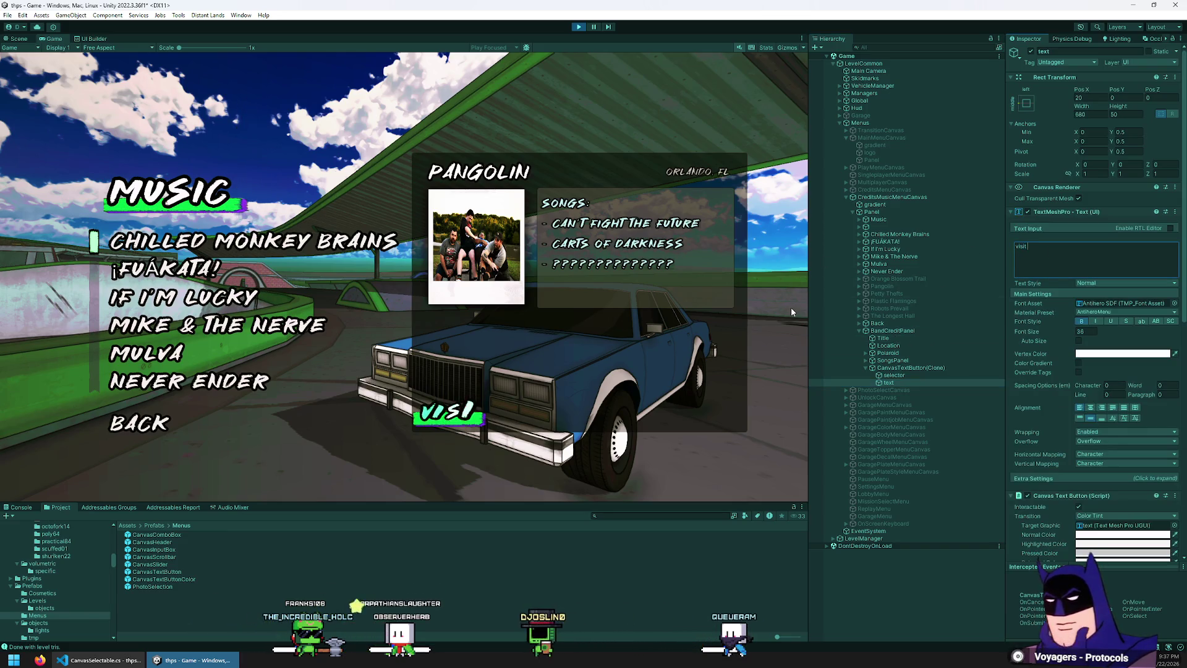
text( website)
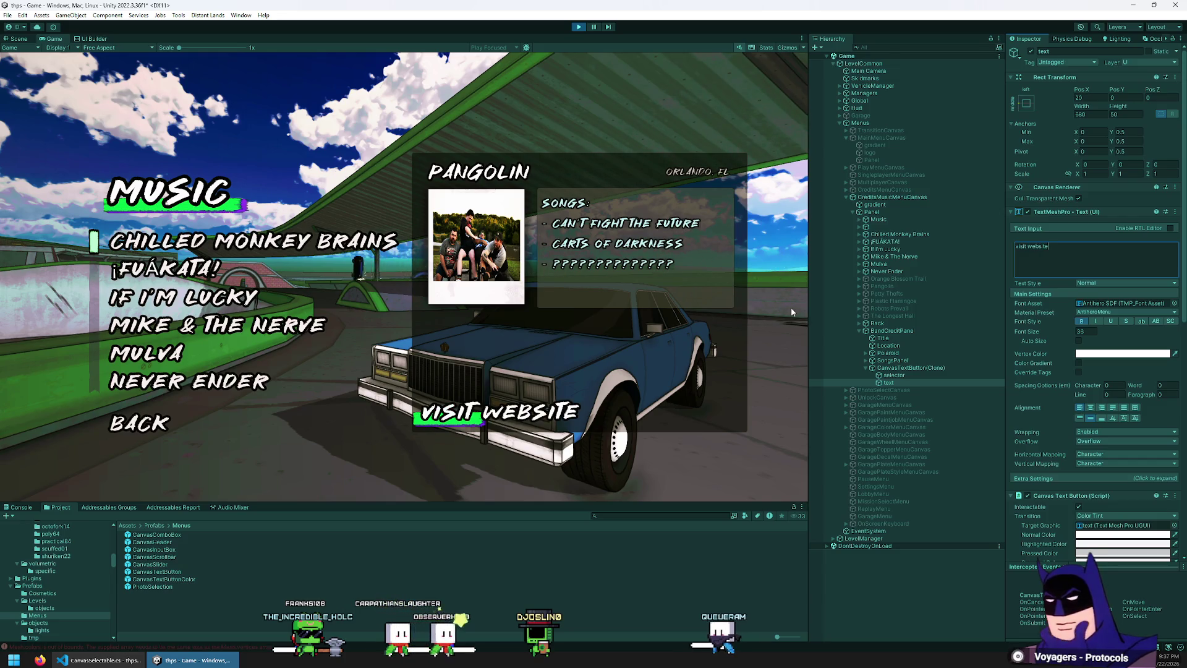
click(918, 369)
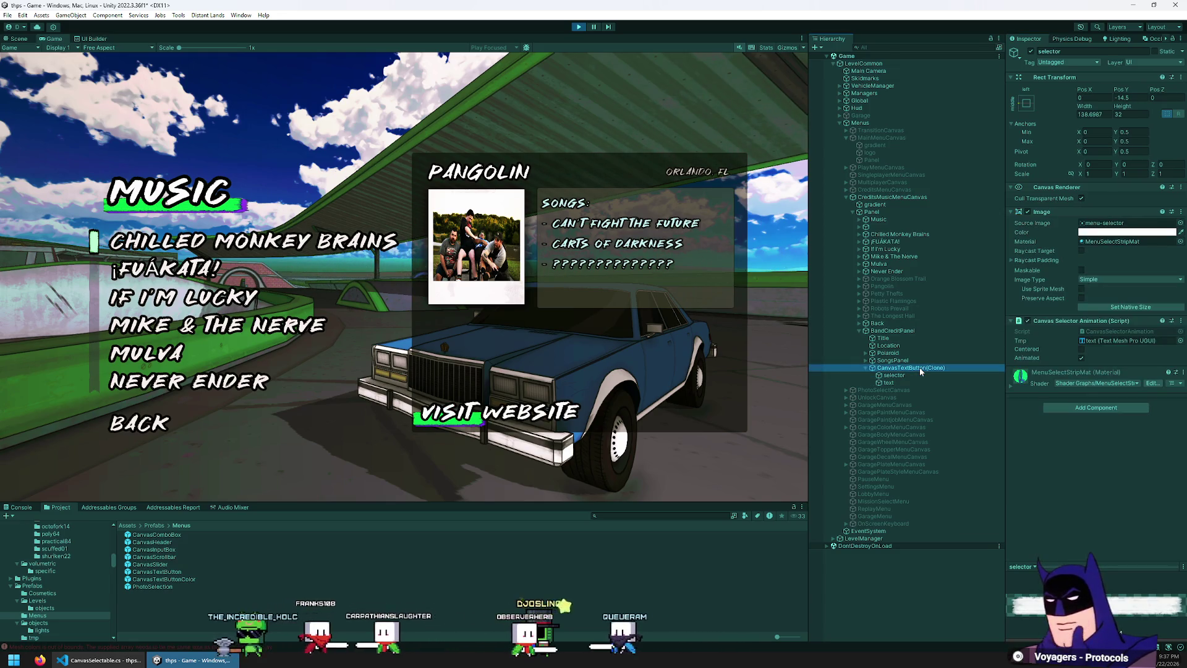
click(915, 376)
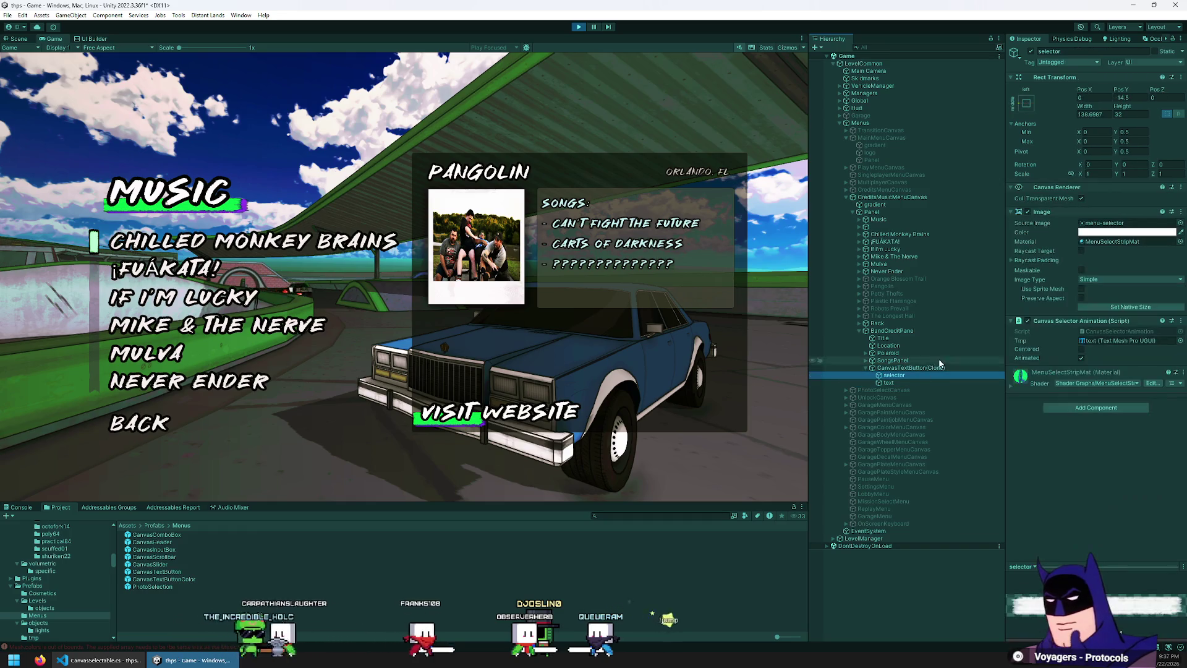
drag(1101, 108, 1132, 107)
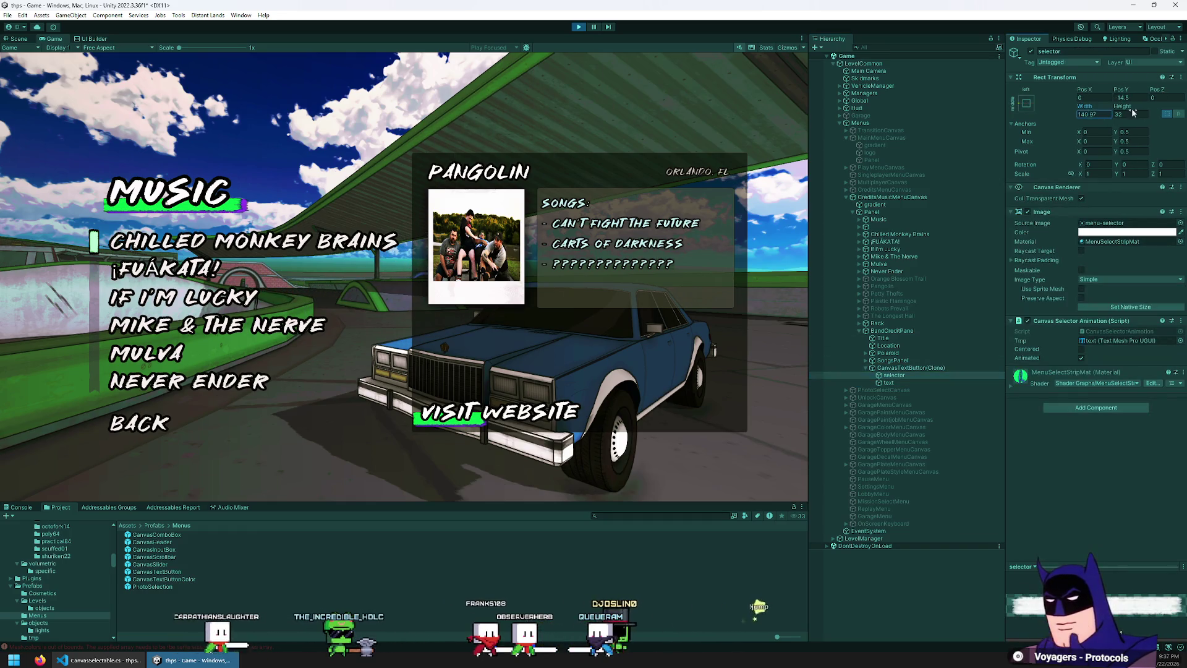
drag(916, 206, 779, 276)
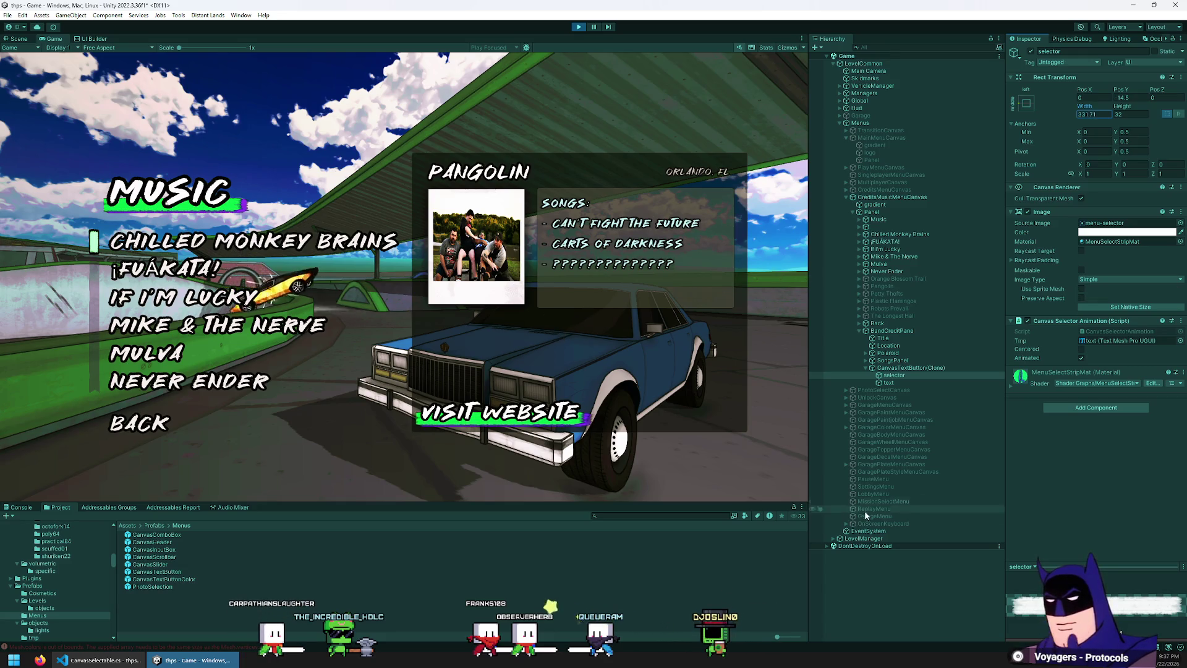
- Trim the button label to WEBSITE by deleting 'visit'
click(889, 382)
key(ctrl+shift+Left)
key(BackSpace)
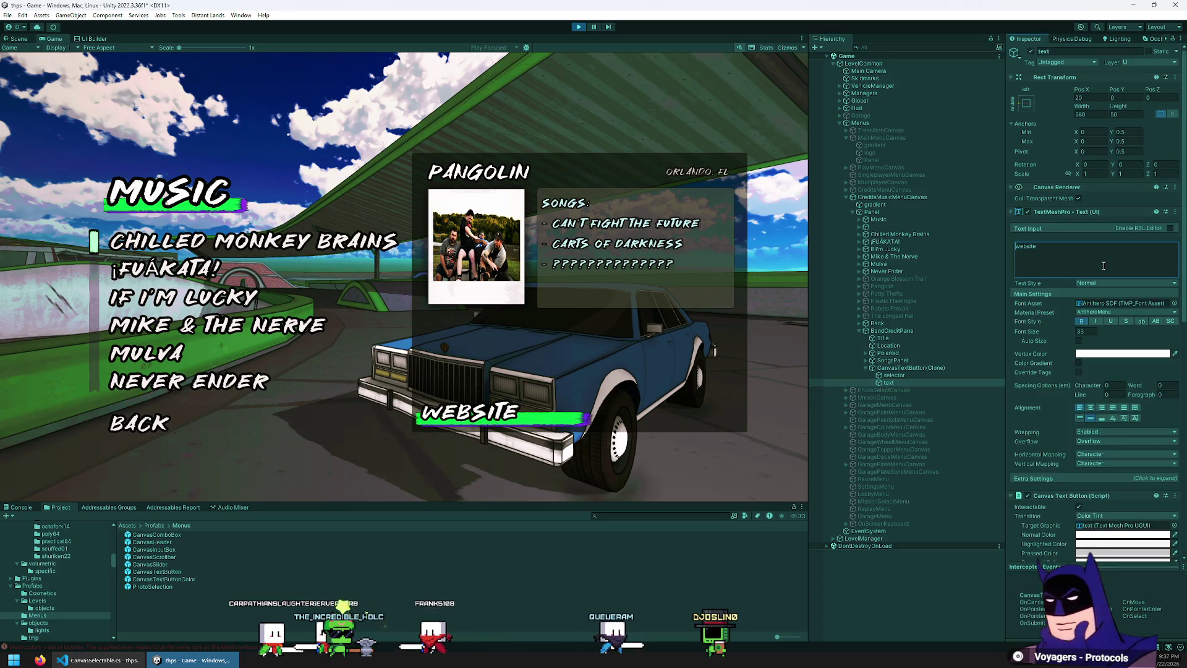
click(896, 374)
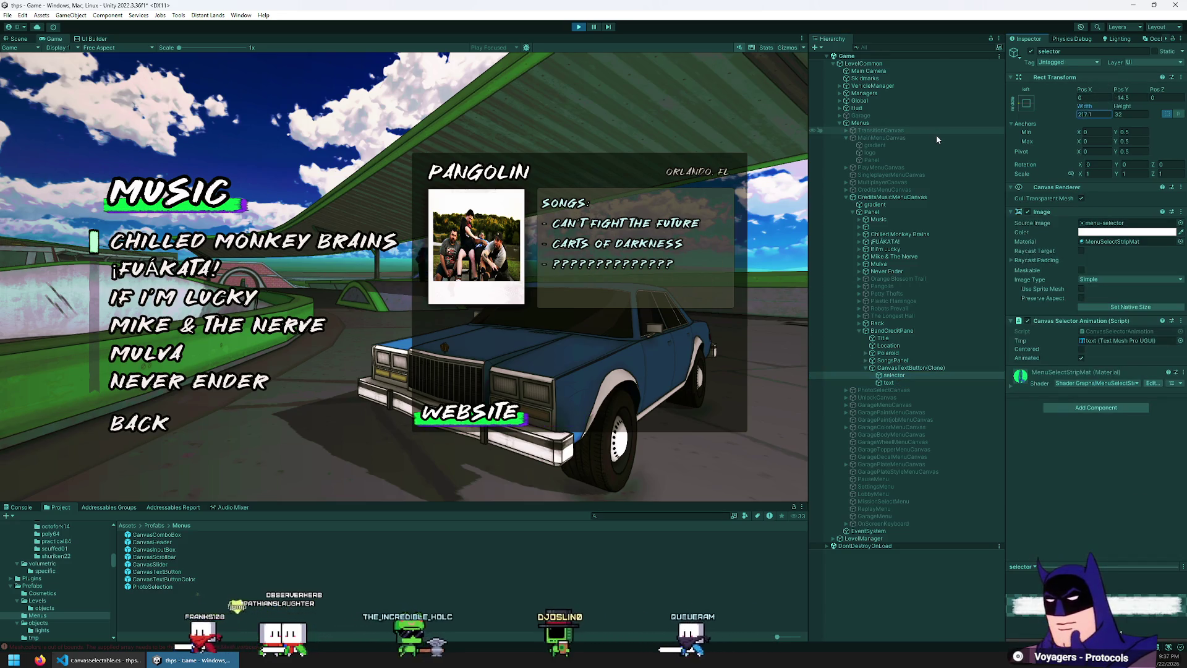
- Anchor the WEBSITE button bottom-stretch with 170 left and right insets, raised to Y 53.75
click(901, 368)
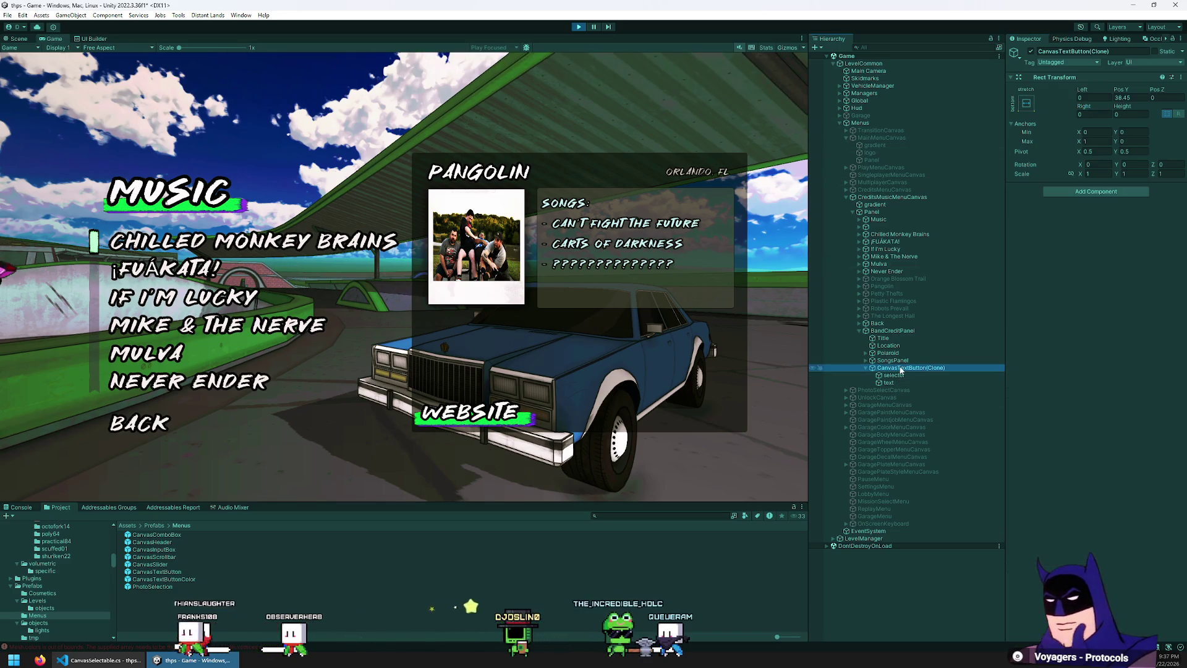
click(1027, 104)
click(1077, 90)
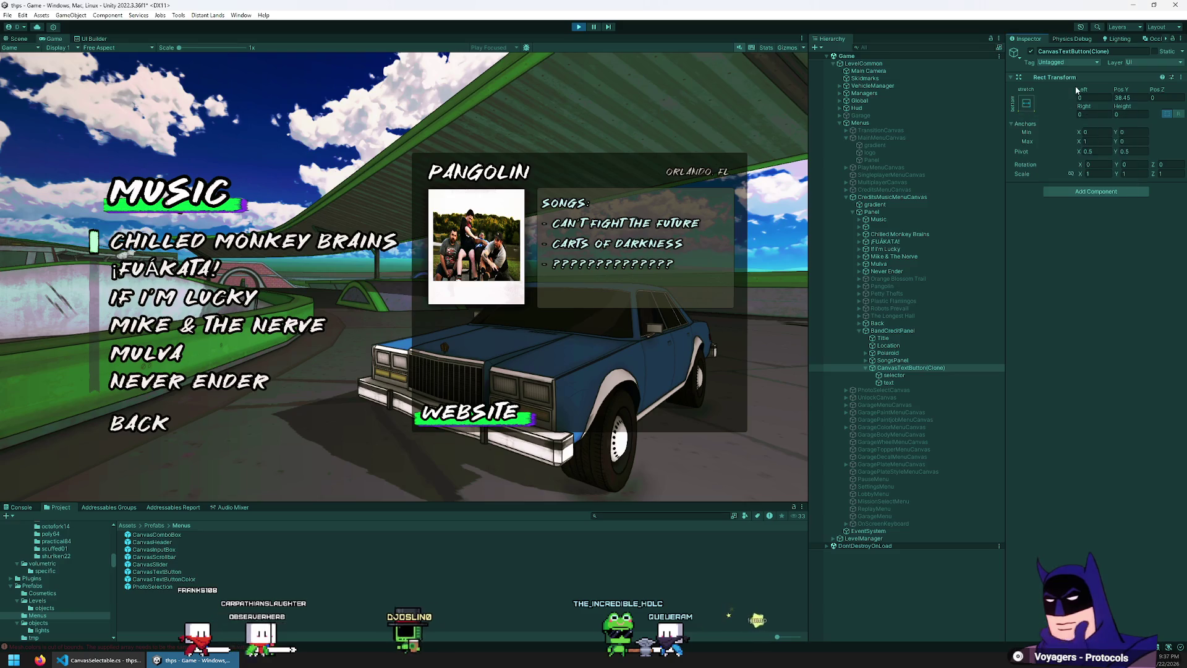
drag(1082, 88, 55, 115)
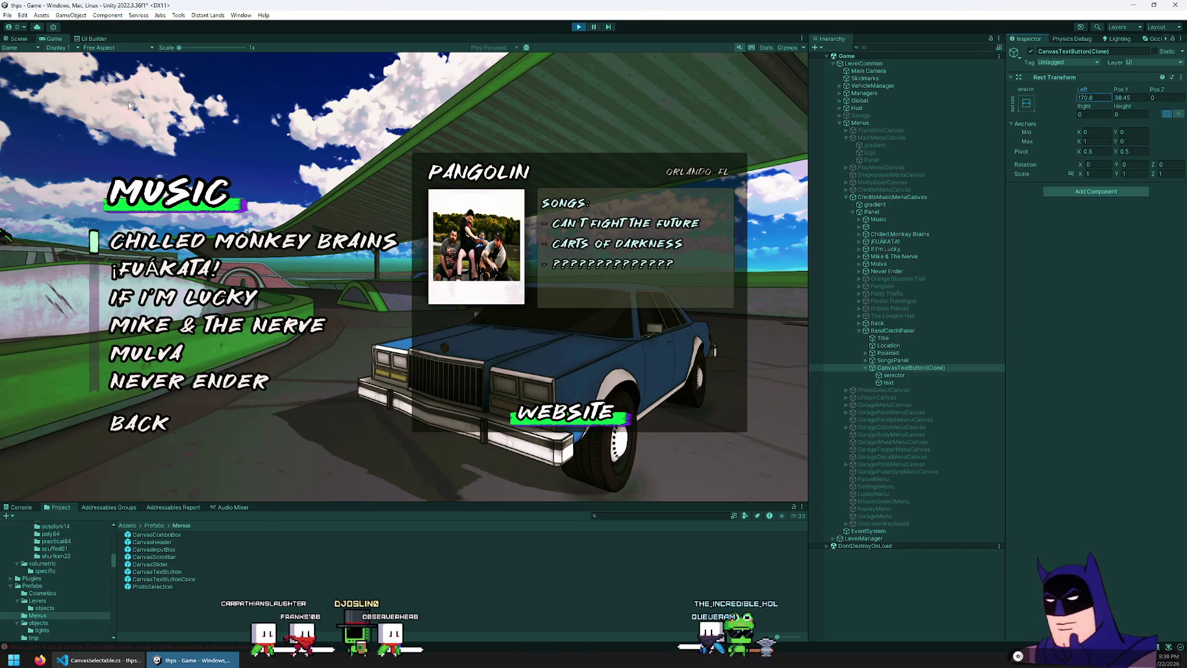
click(1088, 98)
text(160)
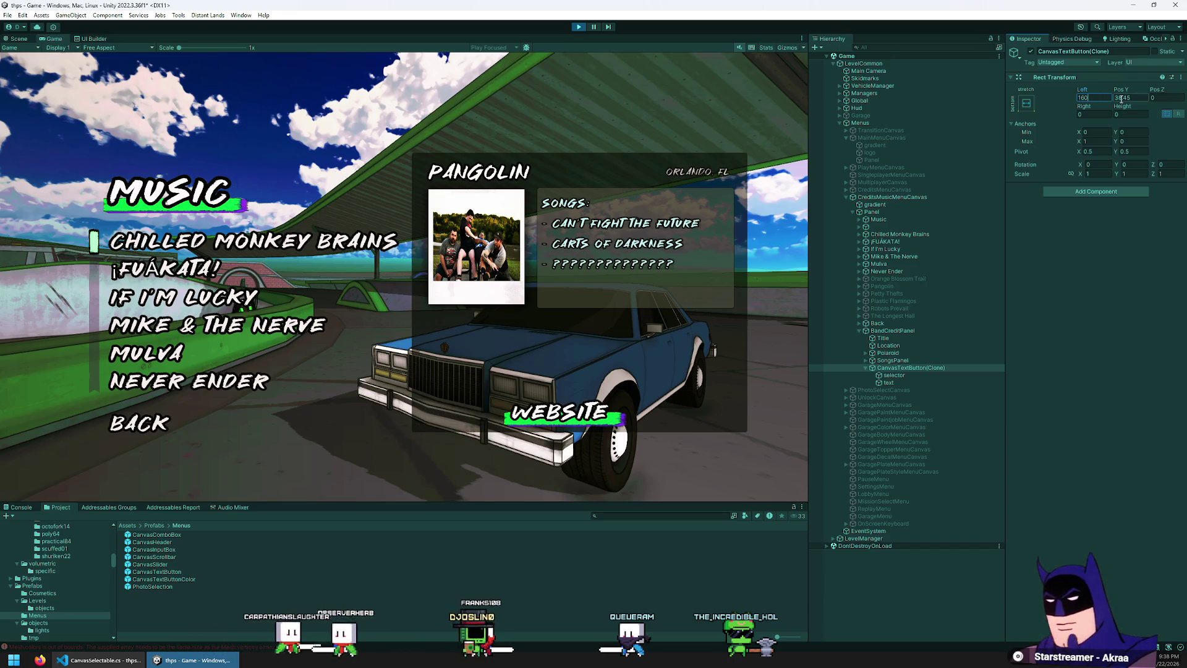
key(BackSpace)
key(BackSpace)
text(70)
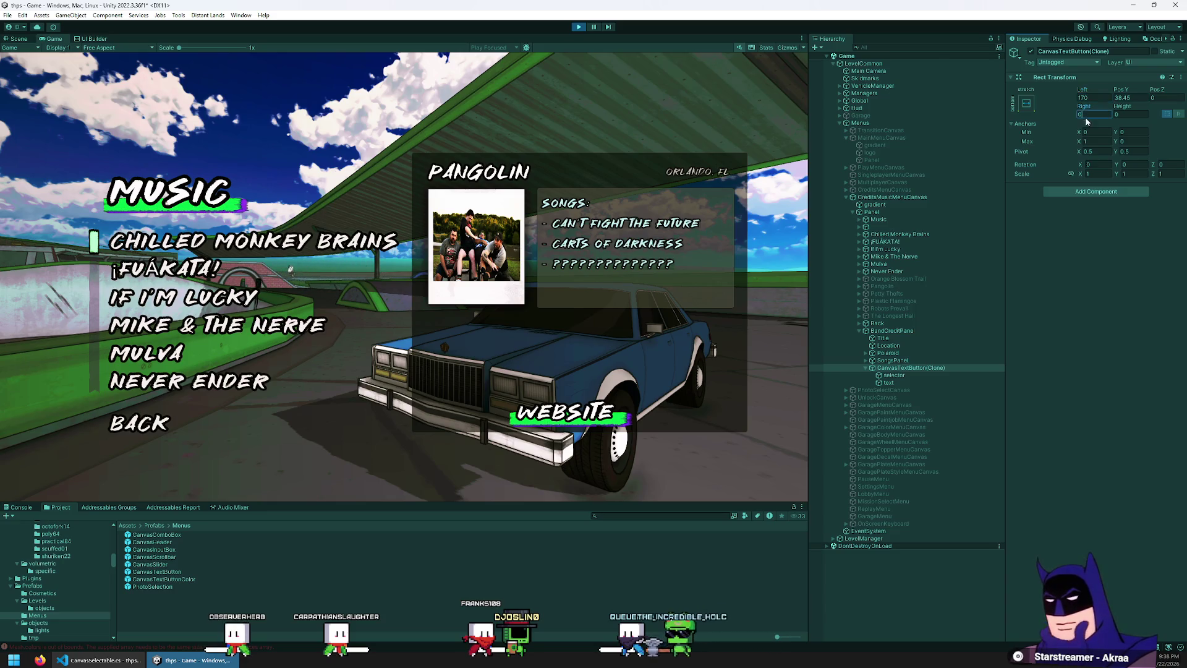
mouse_move(1127, 92)
mouse_down()
mouse_move(1175, 92)
mouse_move(154, 130)
mouse_move(321, 166)
mouse_up()
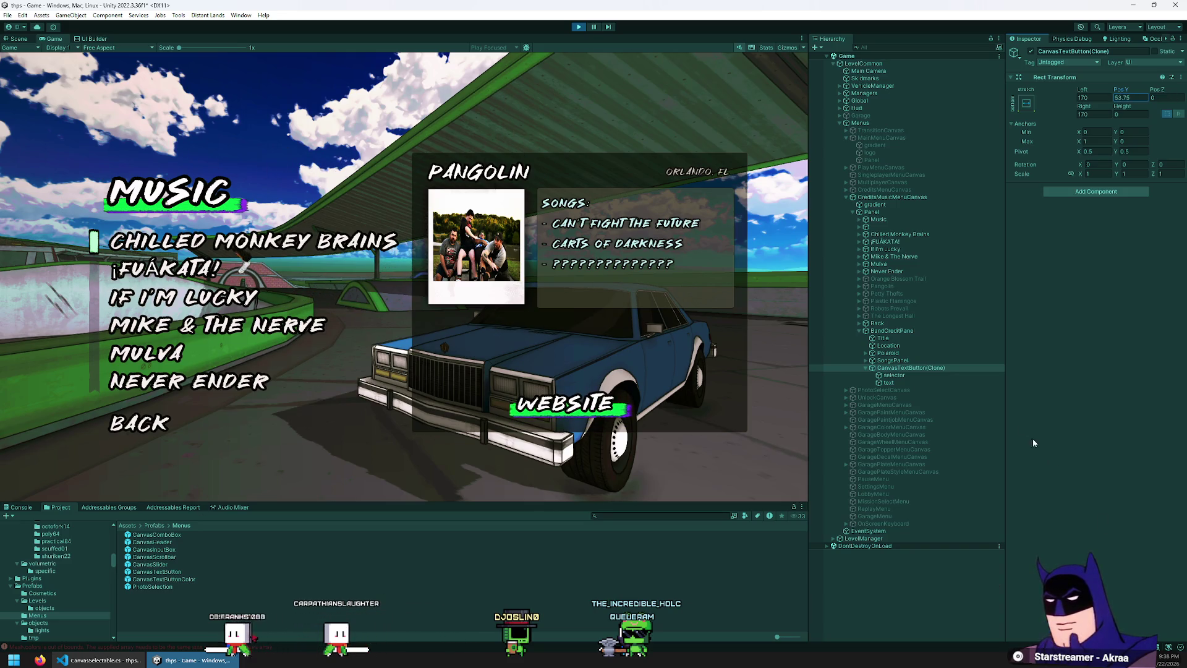
click(913, 331)
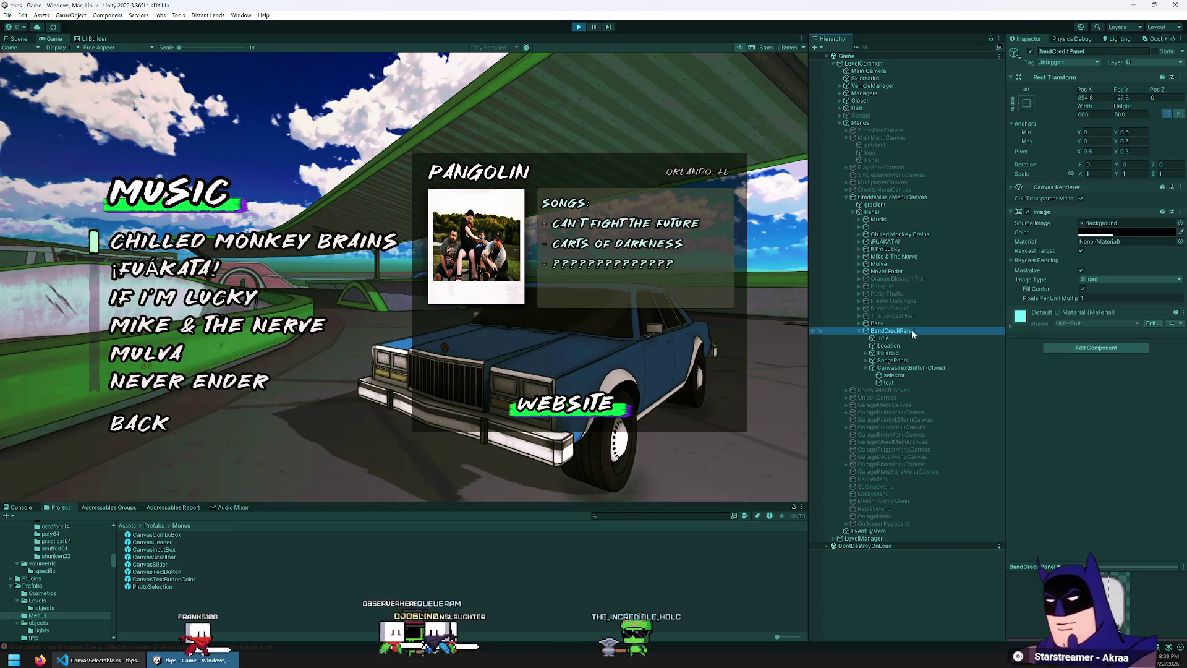
- Shorten BandCreditPanel, extend SongsPanel to bottom 105.3, and begin renaming the button WebsiteButton
mouse_move(1123, 106)
mouse_down()
mouse_move(952, 128)
mouse_move(836, 121)
mouse_up()
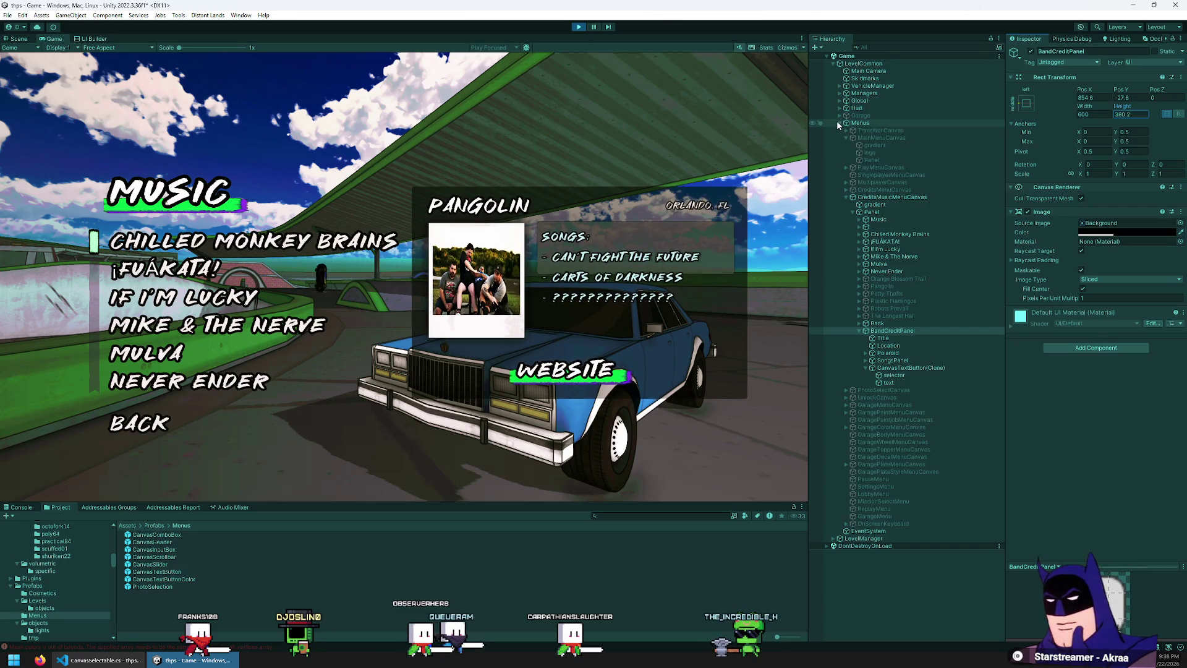
click(908, 362)
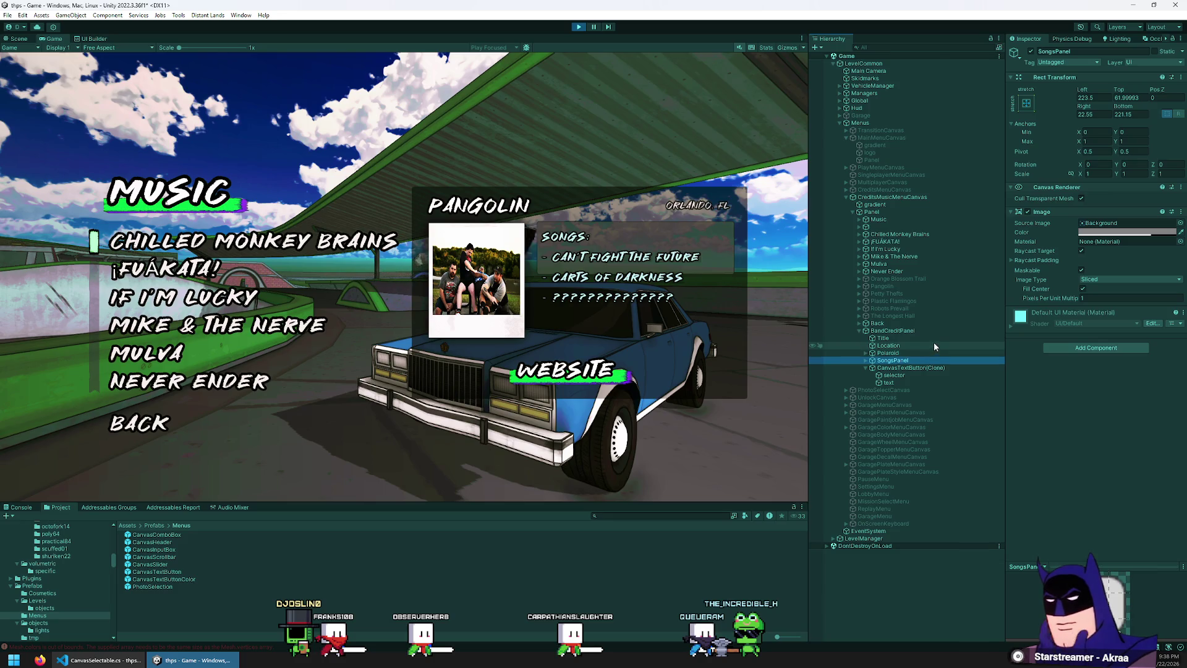
drag(1116, 107, 1048, 129)
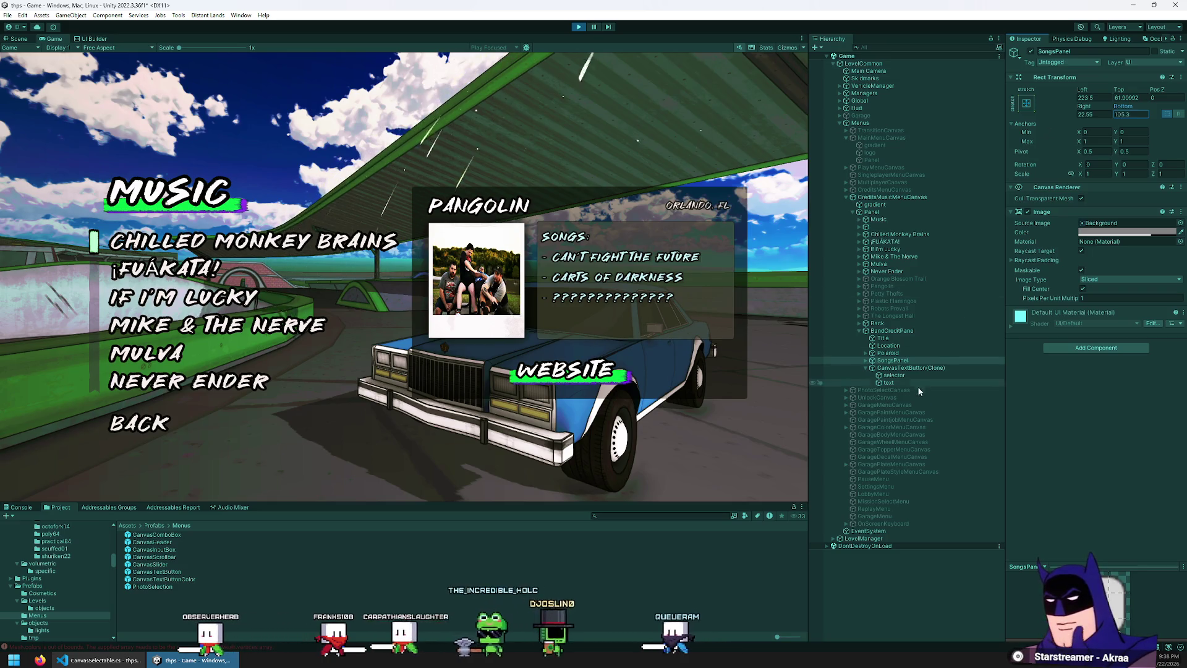
click(908, 370)
click(908, 370)
text(WebsiteButton)
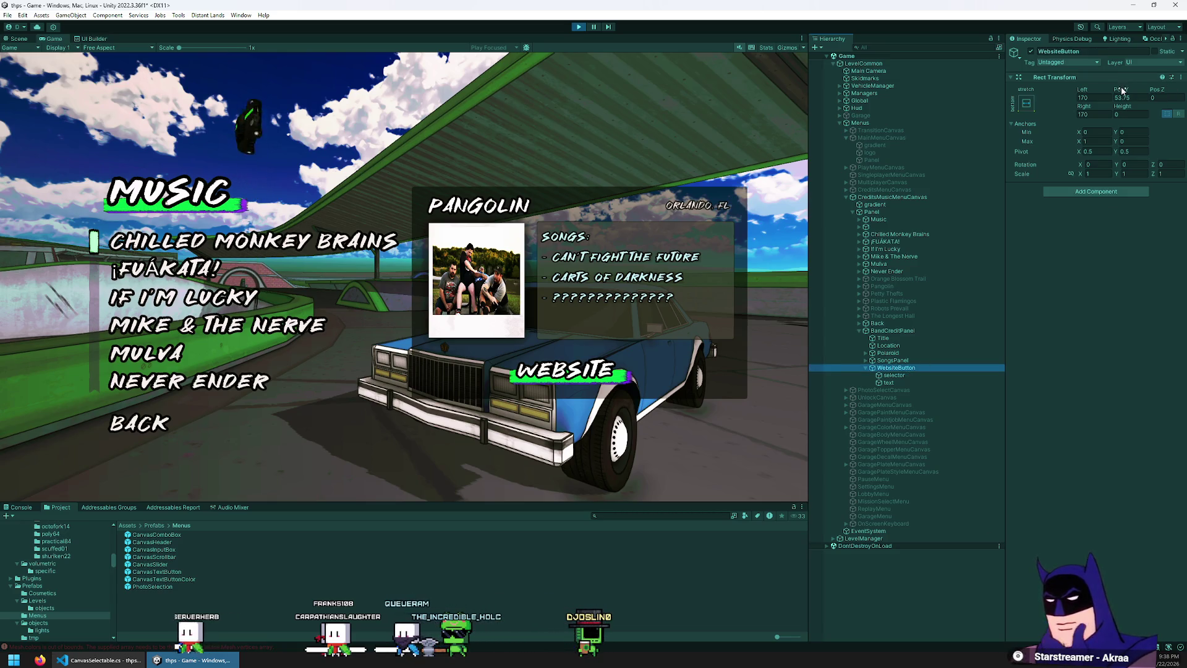
- Raise the WEBSITE button, set its left inset to 25, and return the game to Credits
drag(1123, 91, 1136, 93)
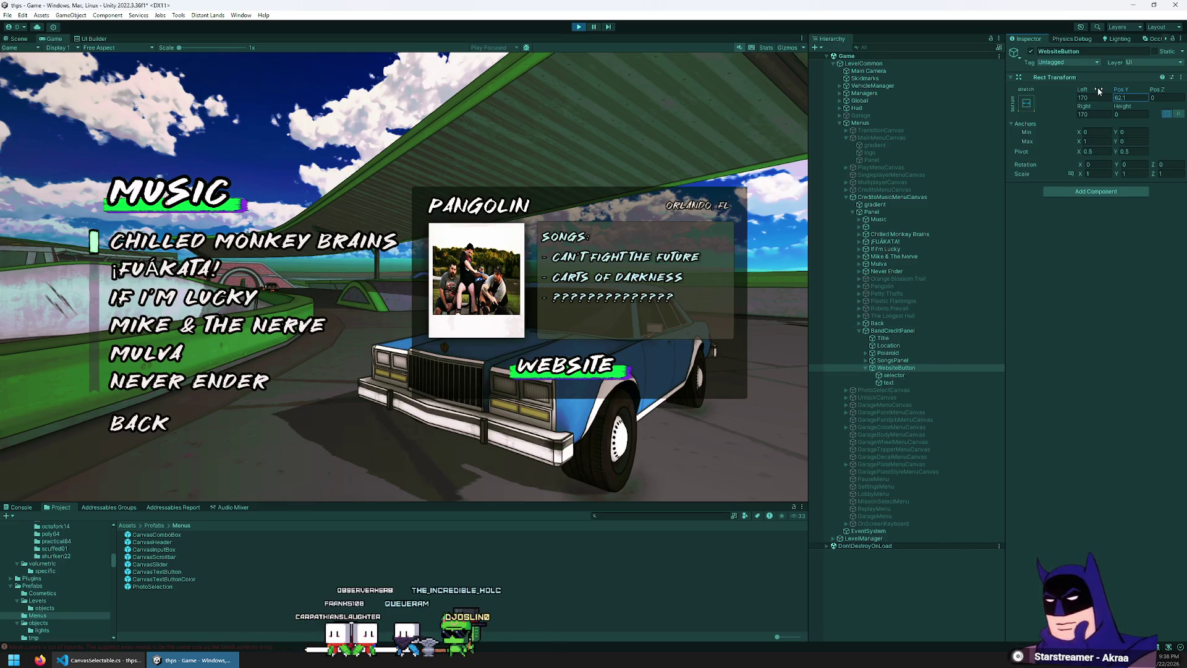
mouse_move(1081, 92)
mouse_down()
mouse_move(754, 113)
mouse_move(1101, 129)
mouse_move(291, 167)
mouse_move(990, 185)
mouse_move(818, 209)
mouse_up()
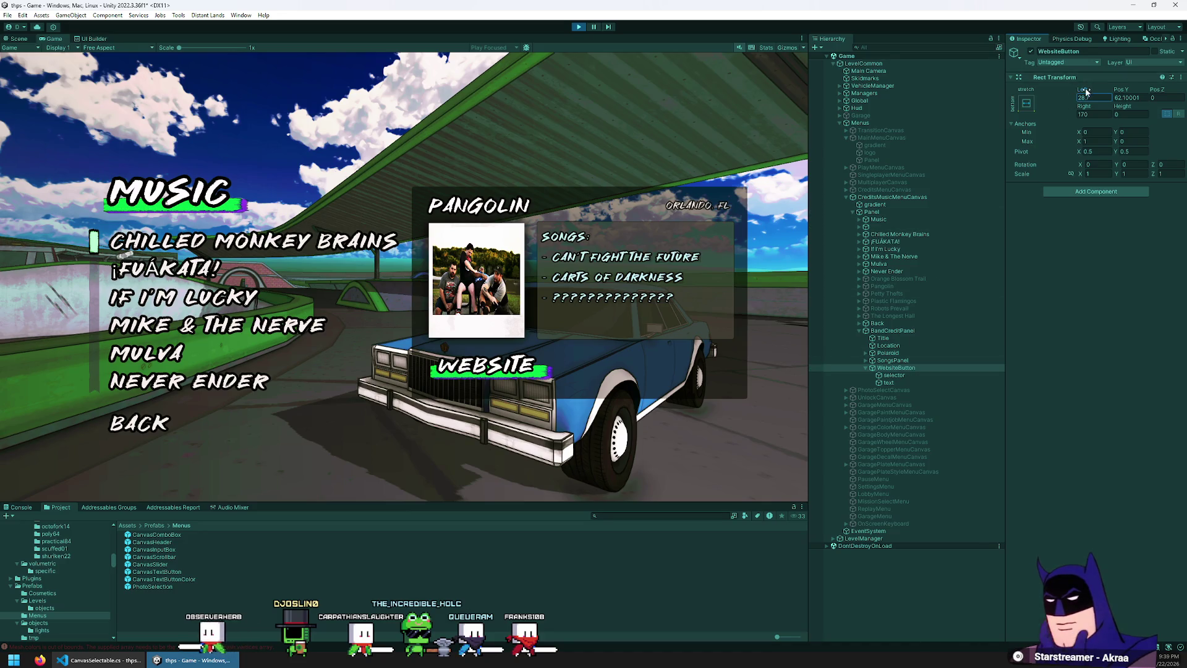
mouse_move(1102, 91)
mouse_down()
mouse_move(154, 130)
mouse_move(289, 153)
mouse_up()
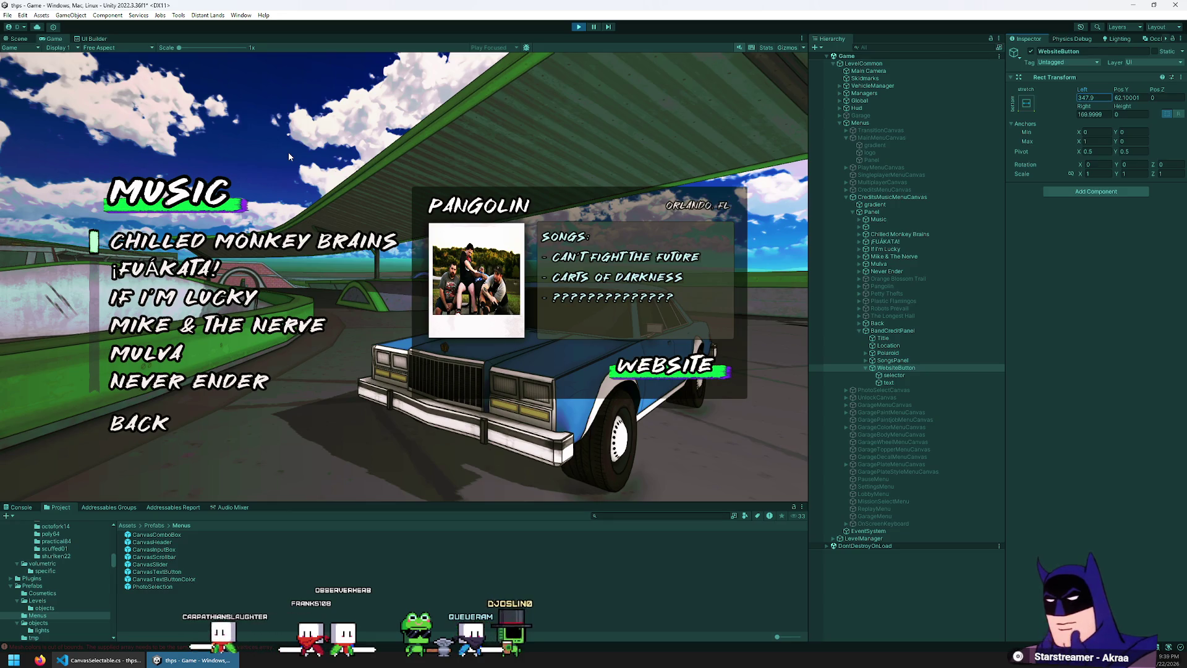
mouse_move(288, 152)
mouse_down()
mouse_move(266, 157)
mouse_move(1097, 188)
mouse_up()
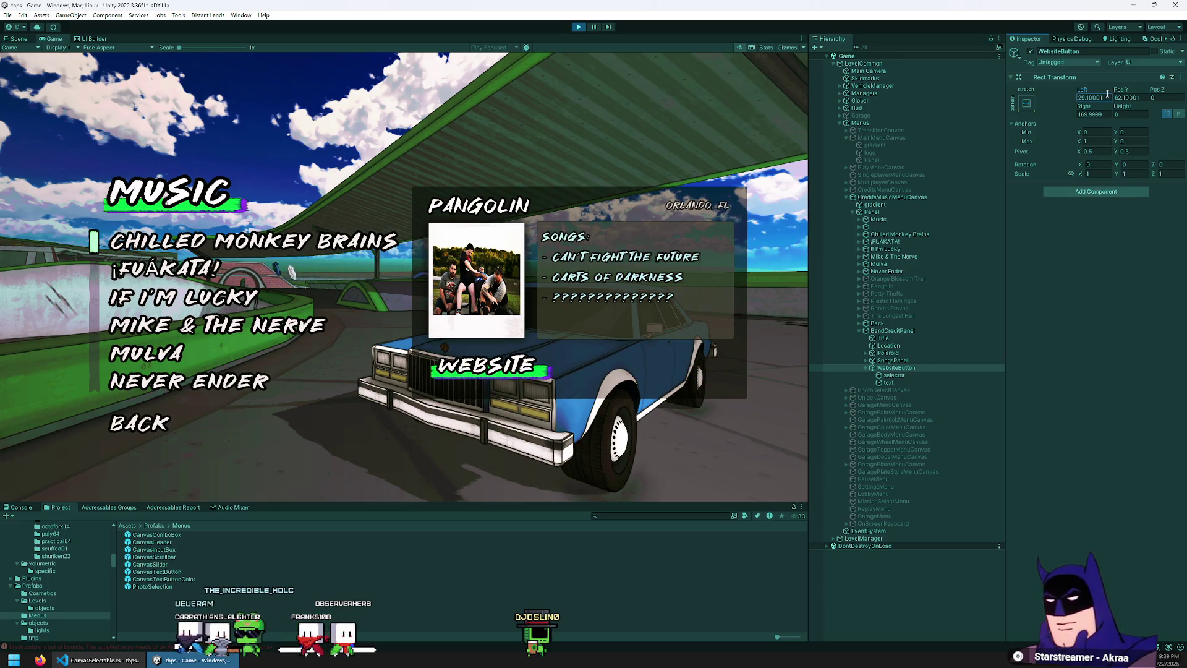
text(0)
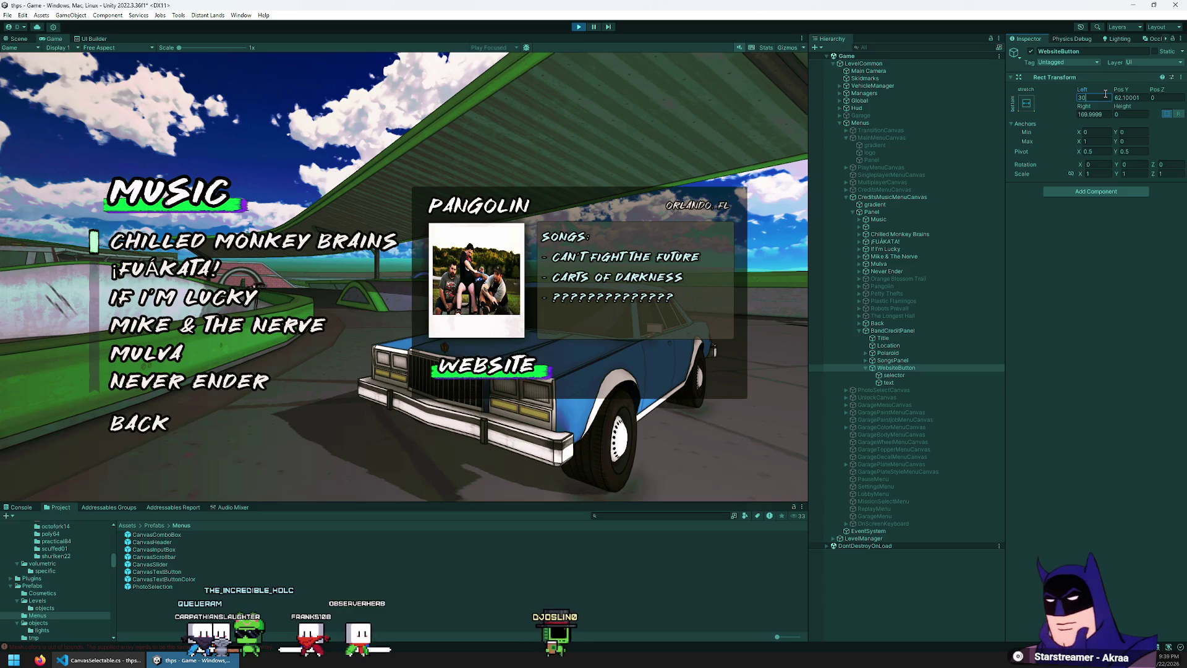
key(BackSpace)
key(BackSpace)
text(25)
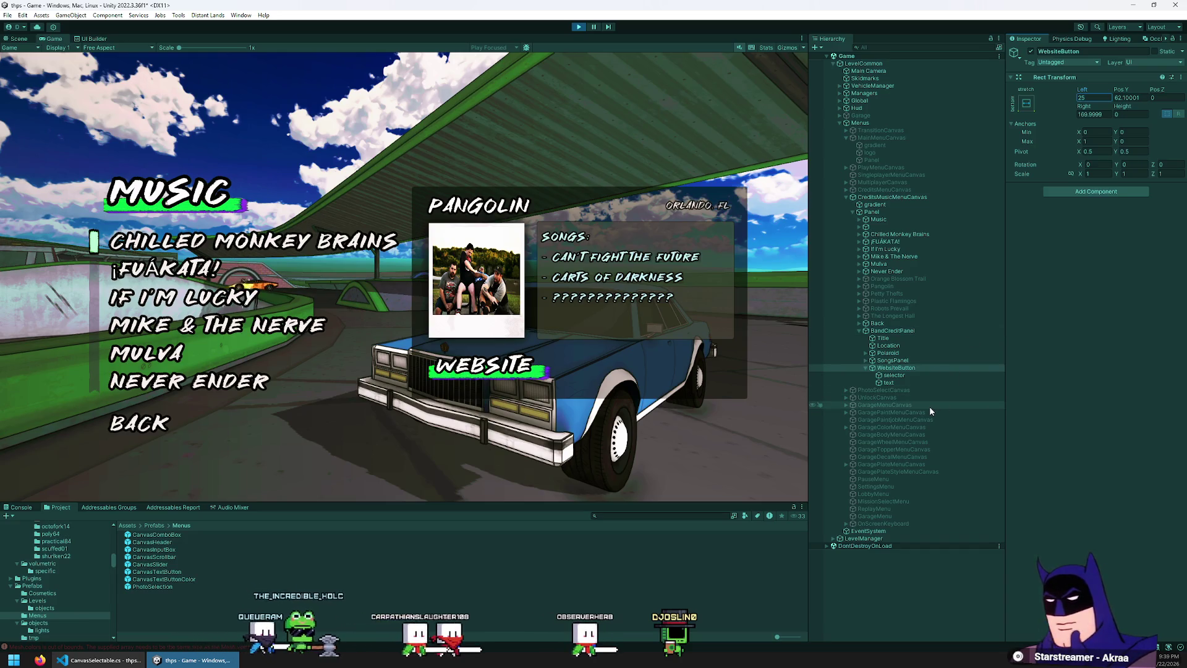
click(302, 336)
key(Return)
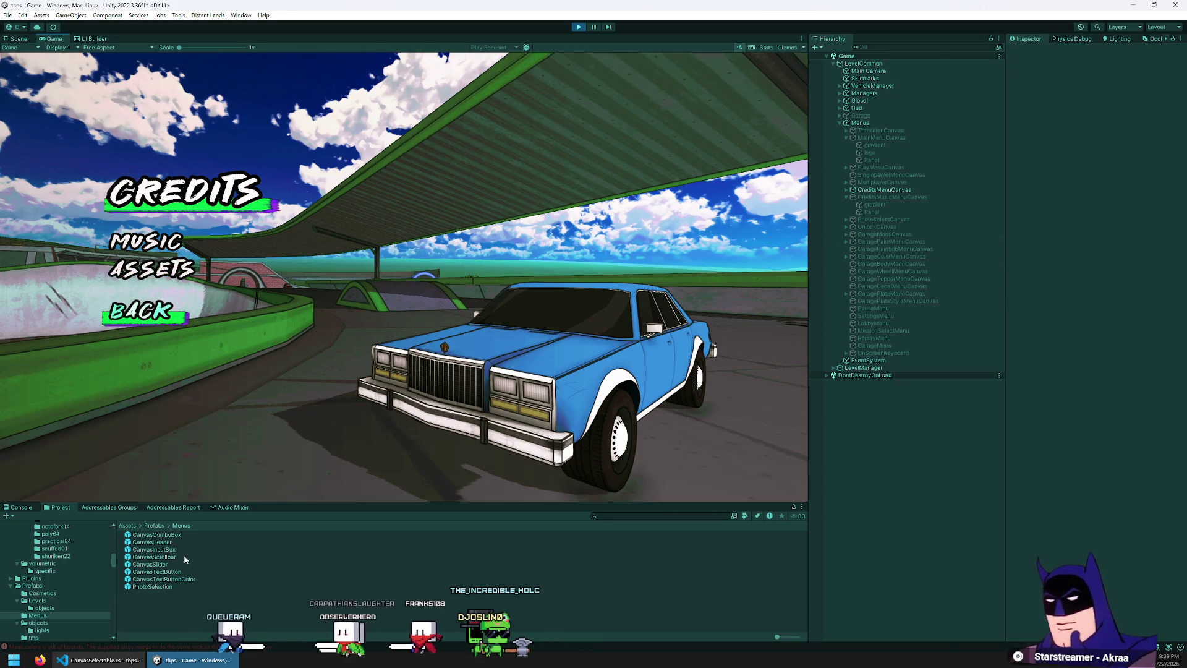
- Reopen the Music credits menu and drag BandCreditPanel 1 from Prefabs/tmp into it
click(146, 241)
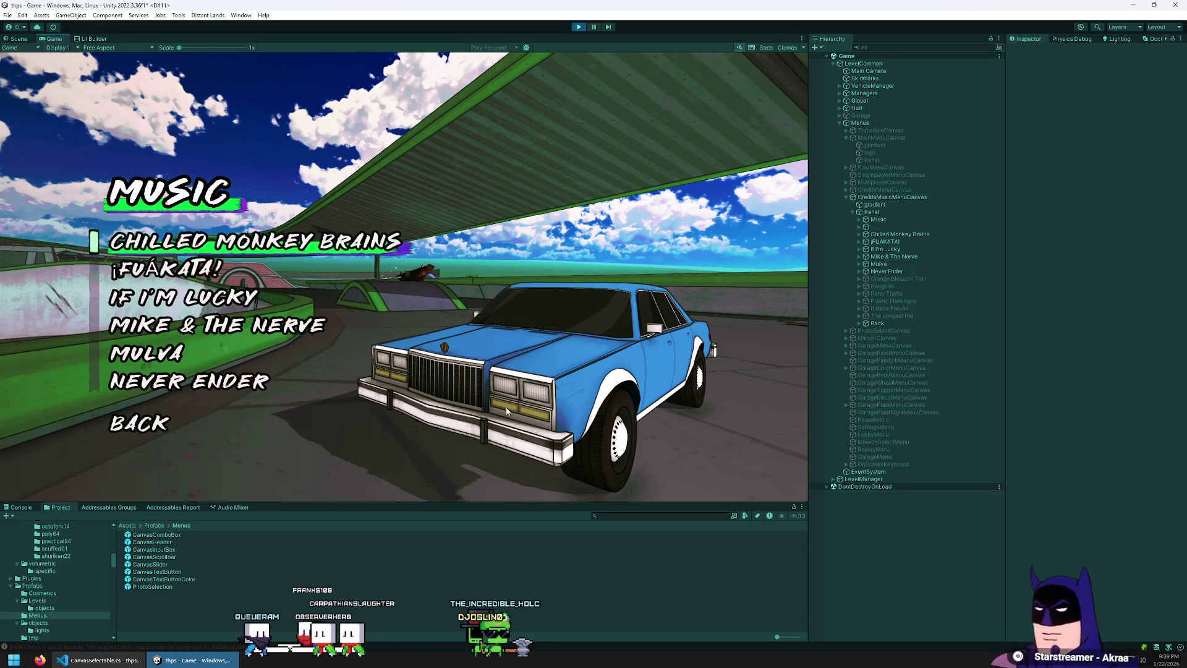
click(154, 525)
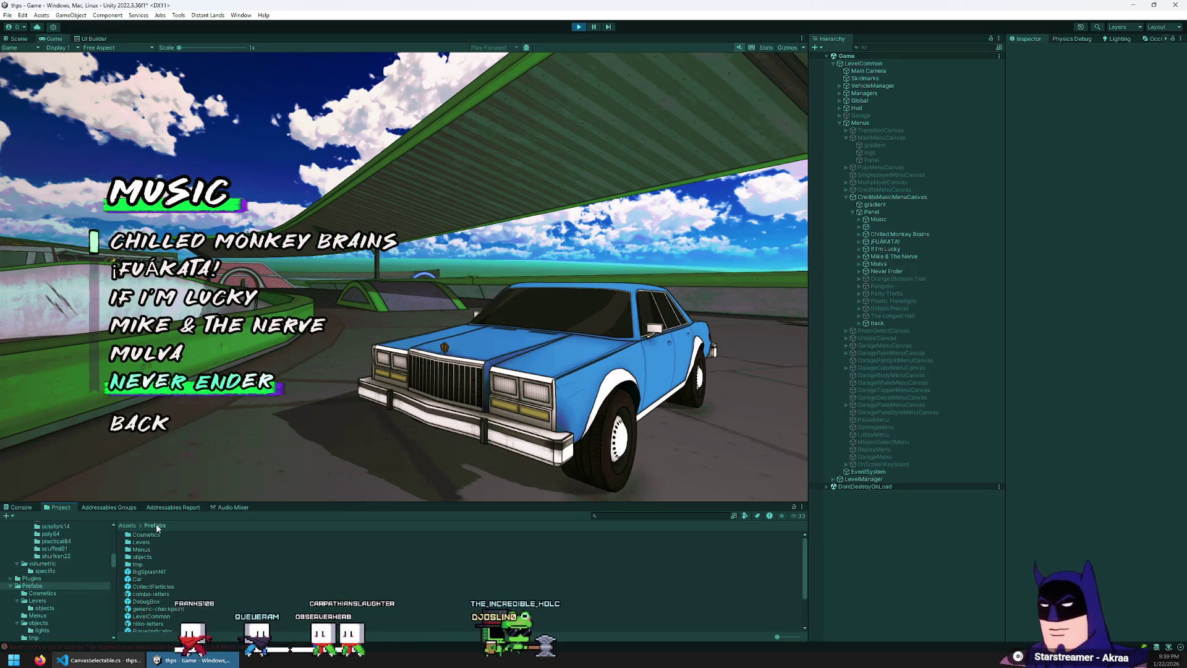
double_click(149, 564)
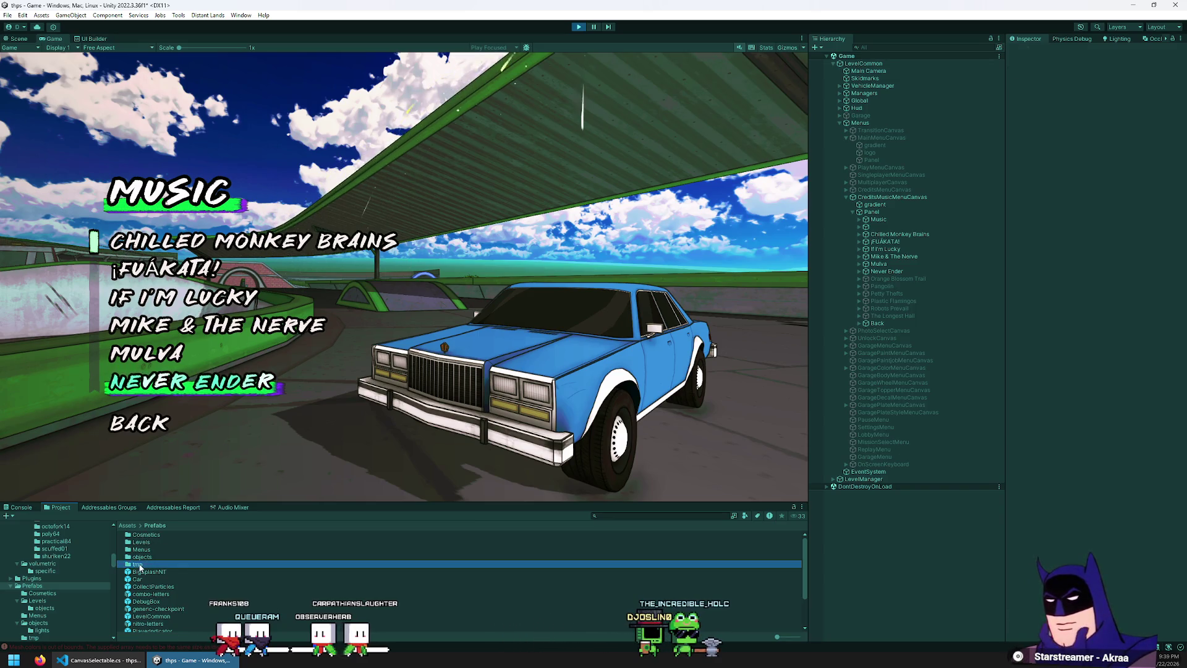
mouse_move(154, 542)
mouse_down()
mouse_move(864, 199)
mouse_move(884, 203)
mouse_move(877, 217)
mouse_up()
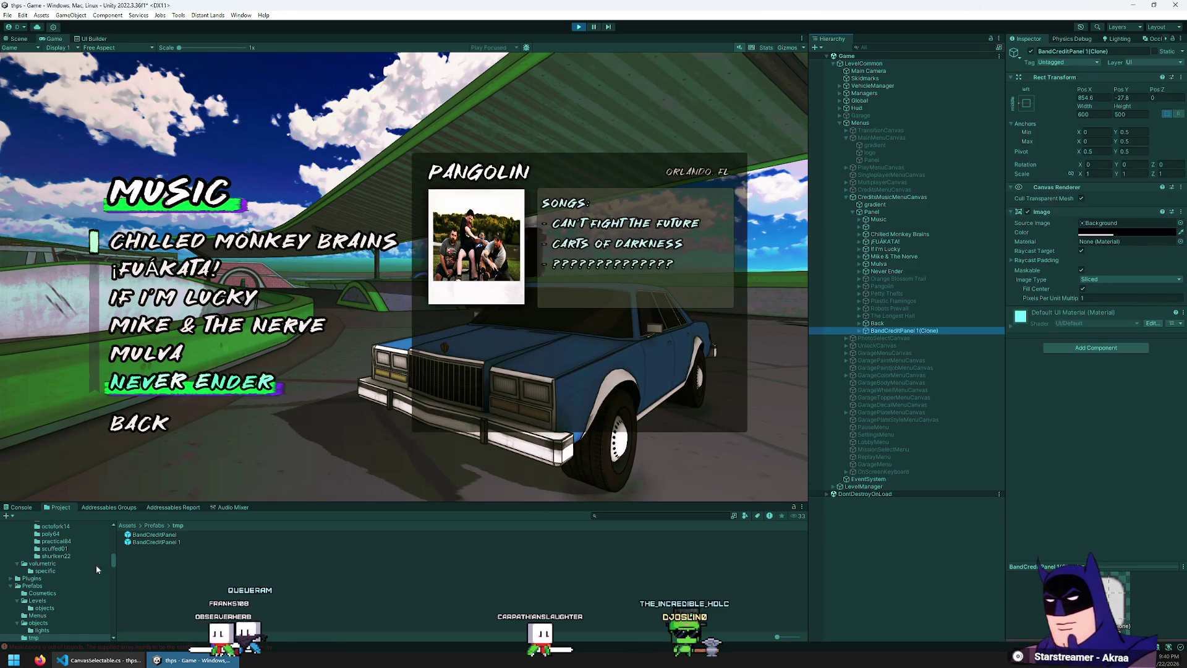
- Add a CanvasTextButton from Prefabs/Menus inside the BandCreditPanel clone
click(154, 526)
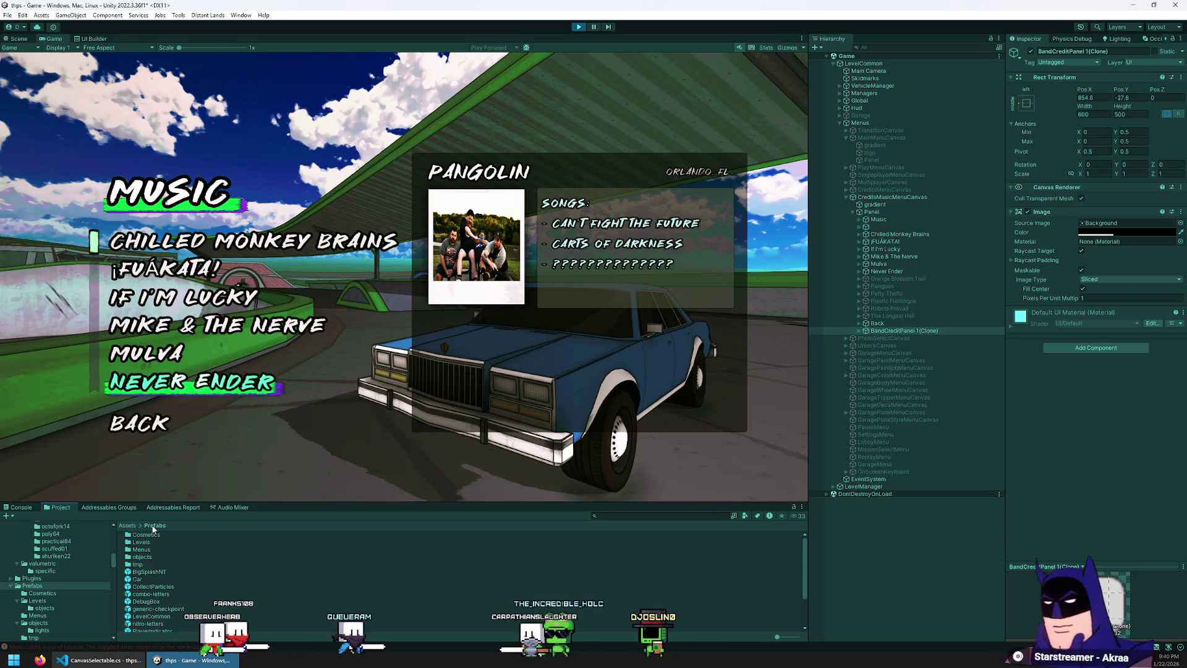
double_click(142, 549)
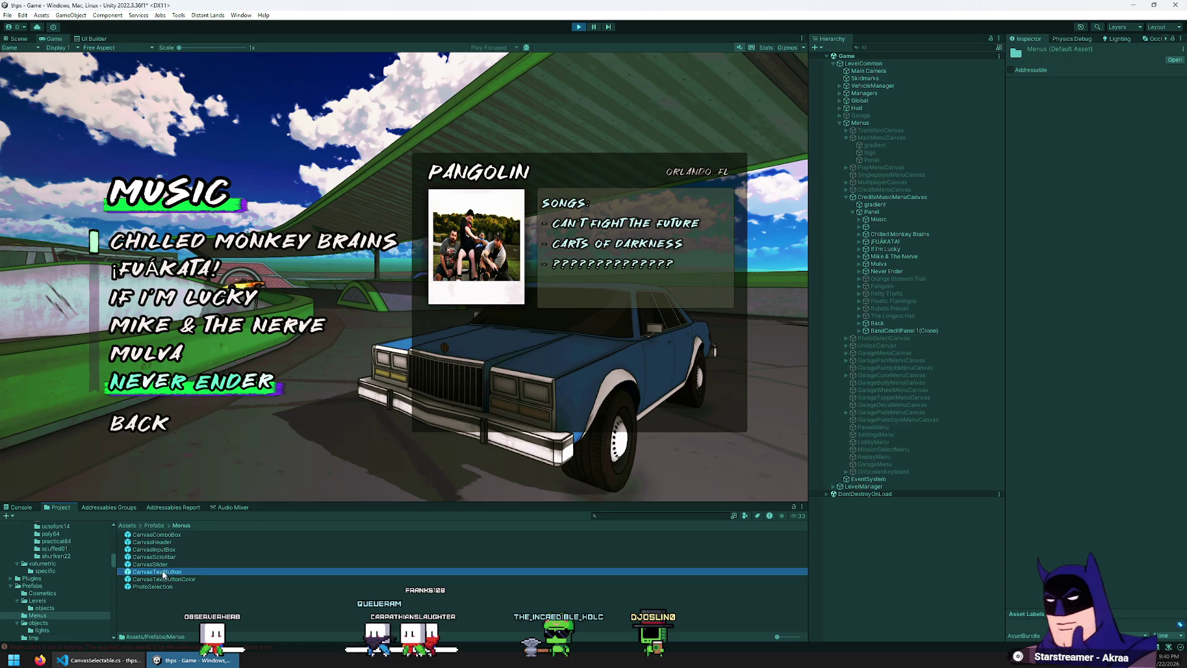
mouse_move(909, 209)
mouse_down()
mouse_move(925, 328)
mouse_move(912, 339)
mouse_up()
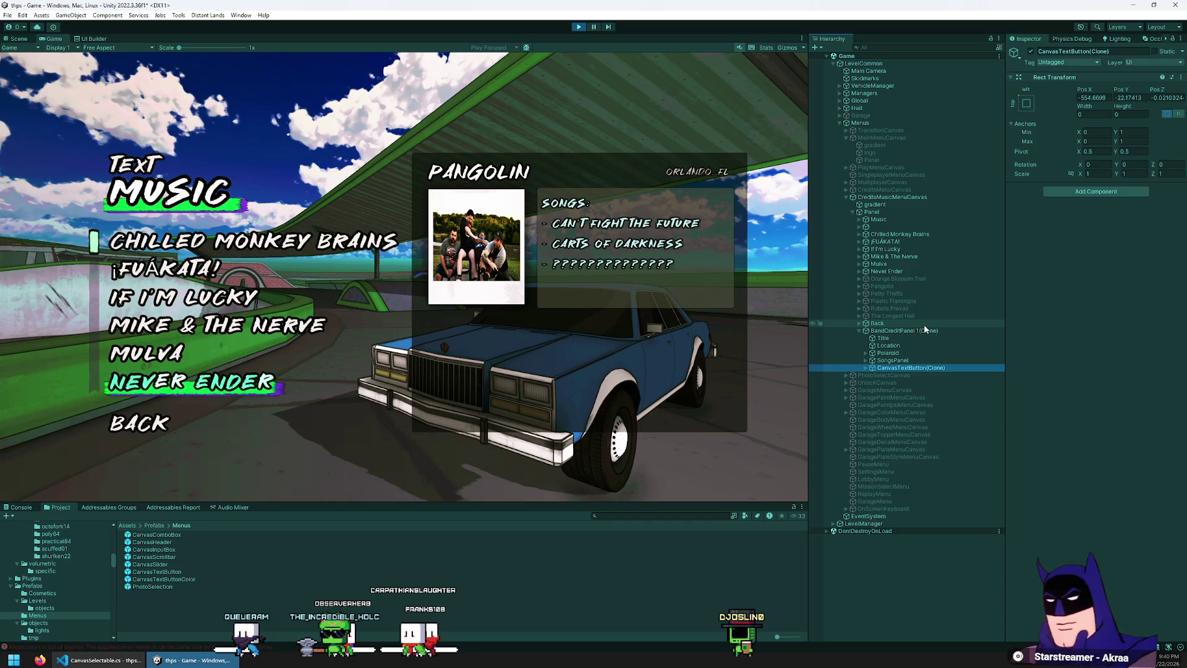
- Anchor the new button stretched along the bottom, with position values 0 and 15.1
click(1032, 97)
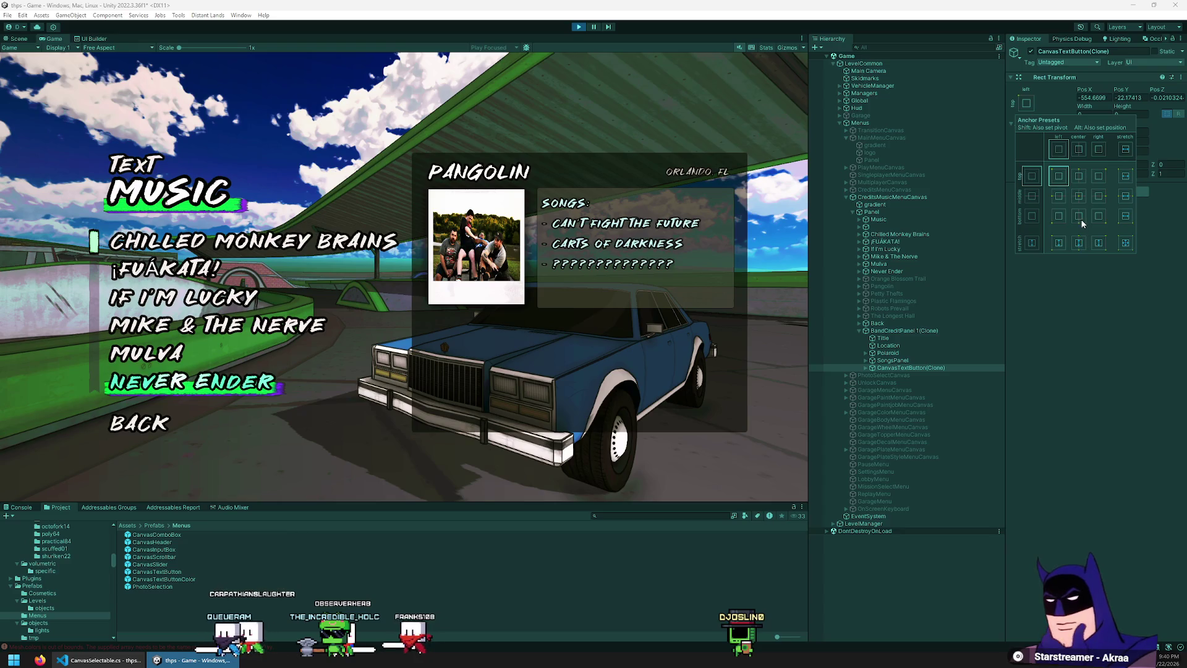
click(1126, 217)
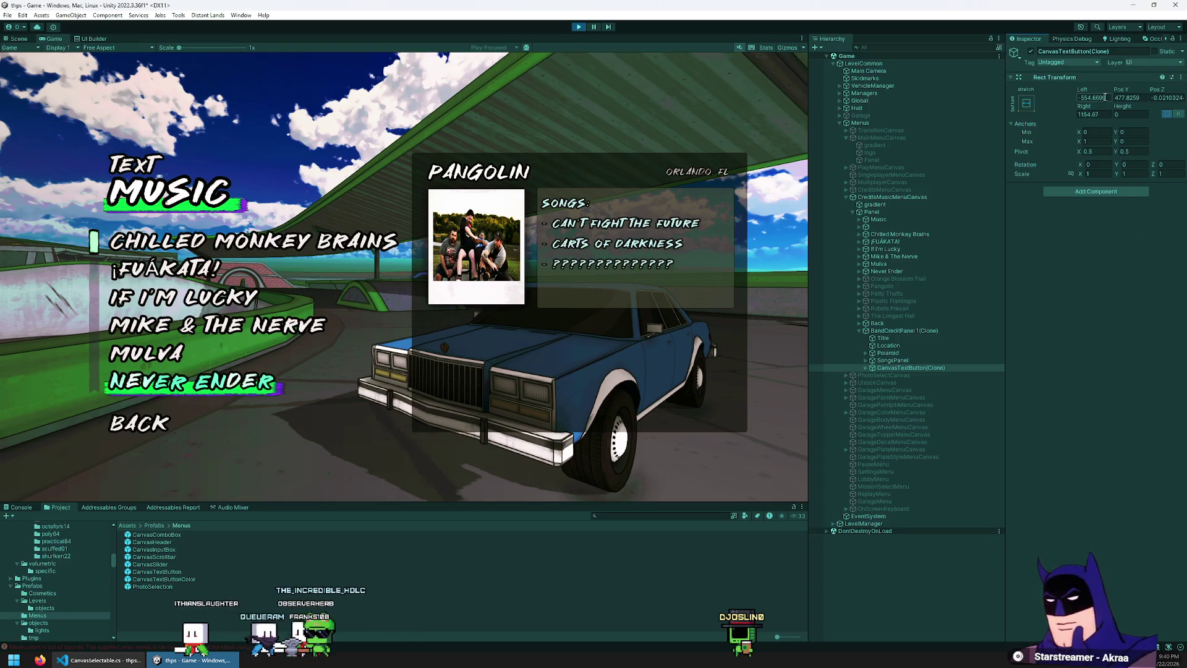
text(0)
key(Tab)
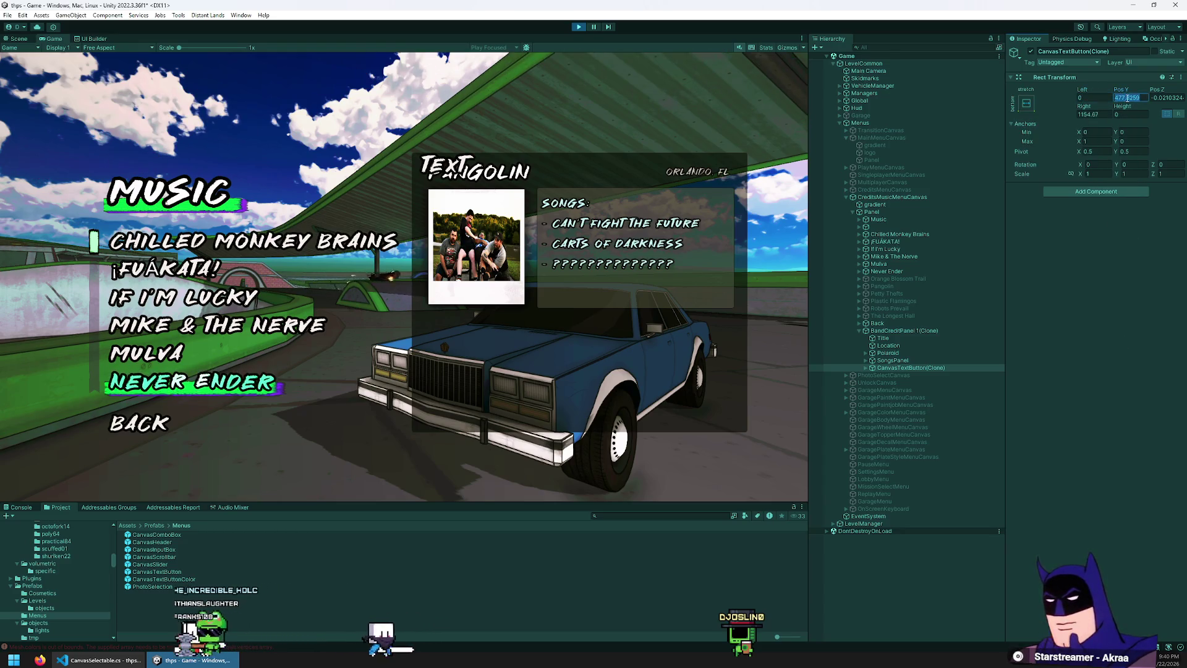
text(0)
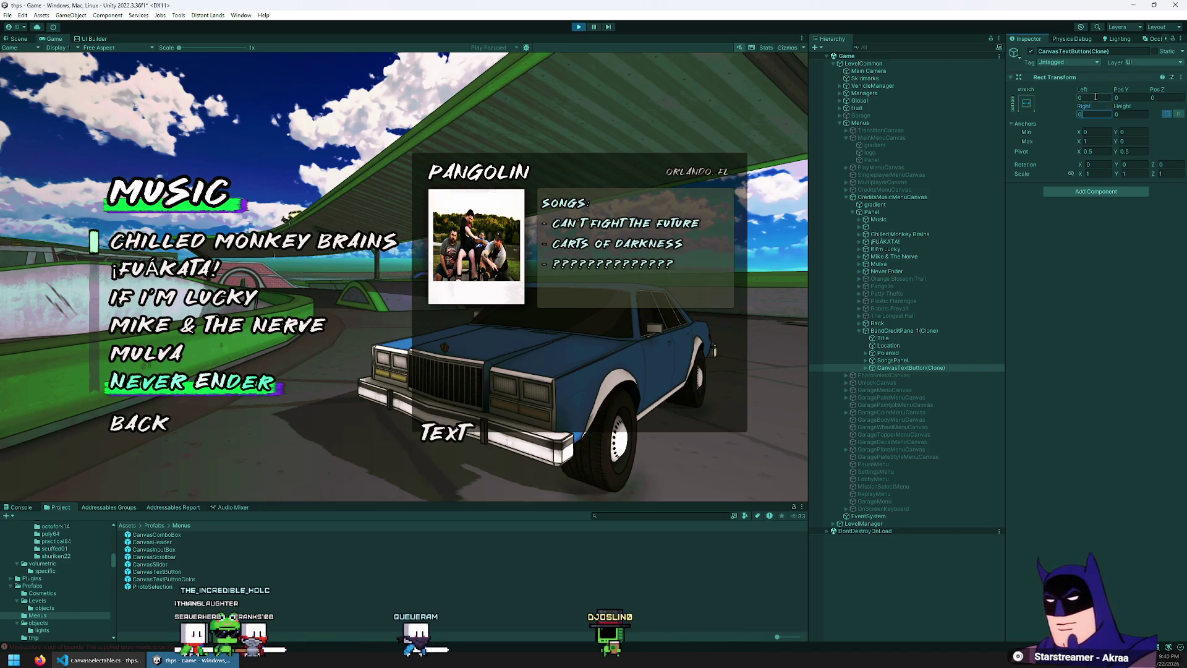
text(15.1)
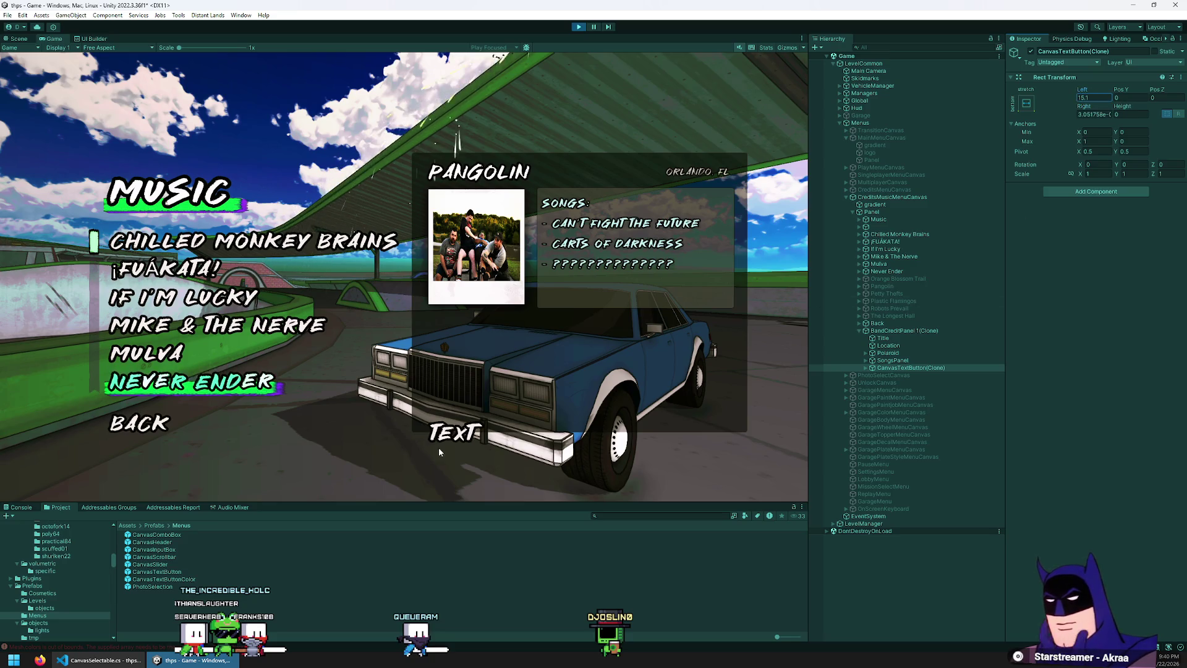
click(468, 456)
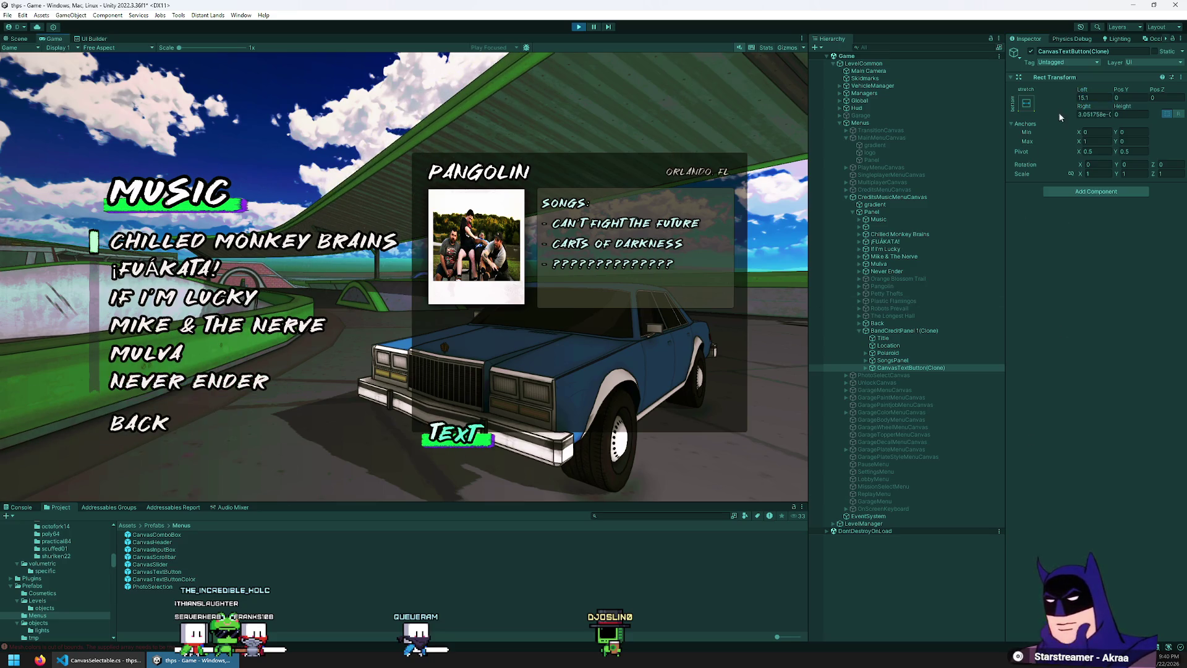
- Replace the button's text child label with 'website'
key(Right)
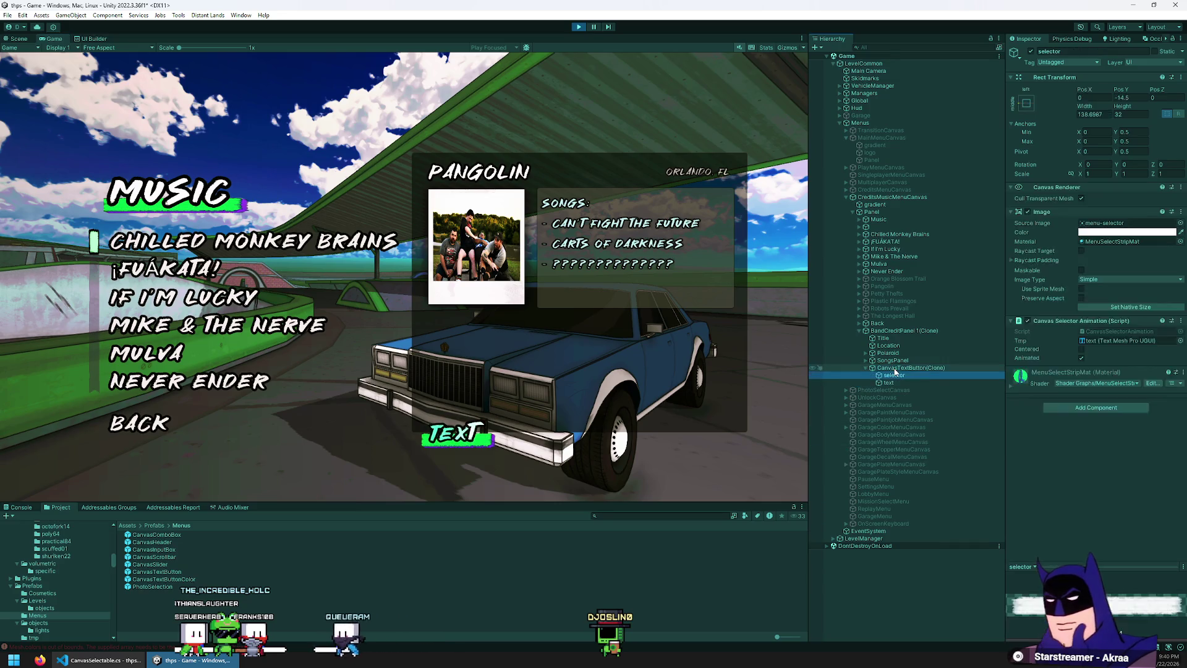
key(Down)
key(Down)
double_click(1021, 246)
text(web)
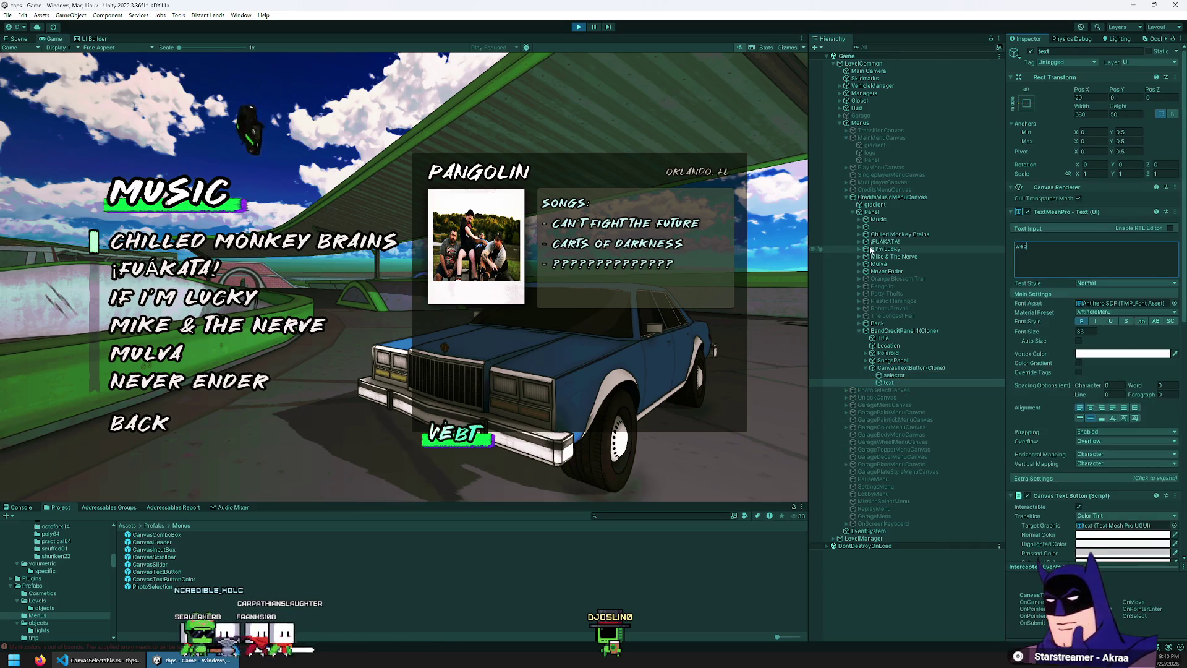
text(site)
key(BackSpace)
key(BackSpace)
key(BackSpace)
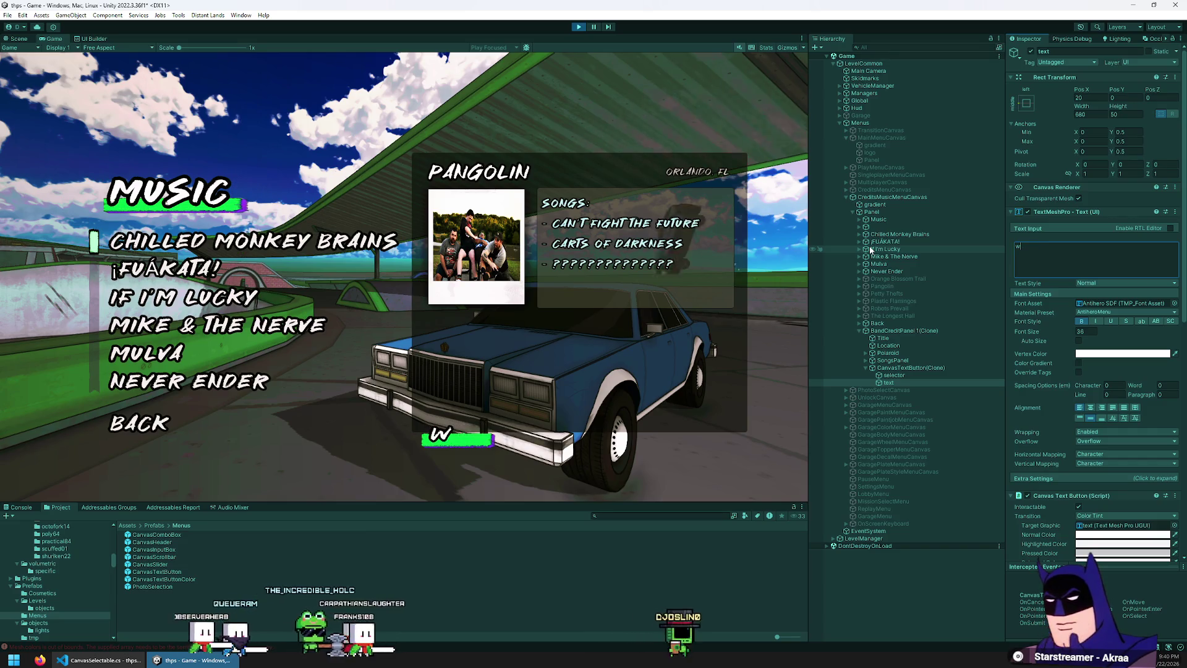
text(site)
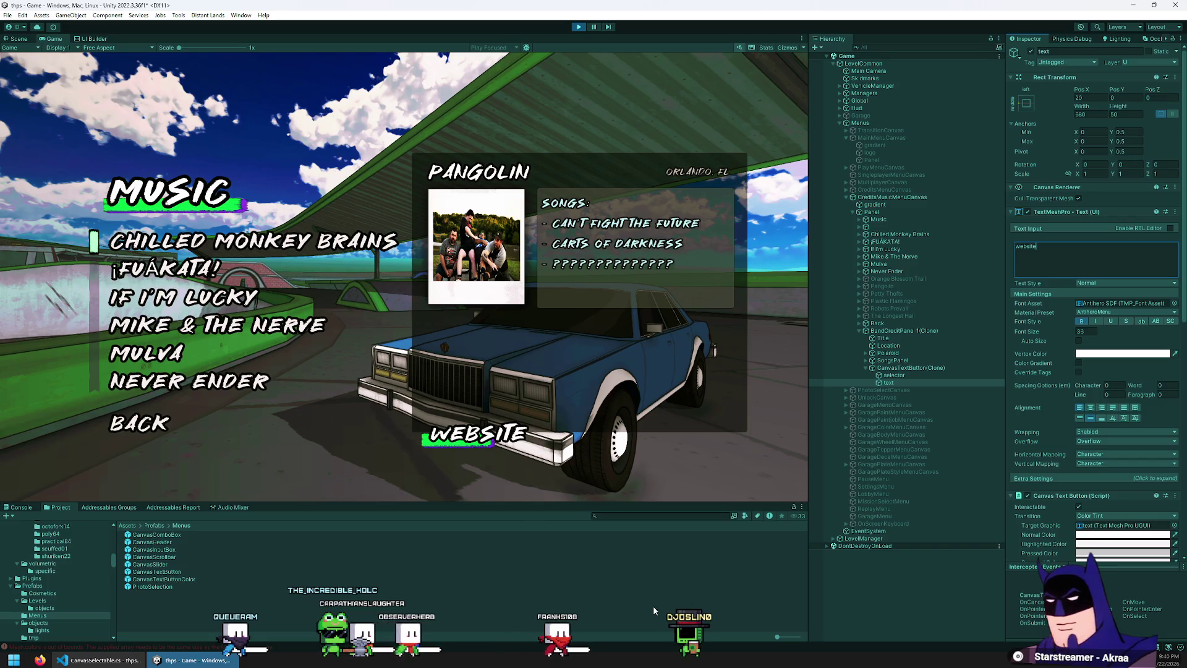
click(863, 624)
scroll(201, 357, down, 1)
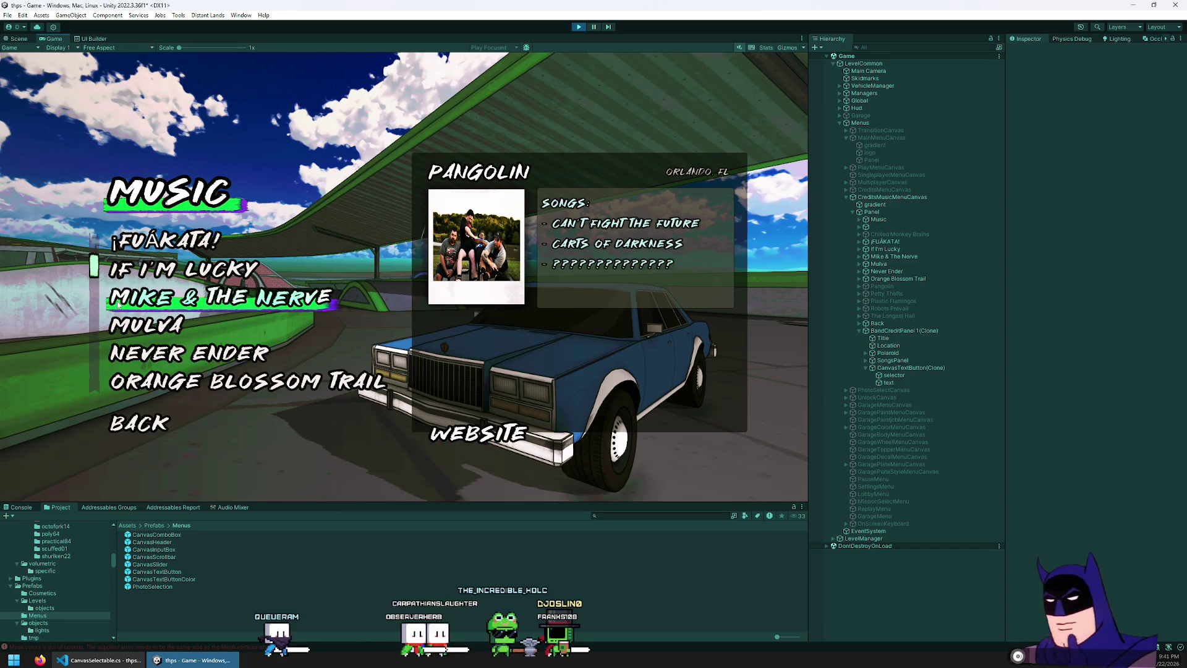
- Raise the button's selector bar and the WEBSITE button higher on the panel
click(930, 368)
key(Down)
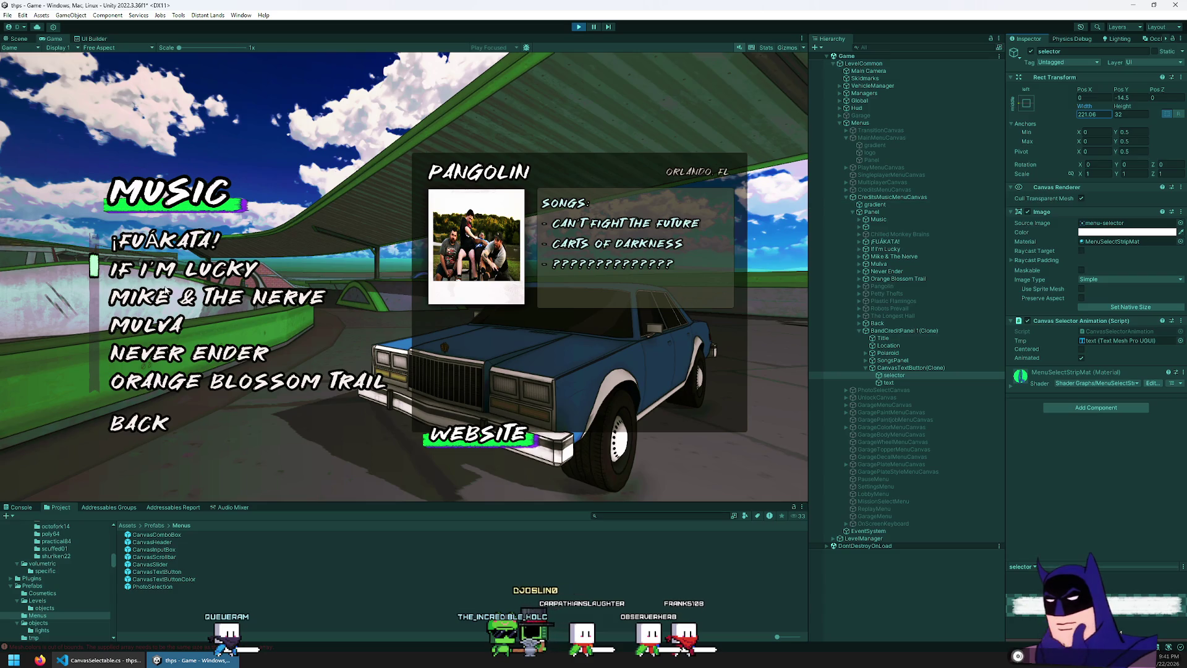
mouse_move(1121, 93)
mouse_down()
mouse_move(61, 117)
mouse_move(87, 137)
mouse_move(195, 341)
mouse_up()
click(897, 367)
mouse_move(1126, 94)
mouse_down()
mouse_move(1156, 99)
mouse_move(62, 124)
mouse_move(402, 173)
mouse_move(372, 180)
mouse_move(169, 154)
mouse_up()
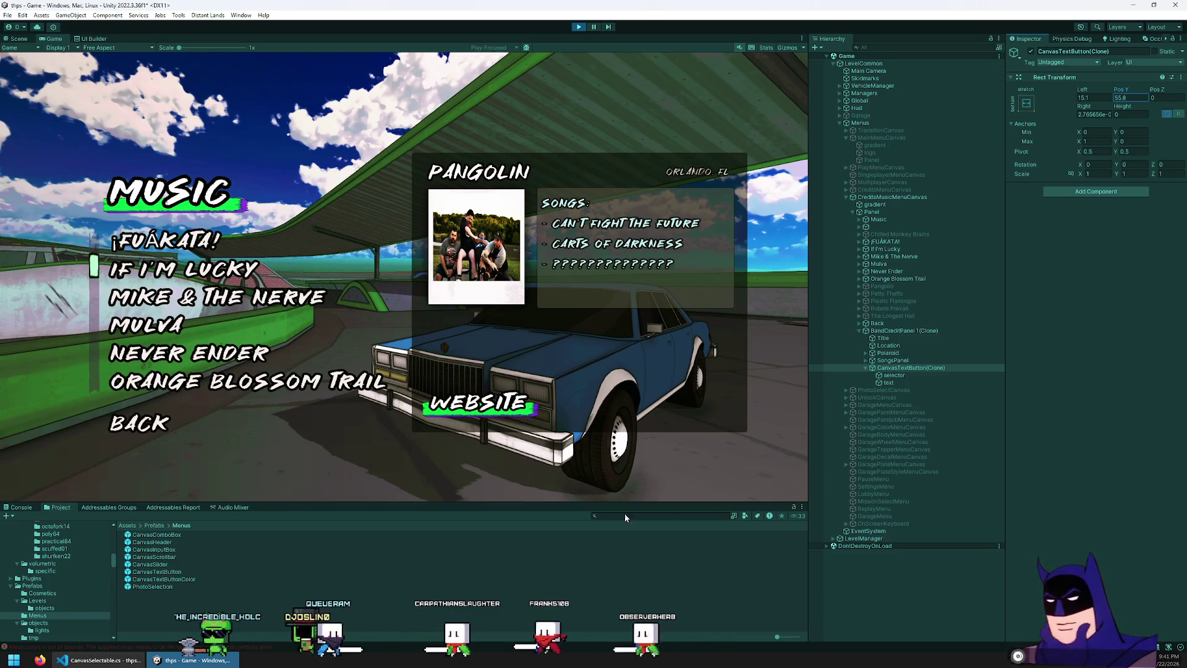
- Shrink BandCreditPanel height to about 366 and lower SongsPanel's bottom offset to about 91
click(905, 331)
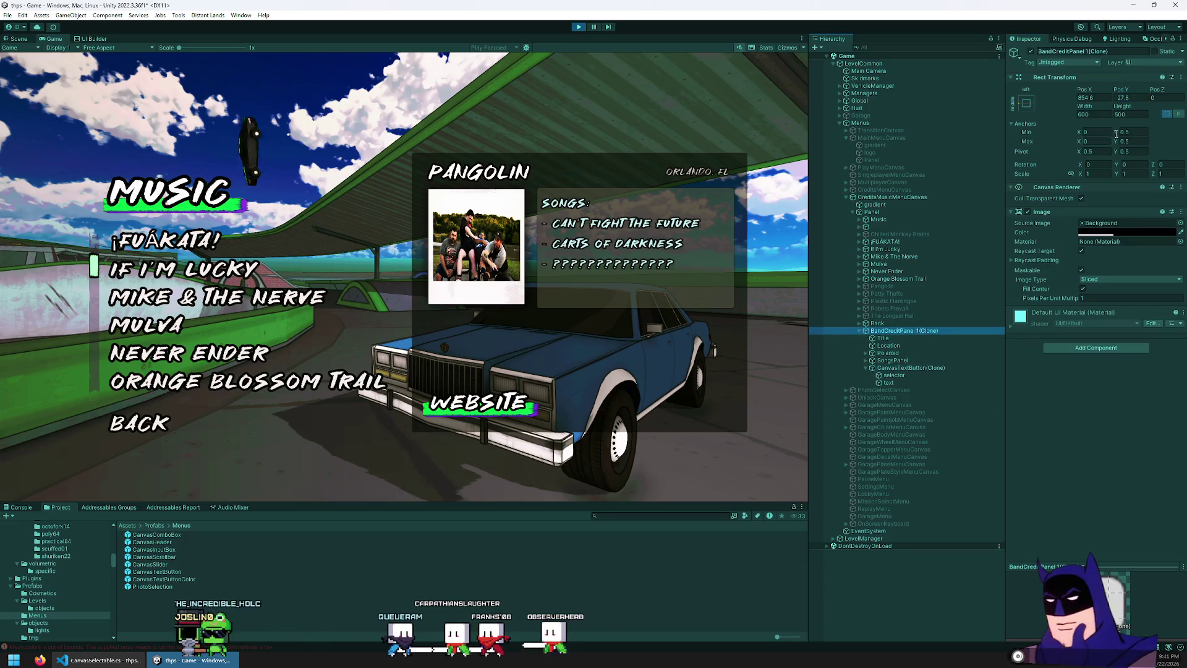
mouse_move(1124, 107)
mouse_down()
mouse_move(1053, 665)
mouse_move(343, 598)
mouse_up()
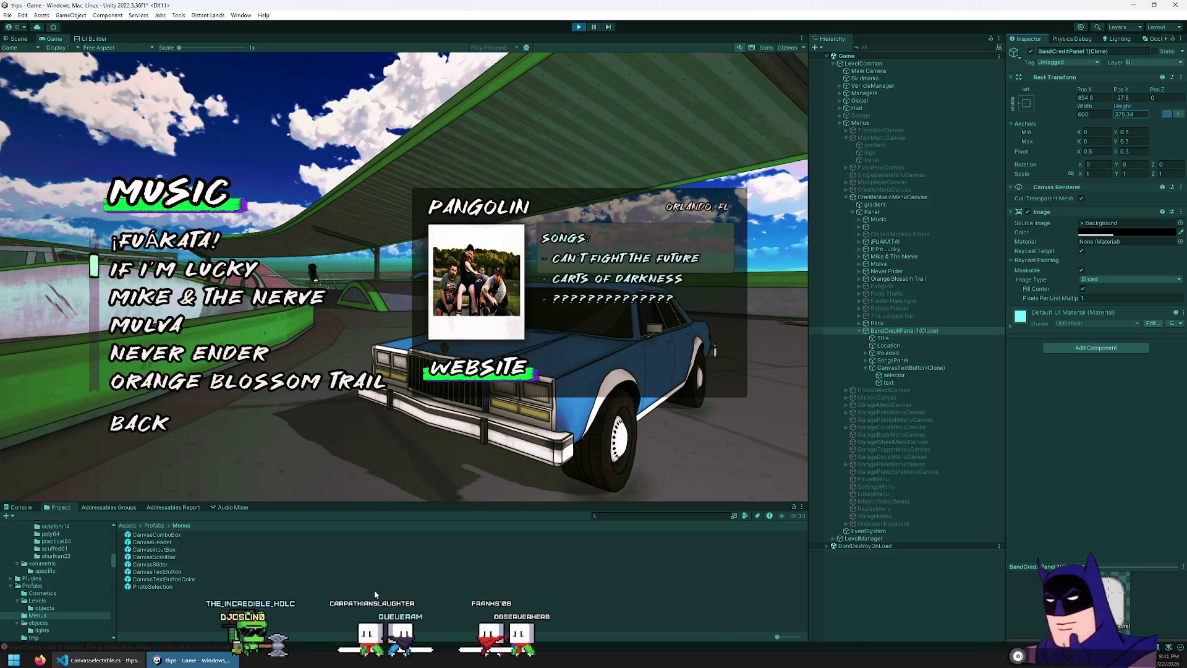
drag(221, 576, 249, 577)
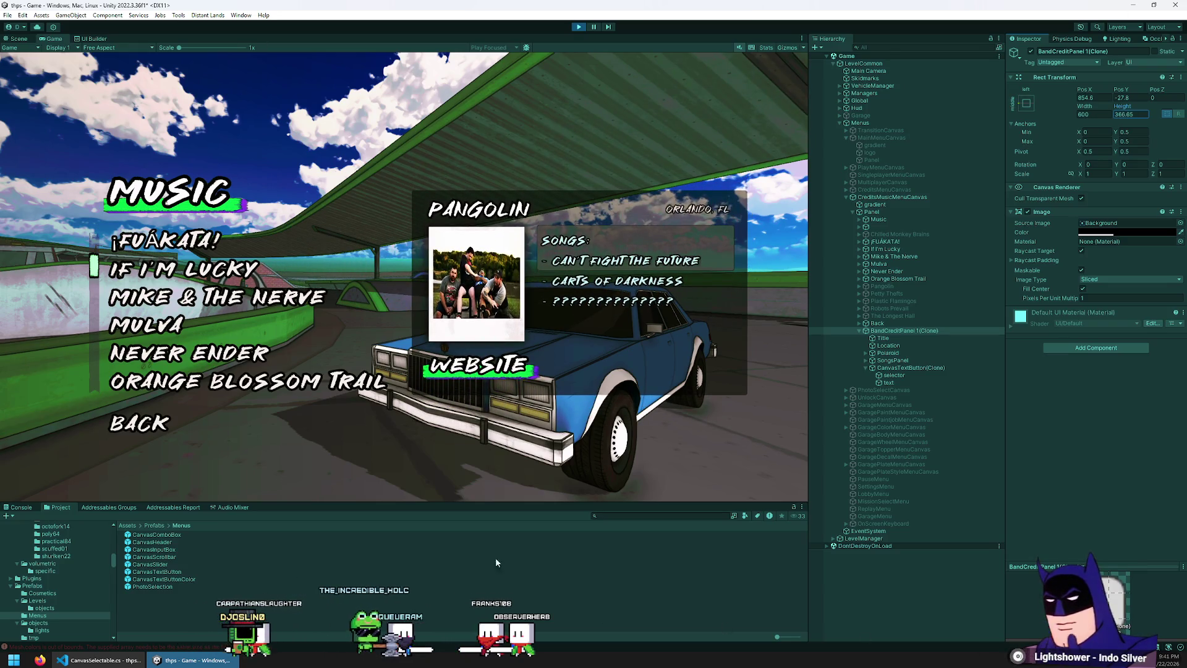
click(892, 359)
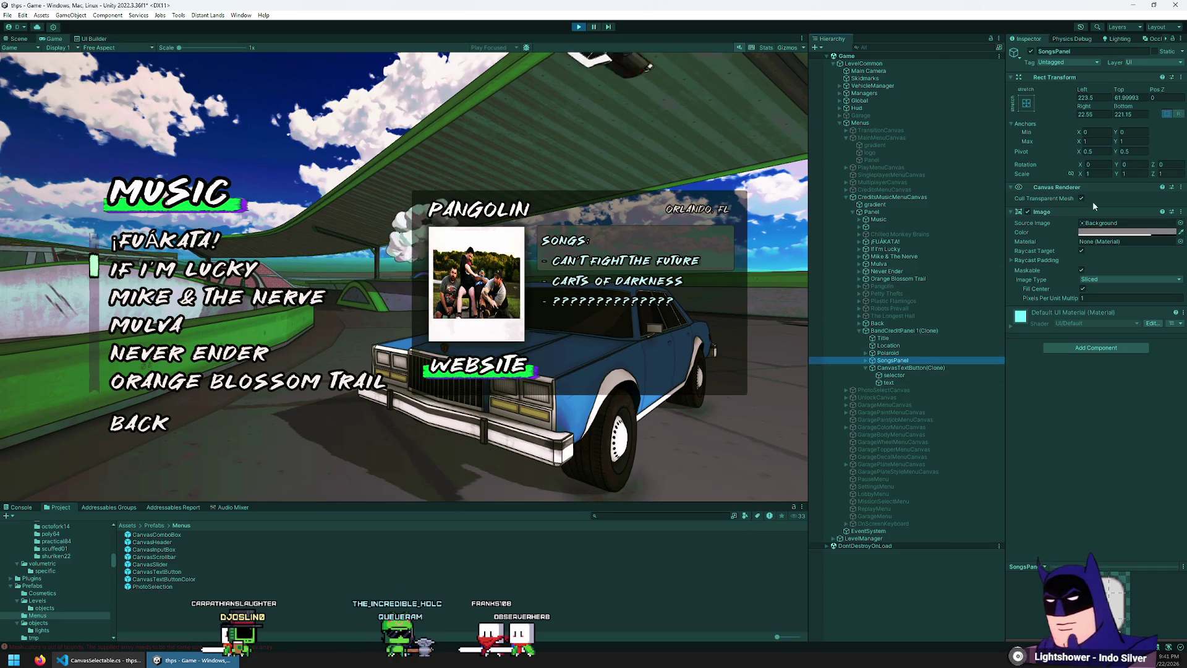
mouse_move(1125, 108)
mouse_down()
mouse_move(956, 127)
mouse_move(1059, 124)
mouse_move(1034, 133)
mouse_up()
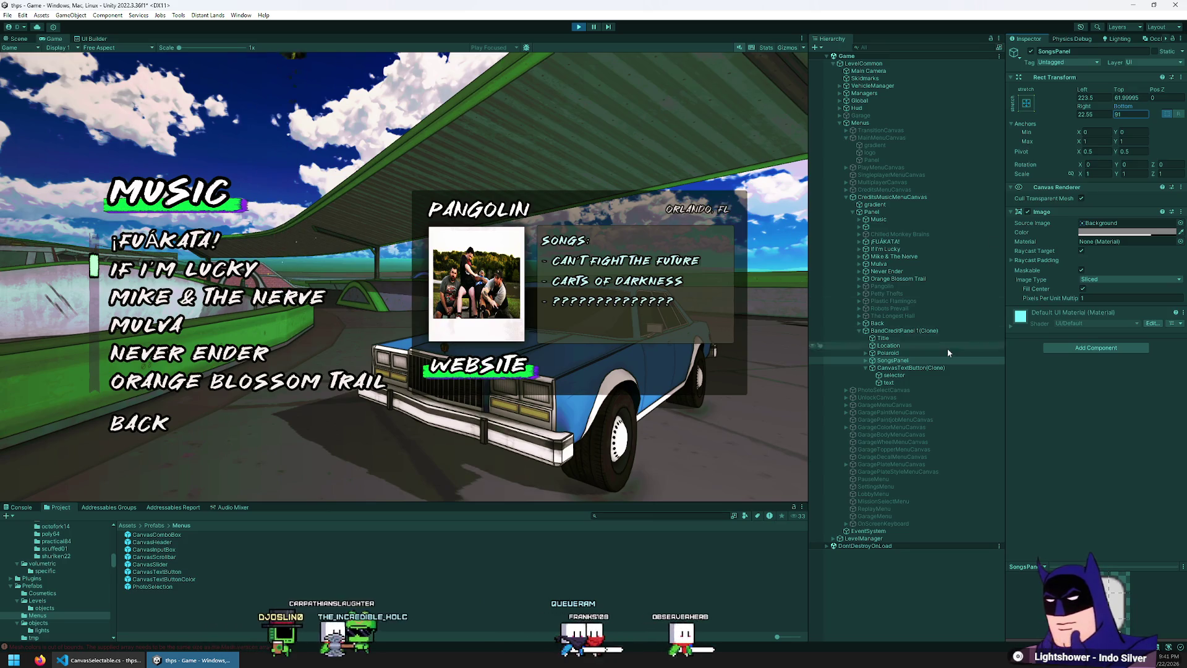
click(913, 369)
click(913, 368)
- Rename the button to WebsiteButton
text(WebsiteButton)
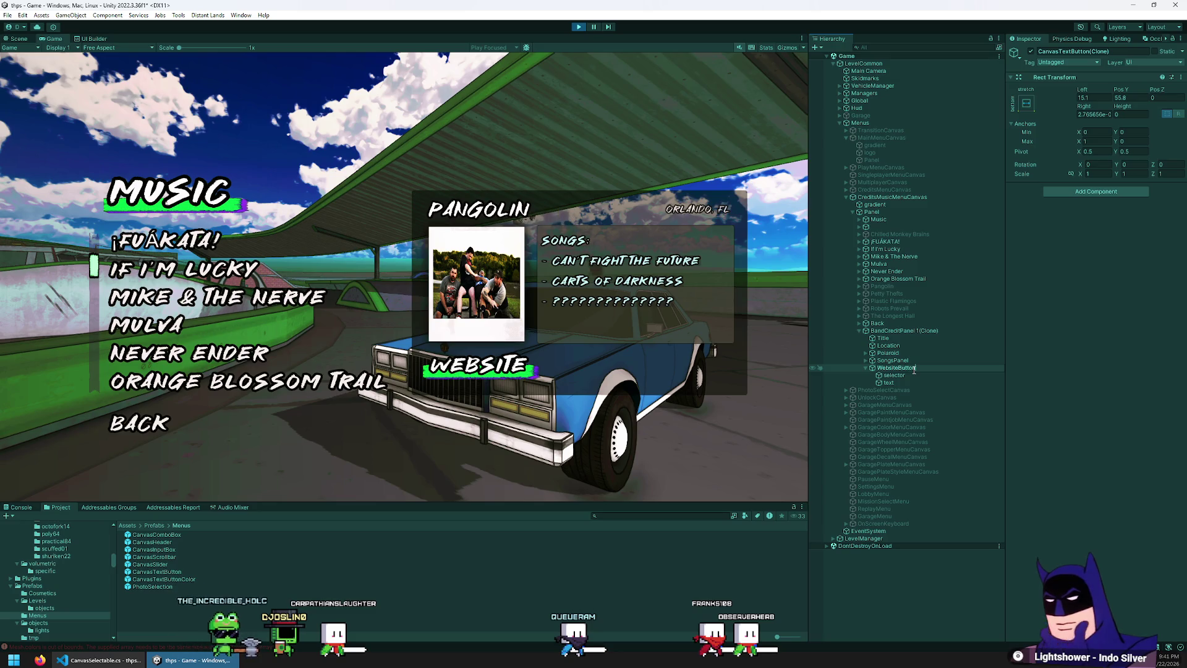
key(Return)
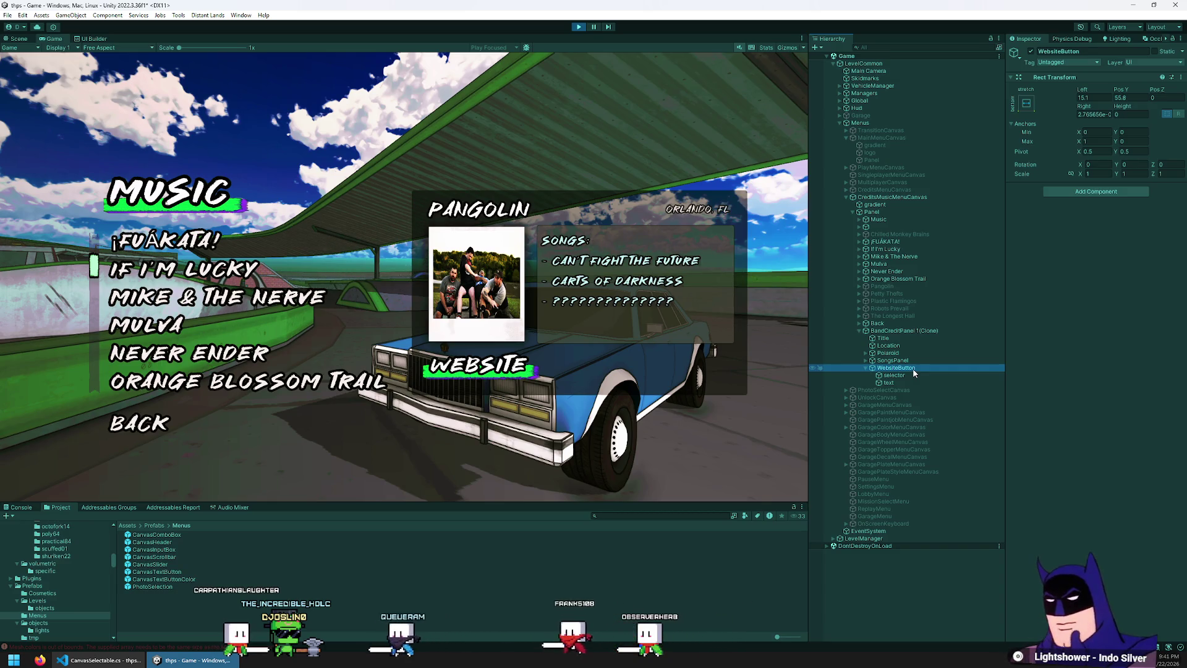
right_click(914, 371)
click(907, 367)
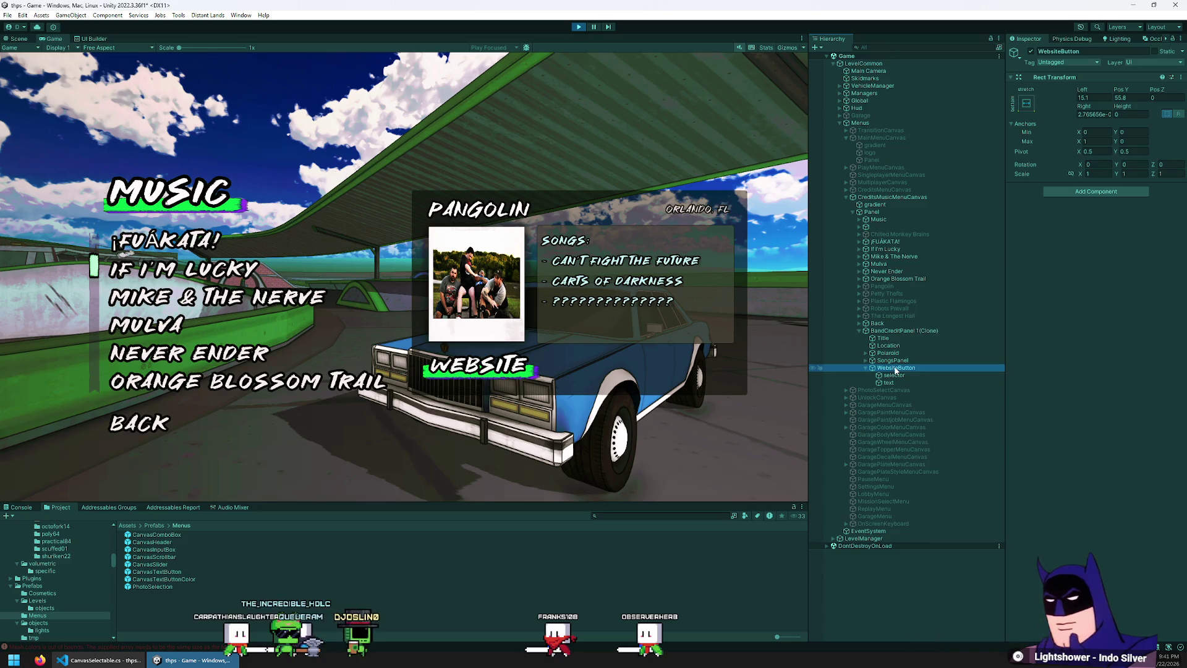
- Open the Prefabs/tmp folder and rename the panel to BandCreditPanel
click(154, 525)
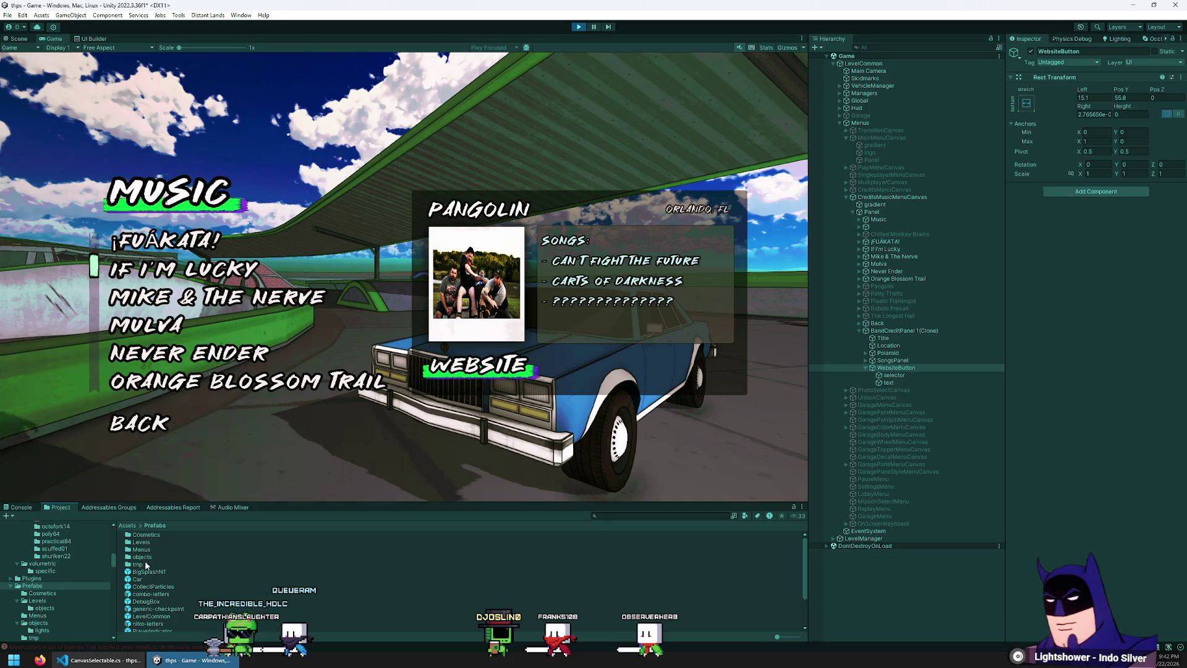
double_click(141, 564)
click(900, 331)
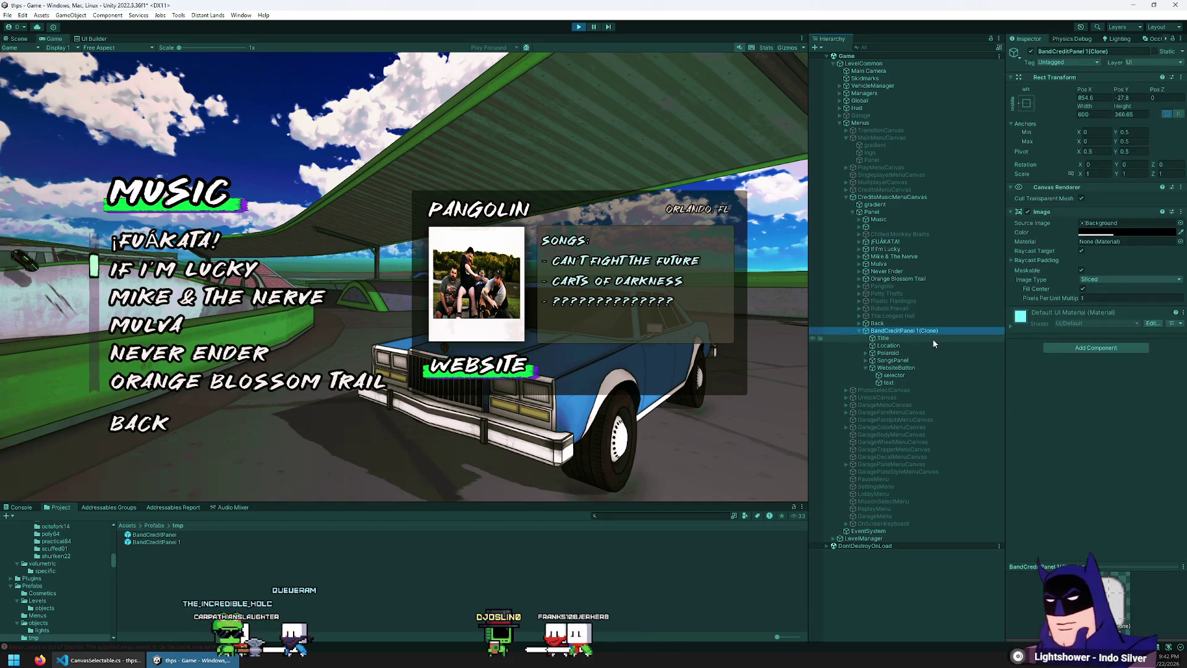
text(BandCreditPanel)
key(Return)
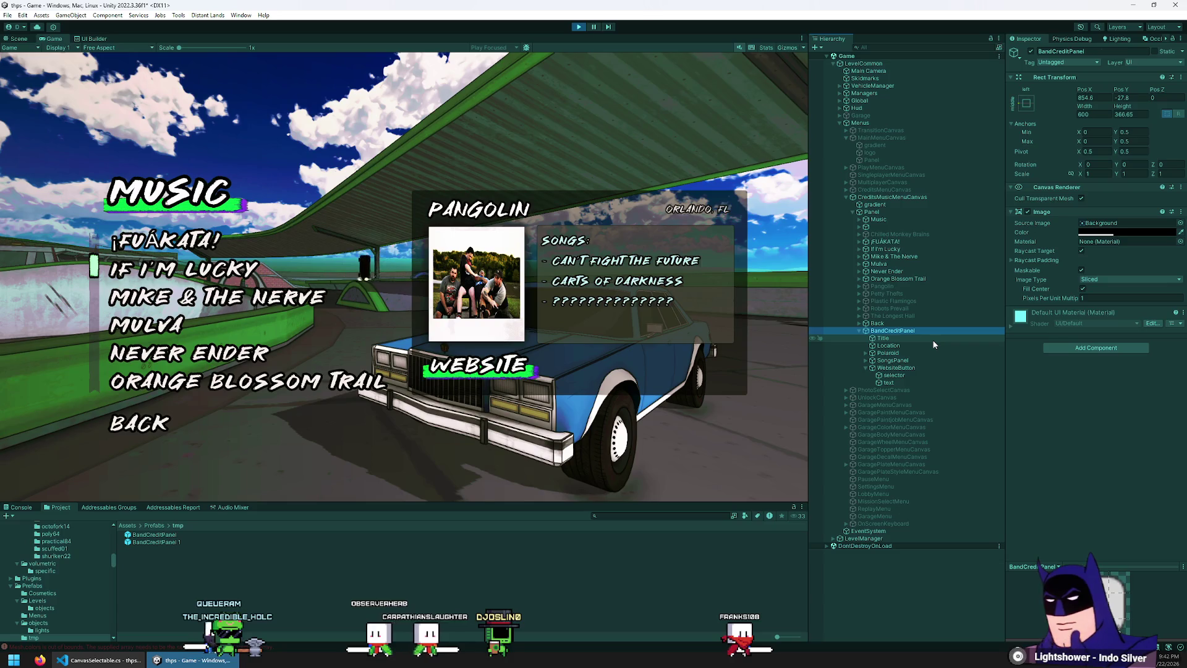
- Save the panel into tmp as prefab BandCreditPanel 2 and stop play mode
drag(919, 333, 459, 538)
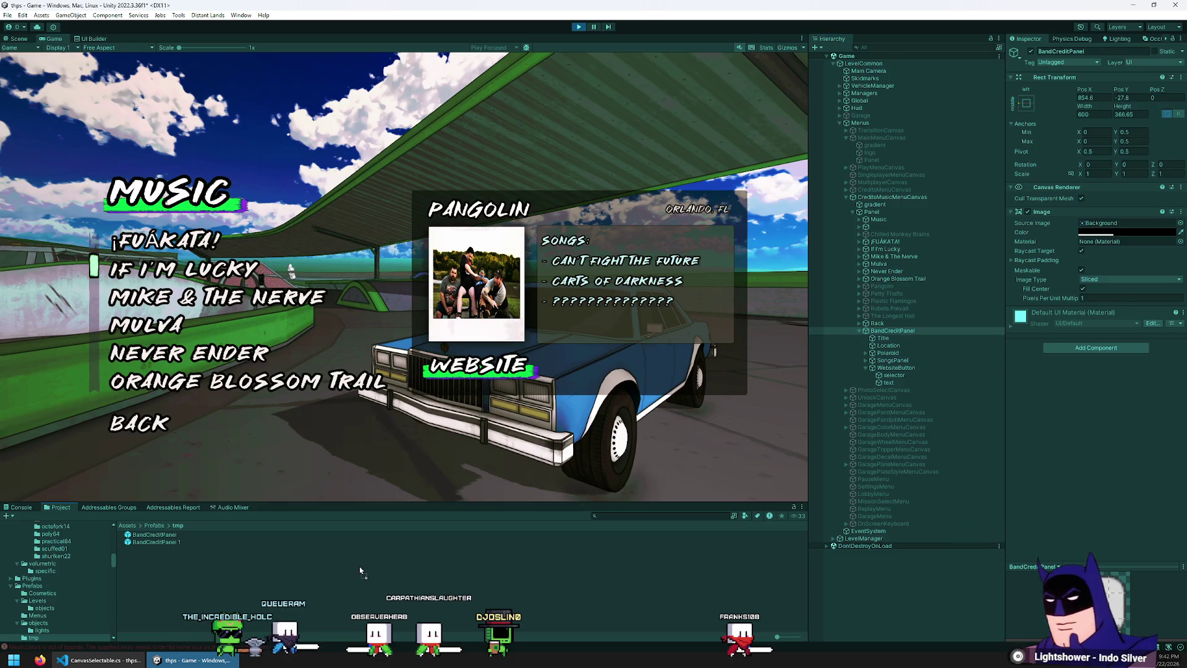
drag(360, 570, 360, 569)
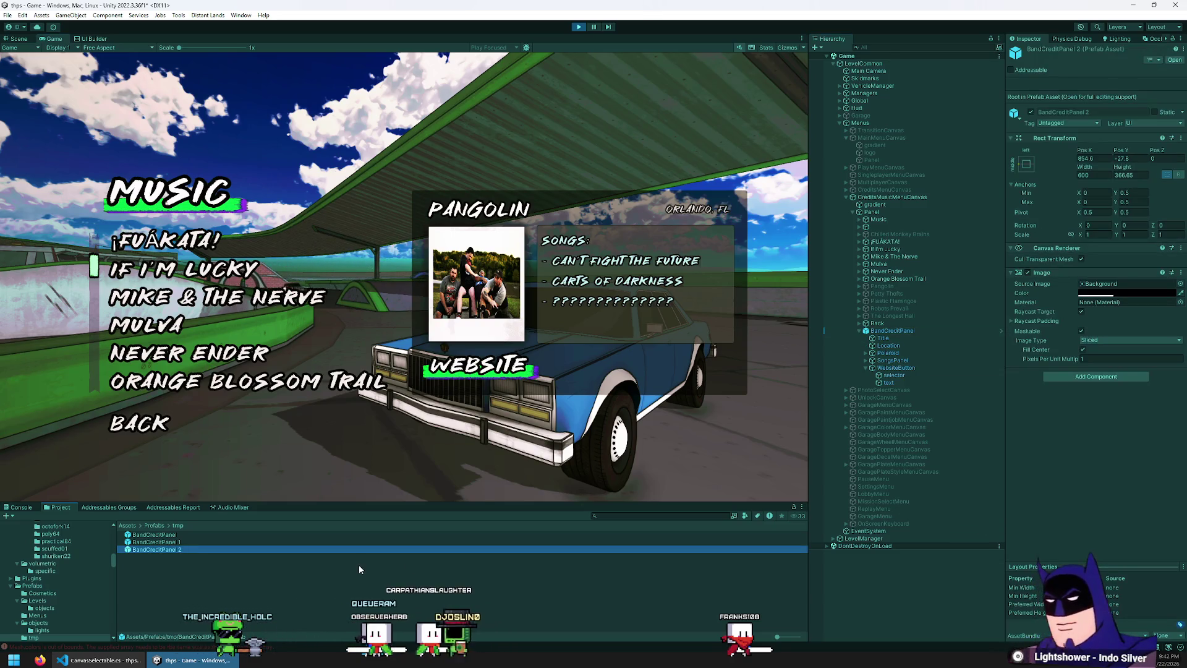
click(465, 157)
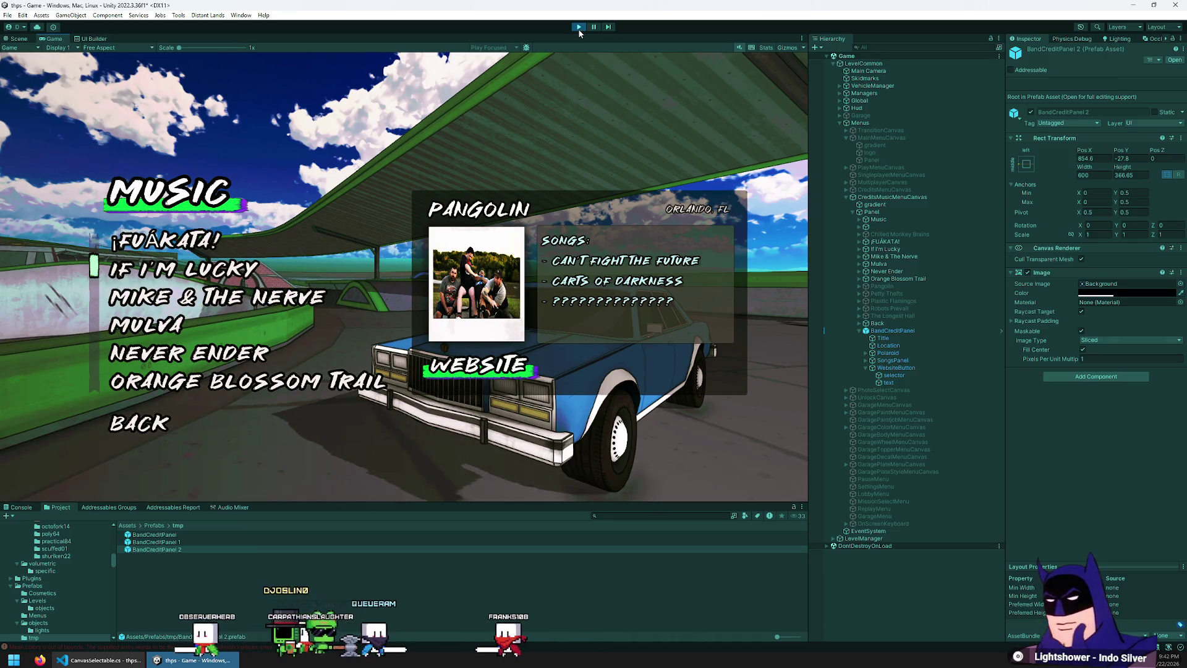
click(579, 28)
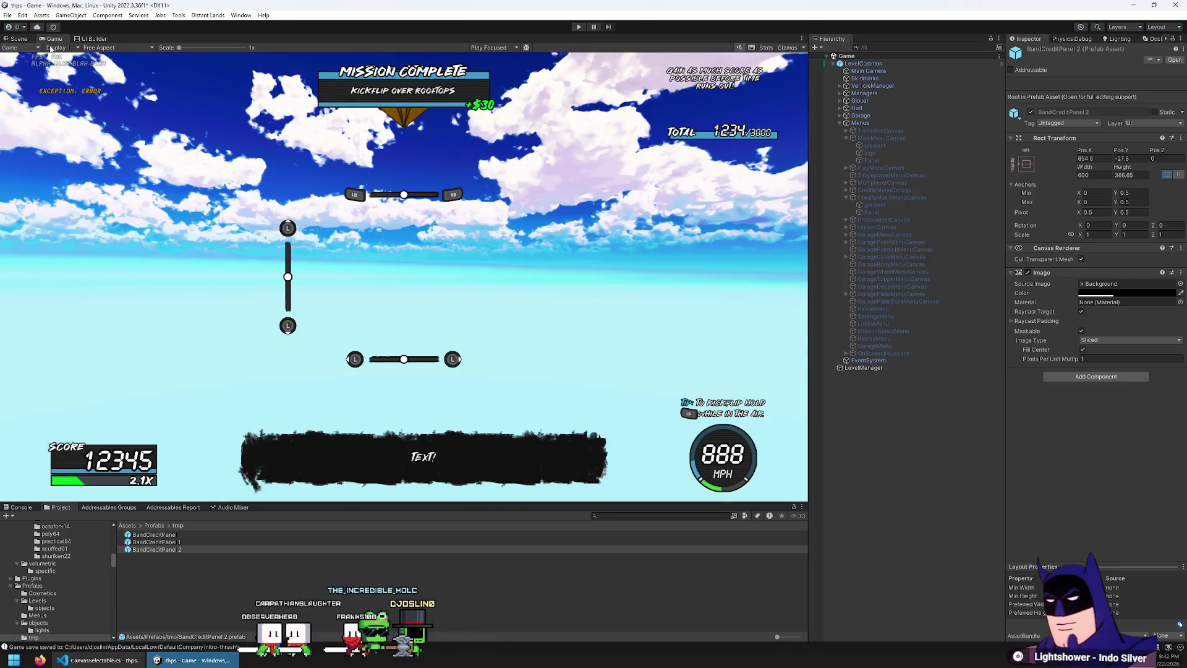
- Open LevelCommon, activate CreditsMusicMenuCanvas, and drop BandCreditPanel 2 under its Panel
double_click(864, 63)
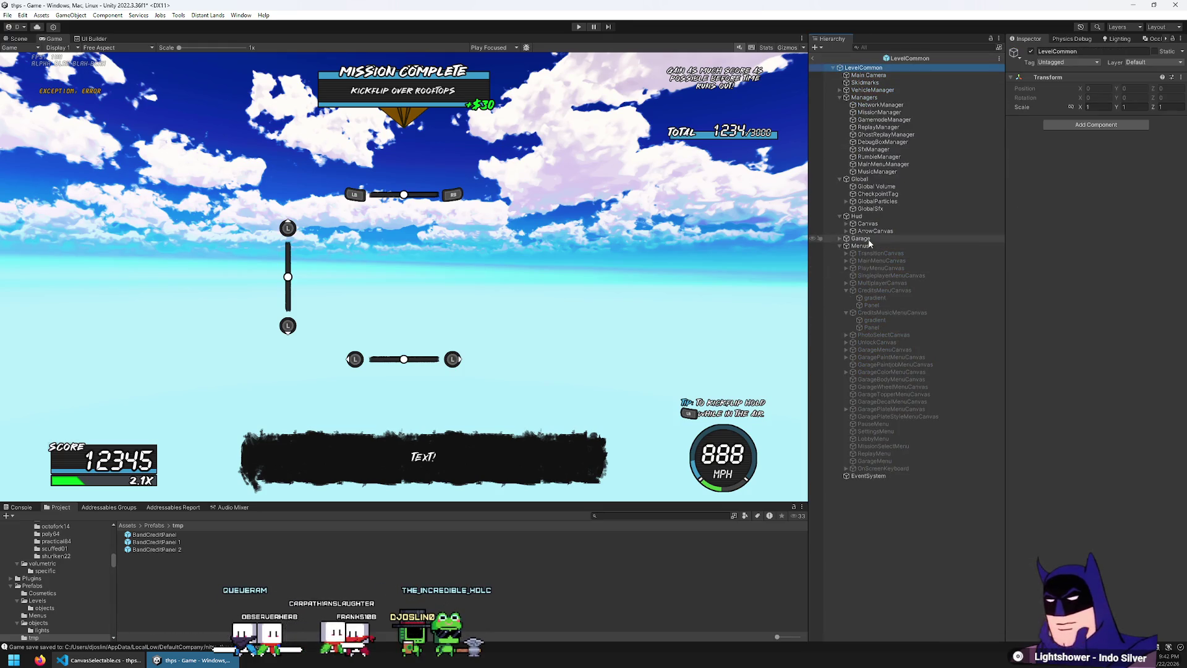
click(845, 313)
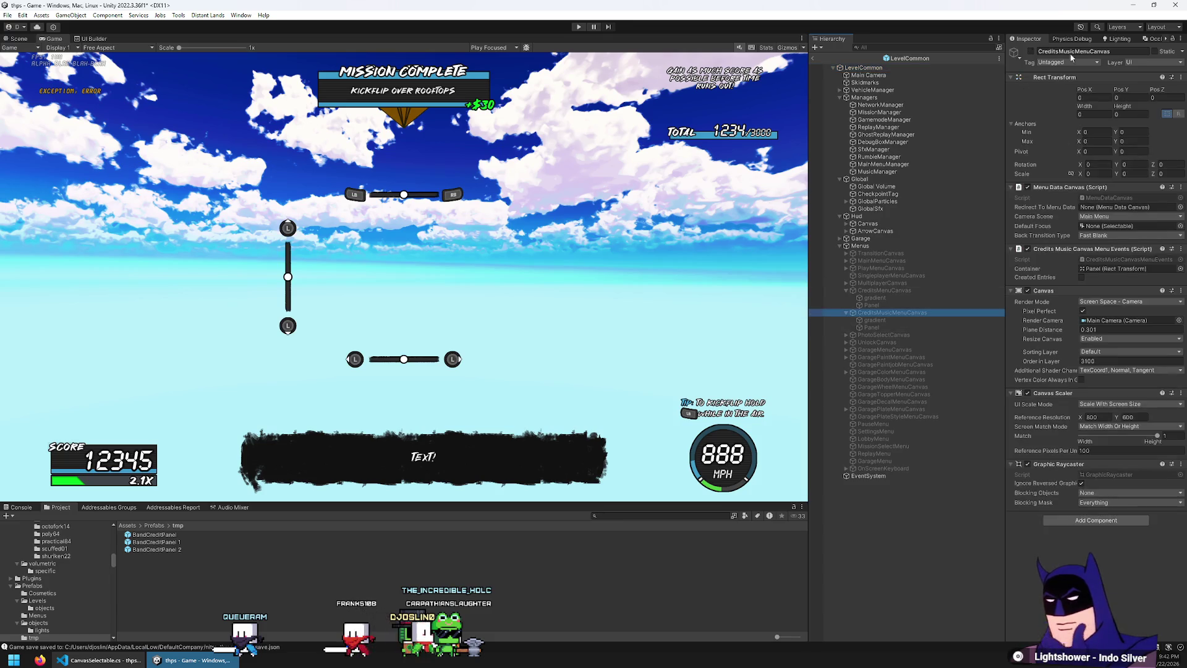
click(1030, 51)
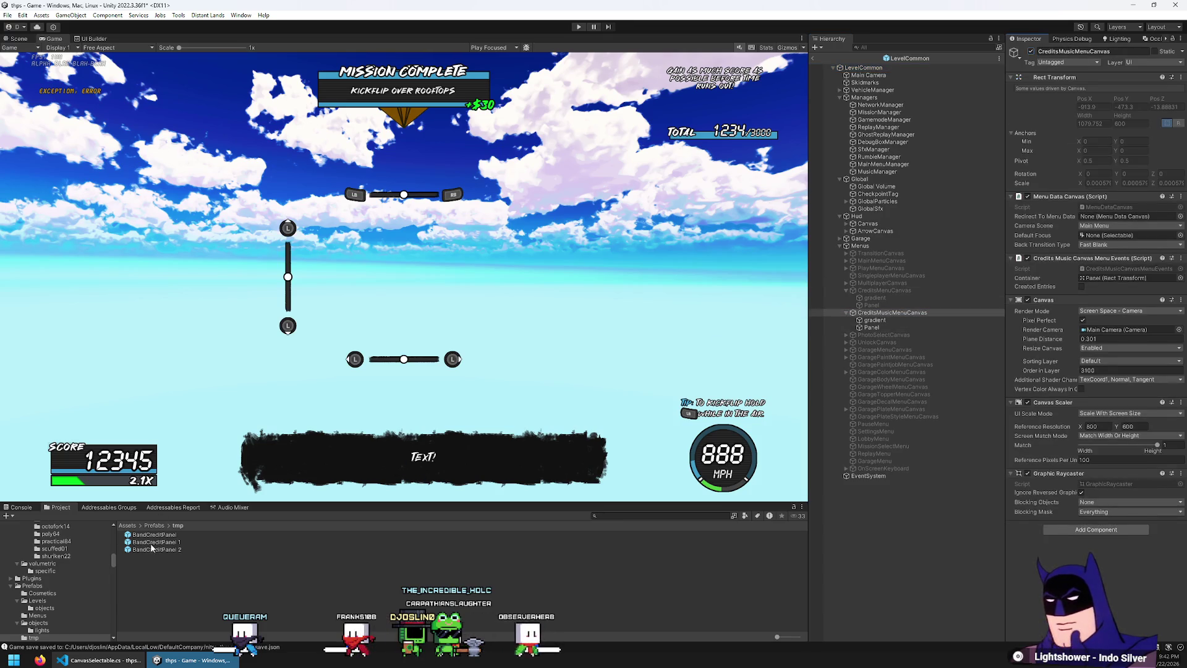
drag(162, 551, 803, 408)
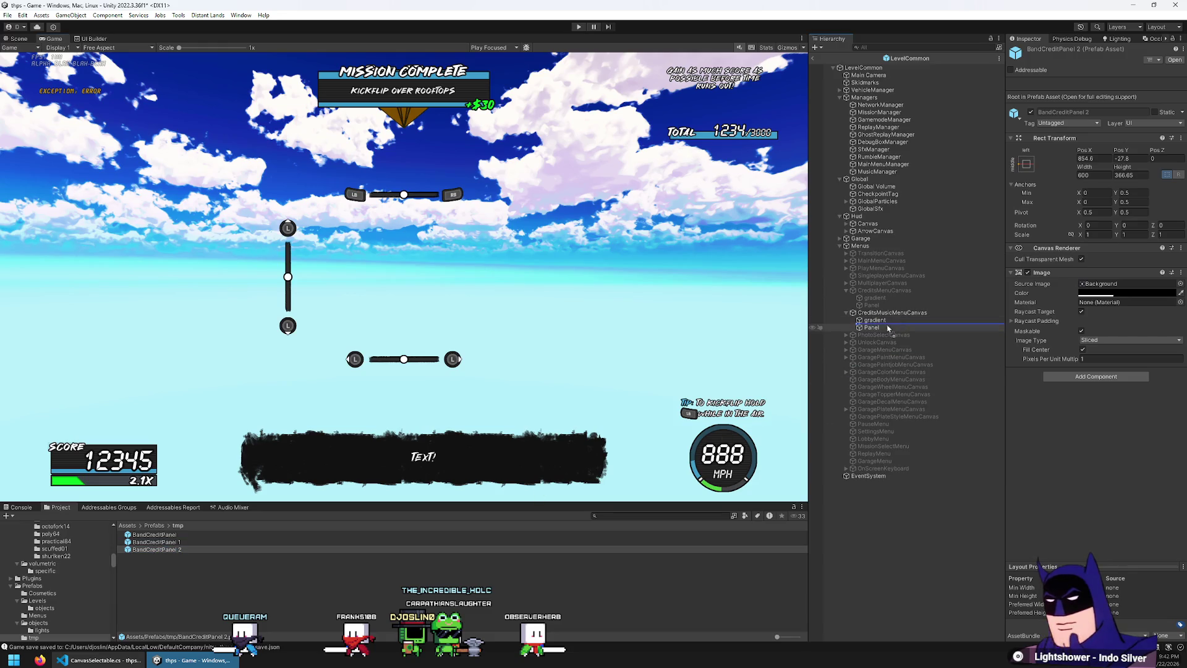
drag(874, 332, 873, 328)
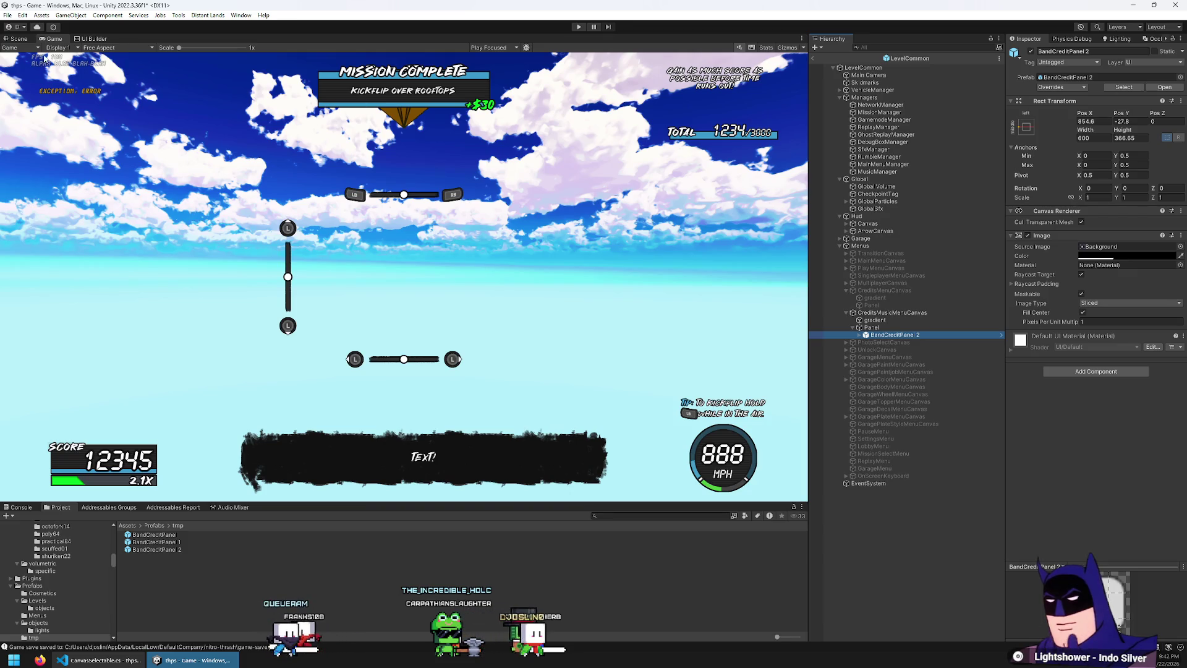
click(19, 38)
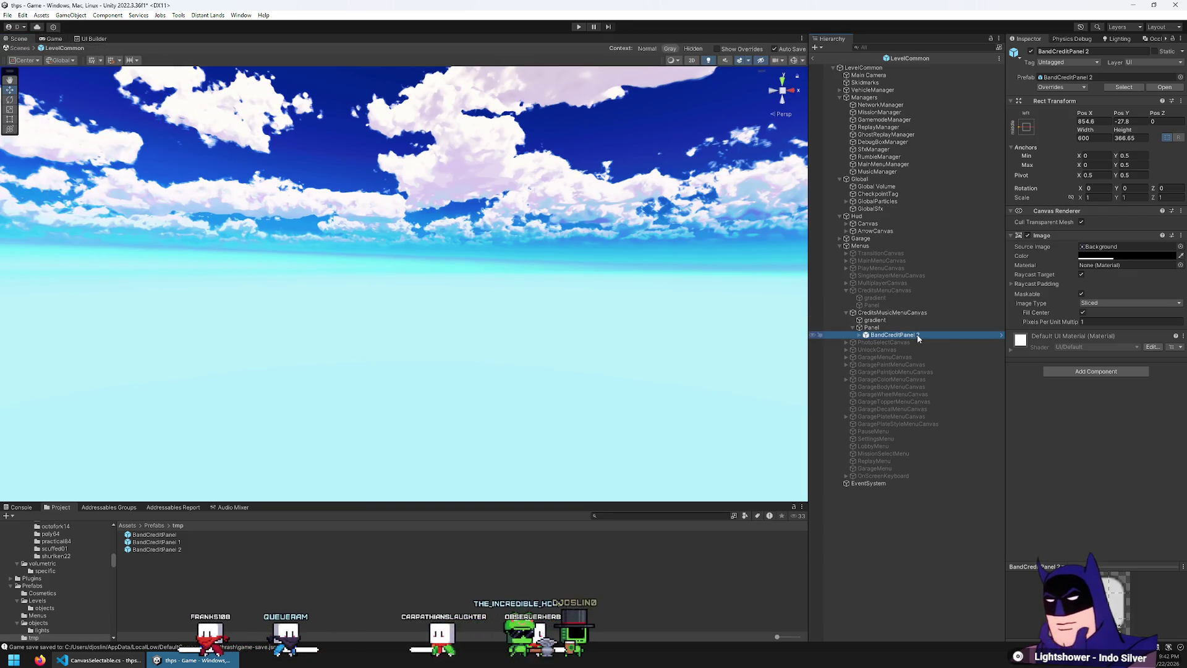
- Frame BandCreditPanel 2, unpack it via Prefab > Unpack, and enter play mode
double_click(913, 334)
right_click(913, 335)
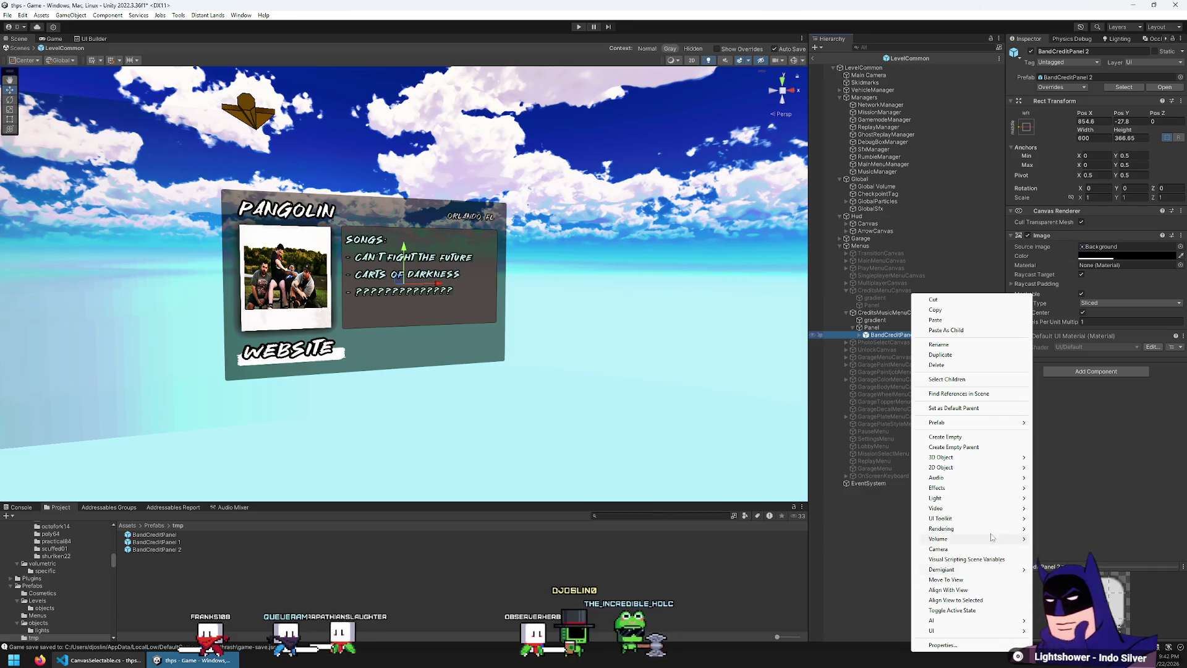
mouse_move(988, 631)
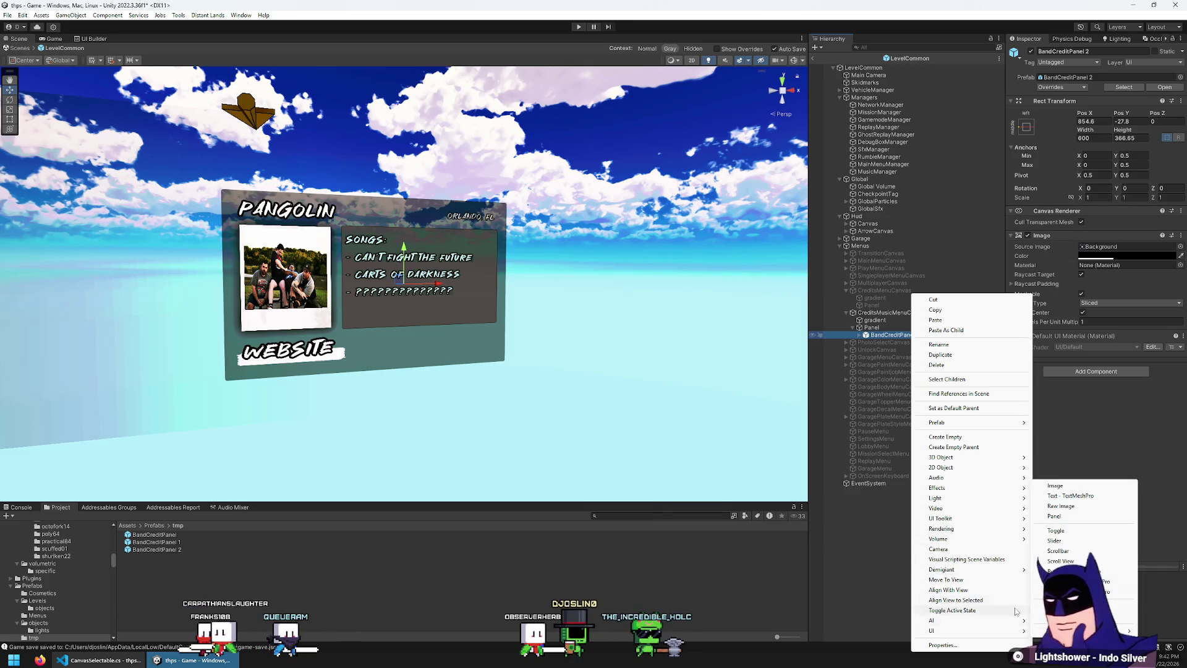
mouse_move(977, 422)
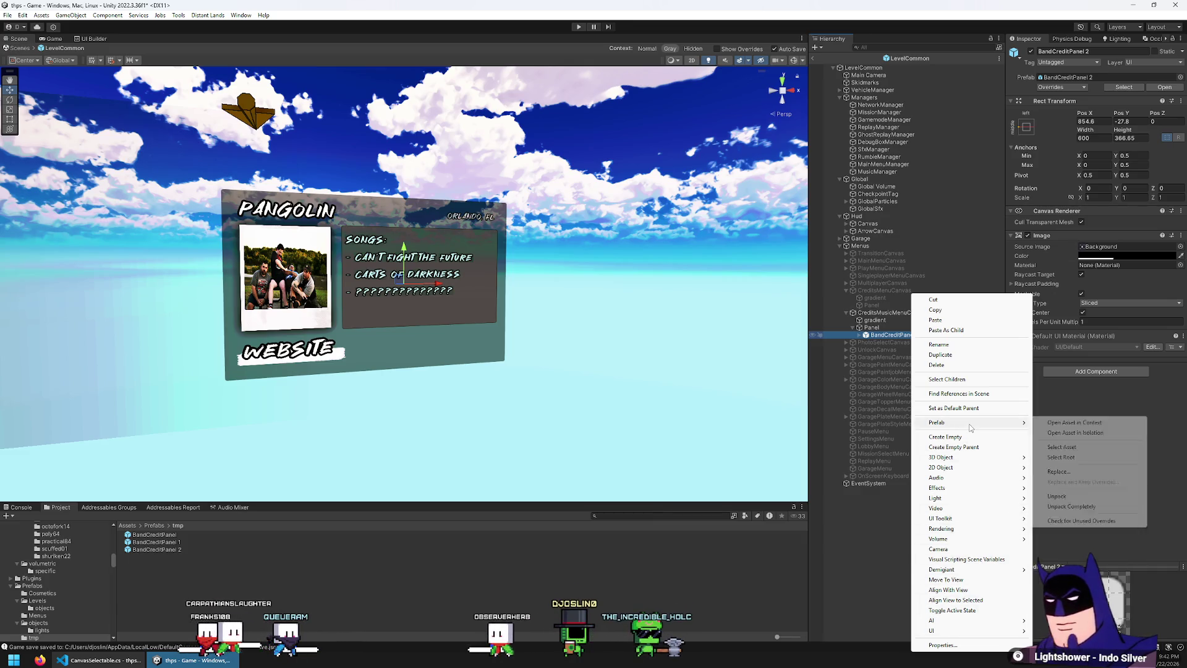
click(1082, 497)
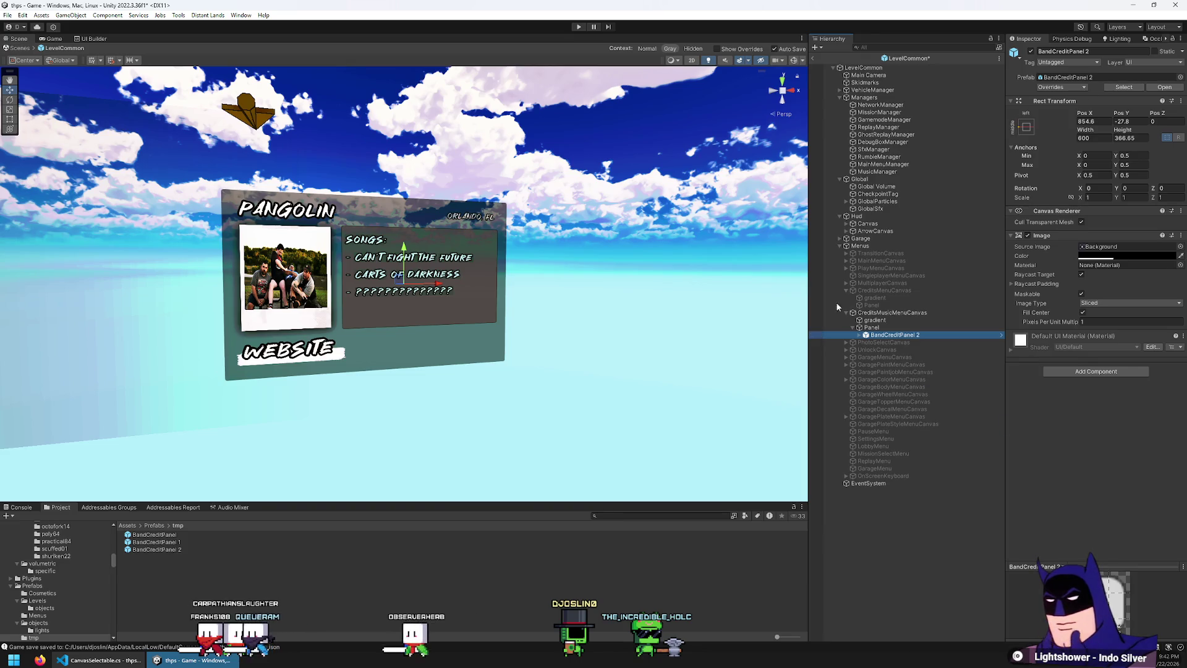
click(580, 27)
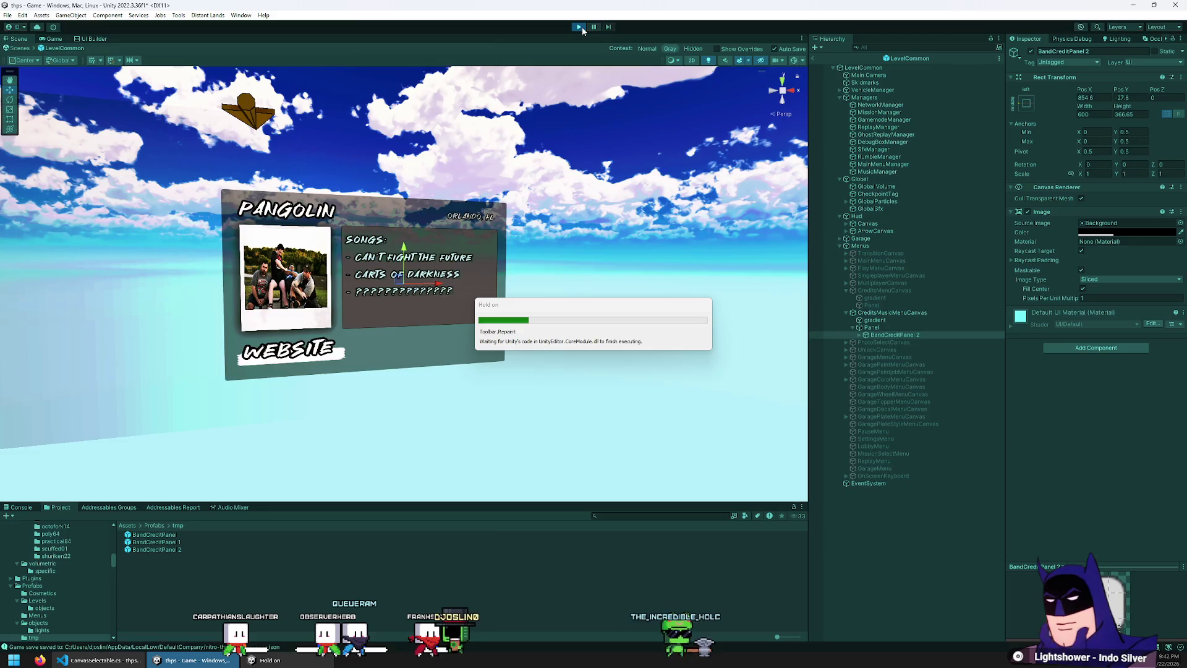
- Go to Credits > Music with the keyboard, browse the band list to the Pangolin card, then stop
key(Down)
key(Down)
key(Return)
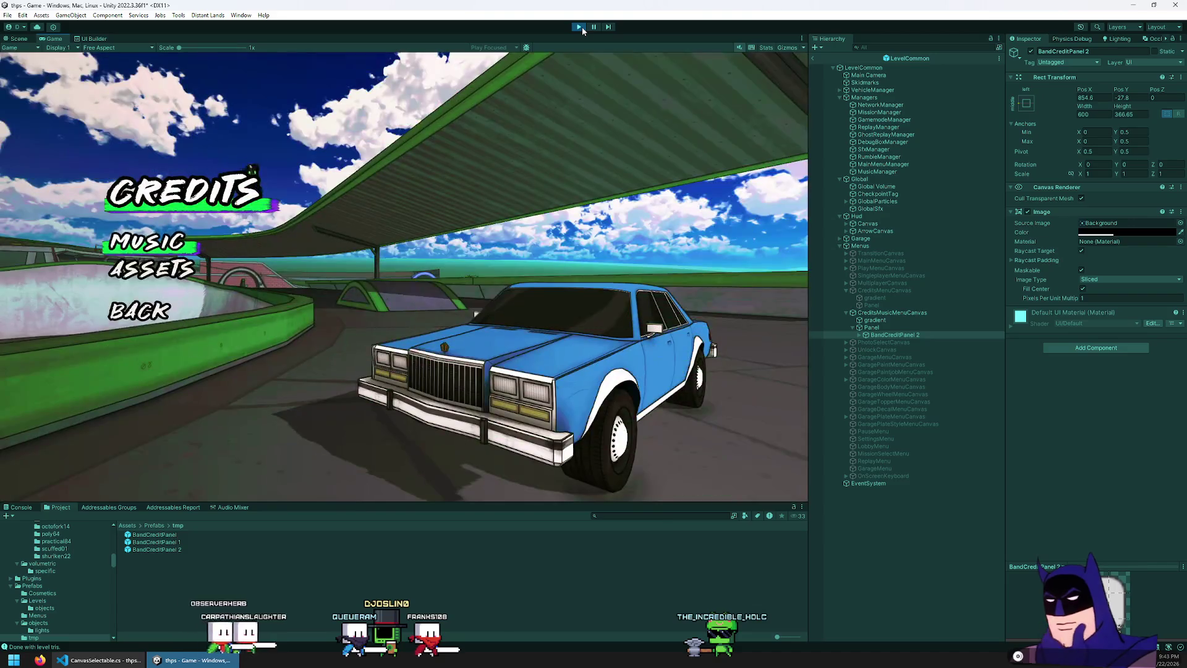
key(Return)
key(Down)
key(Down)
key(Down)
key(Down)
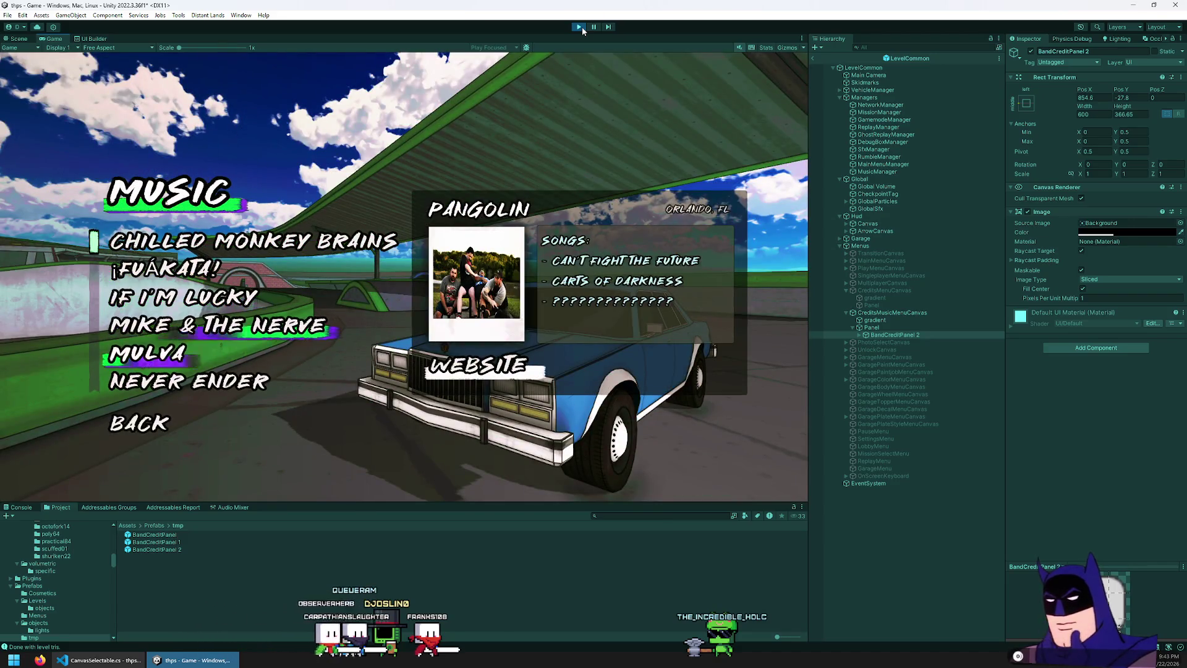
key(Down)
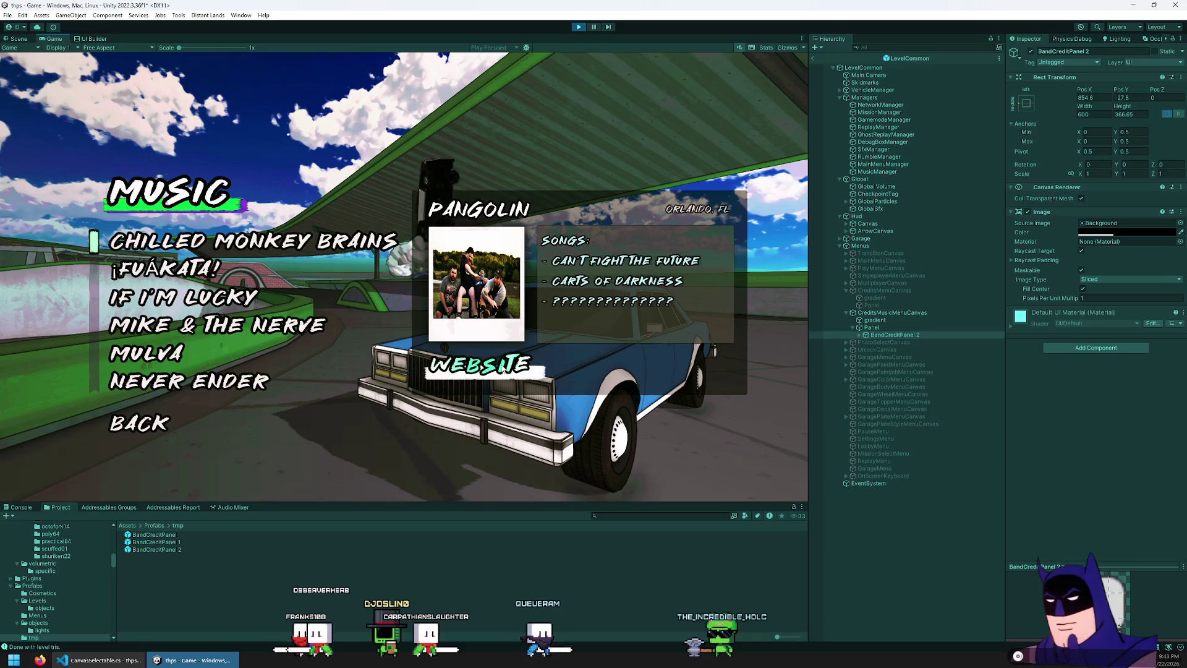
key(Left)
key(Down)
key(Down)
key(Up)
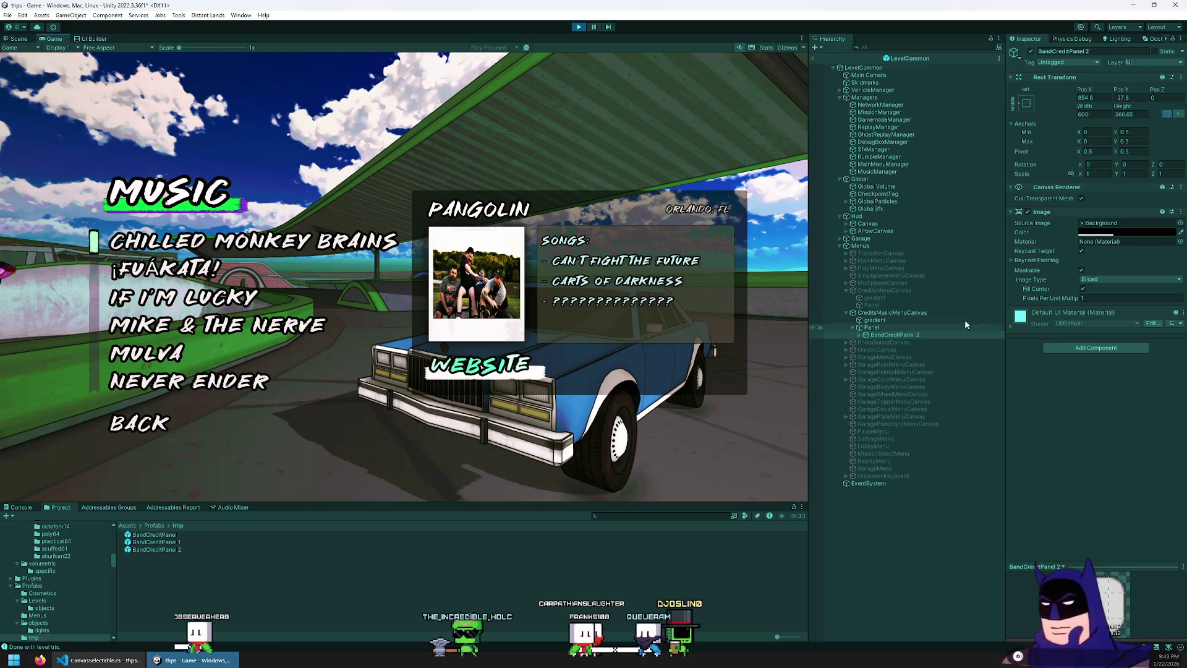
click(814, 59)
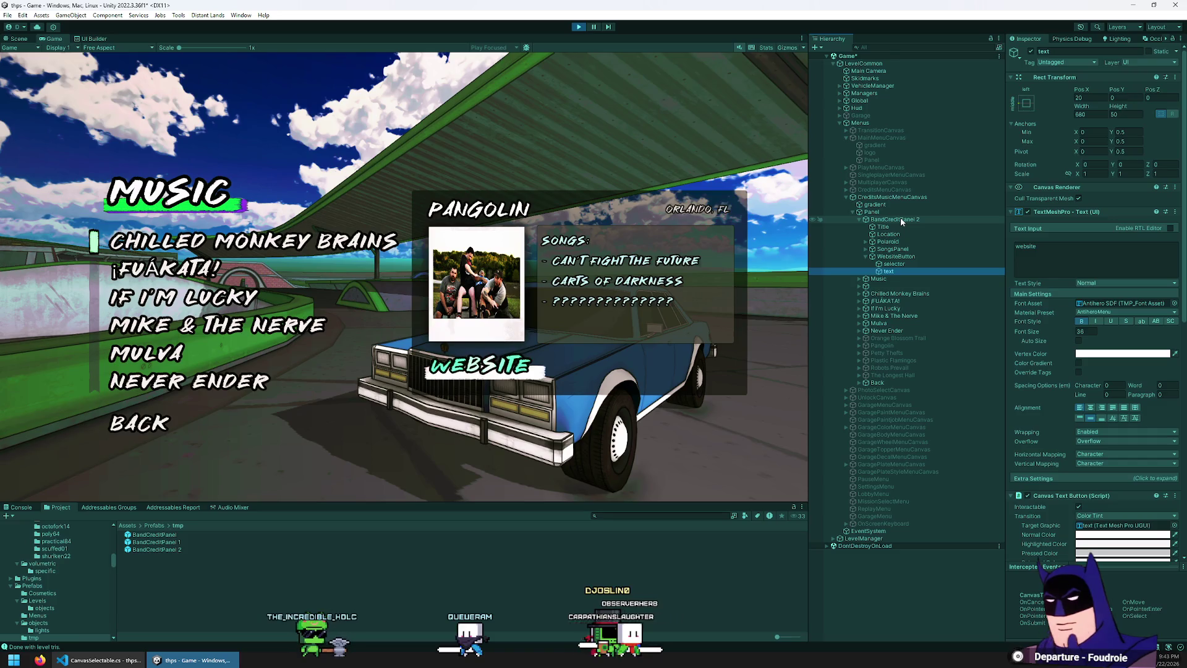
click(580, 26)
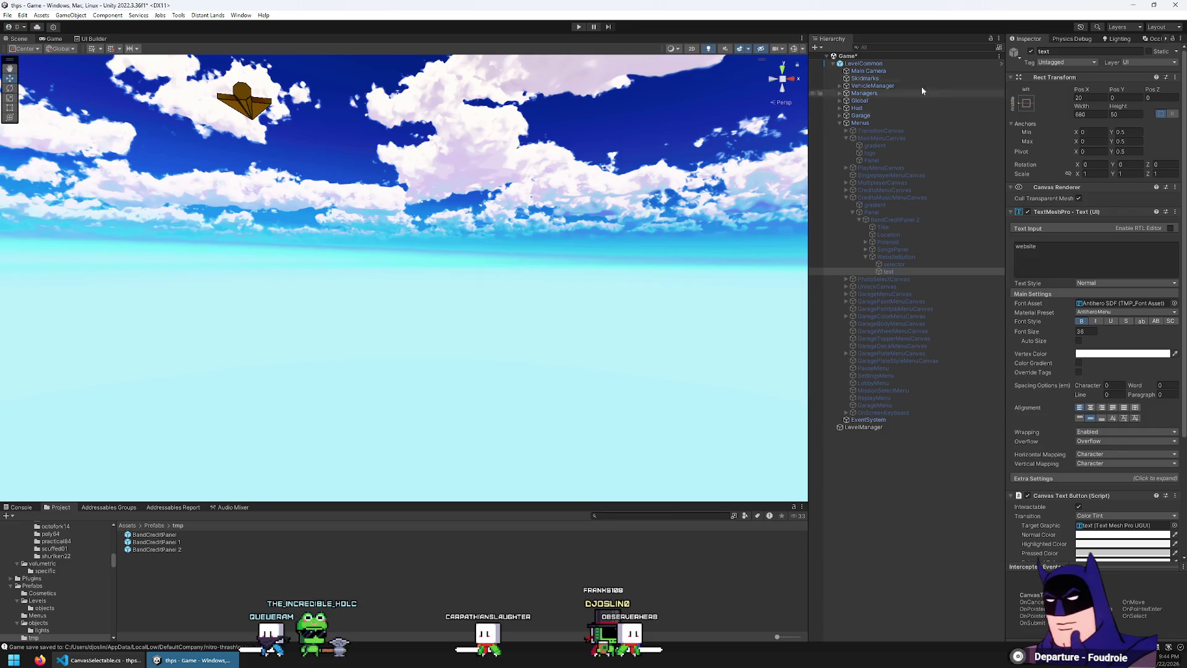
- Reopen the LevelCommon prefab and select the Pangolin panel's WebsiteButton
click(1001, 63)
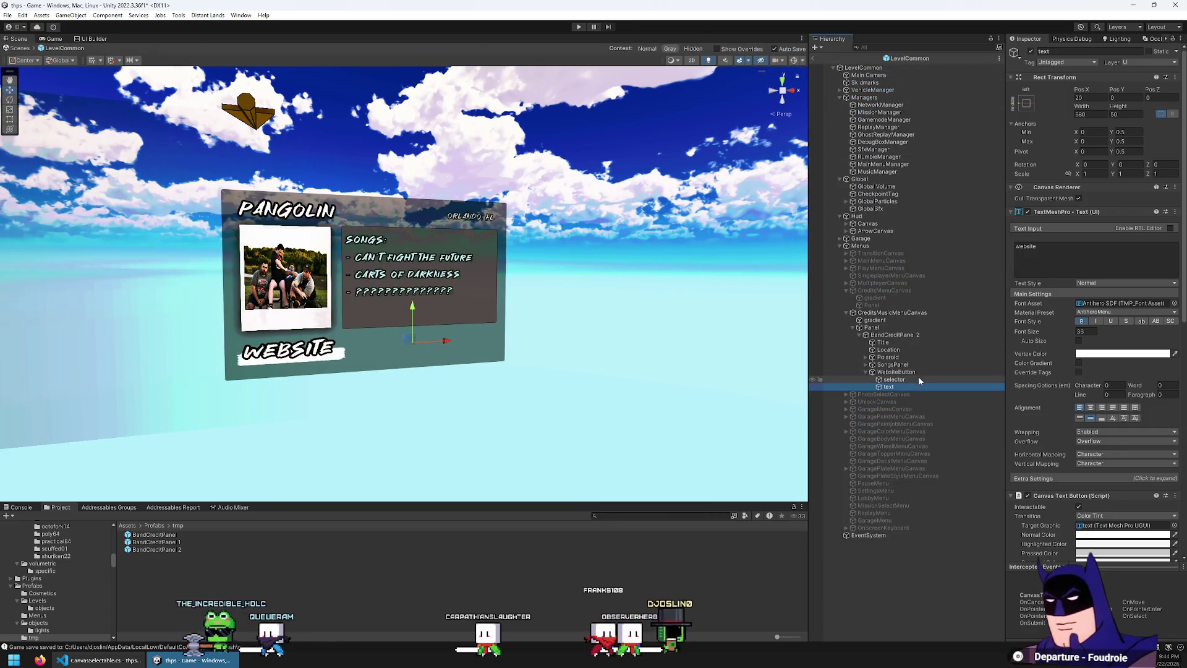
click(901, 335)
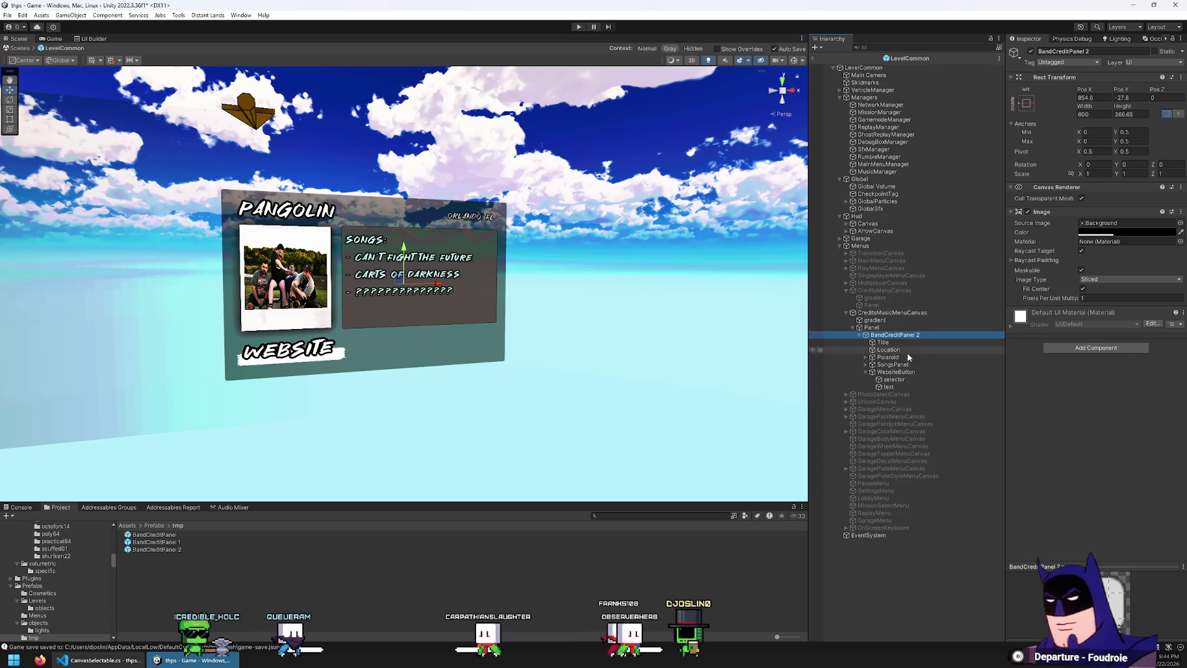
click(900, 372)
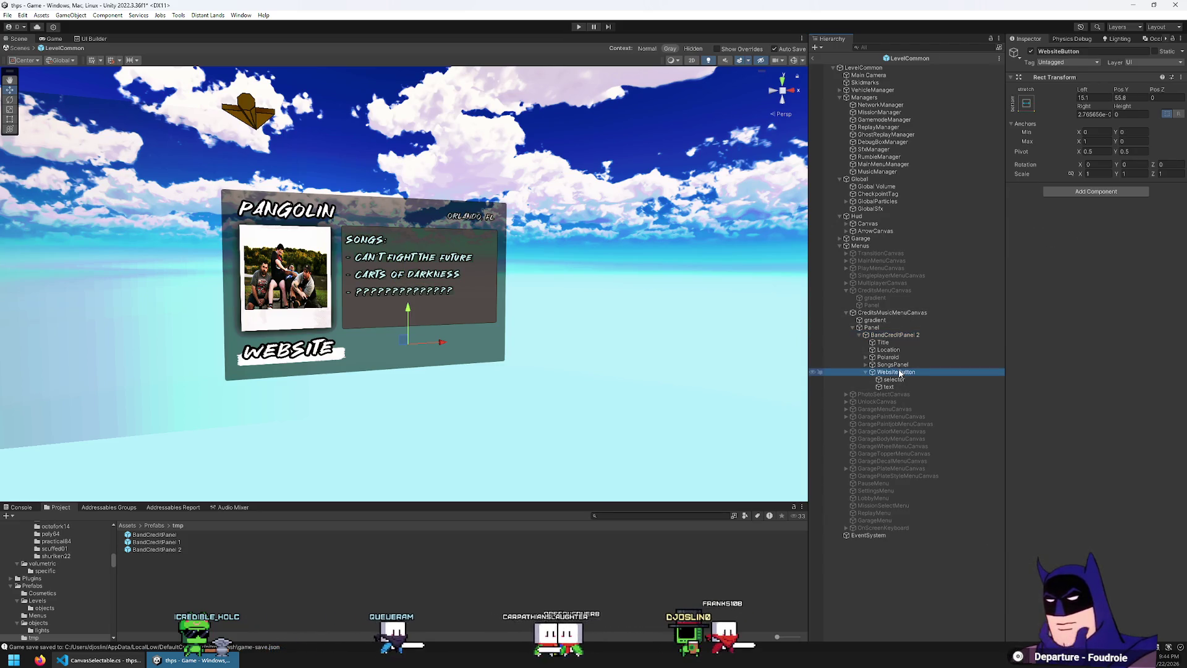
- Launch Paint with mspaint and paste an editor screenshot into it
key(super+r)
text(mspa)
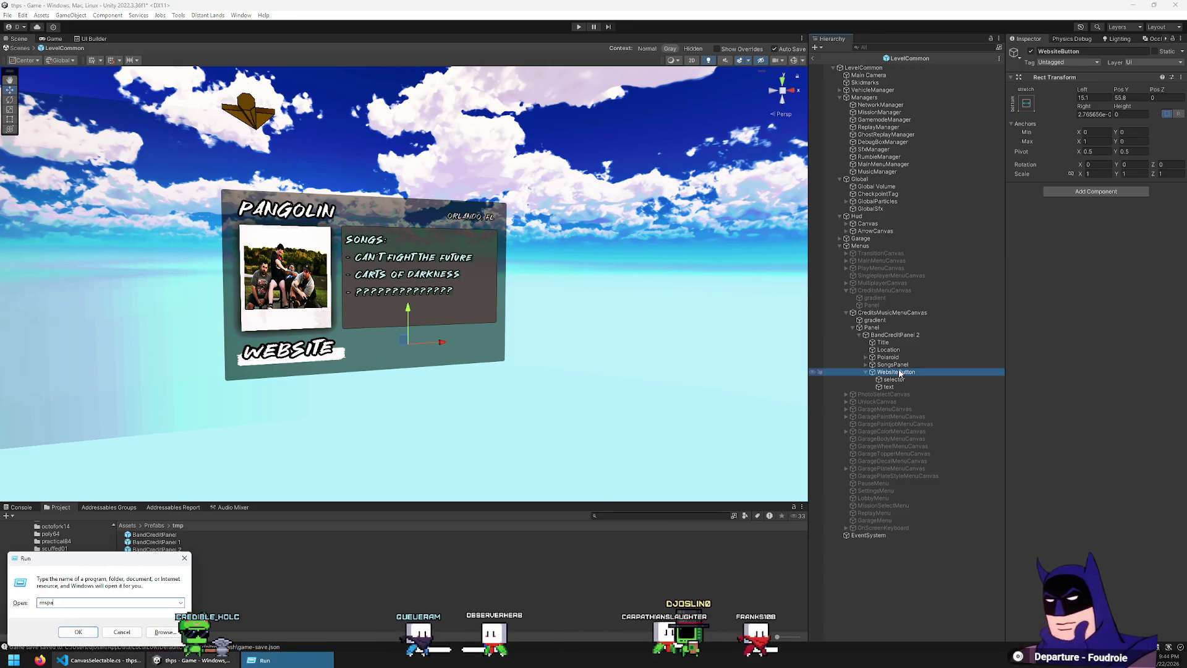
key(Return)
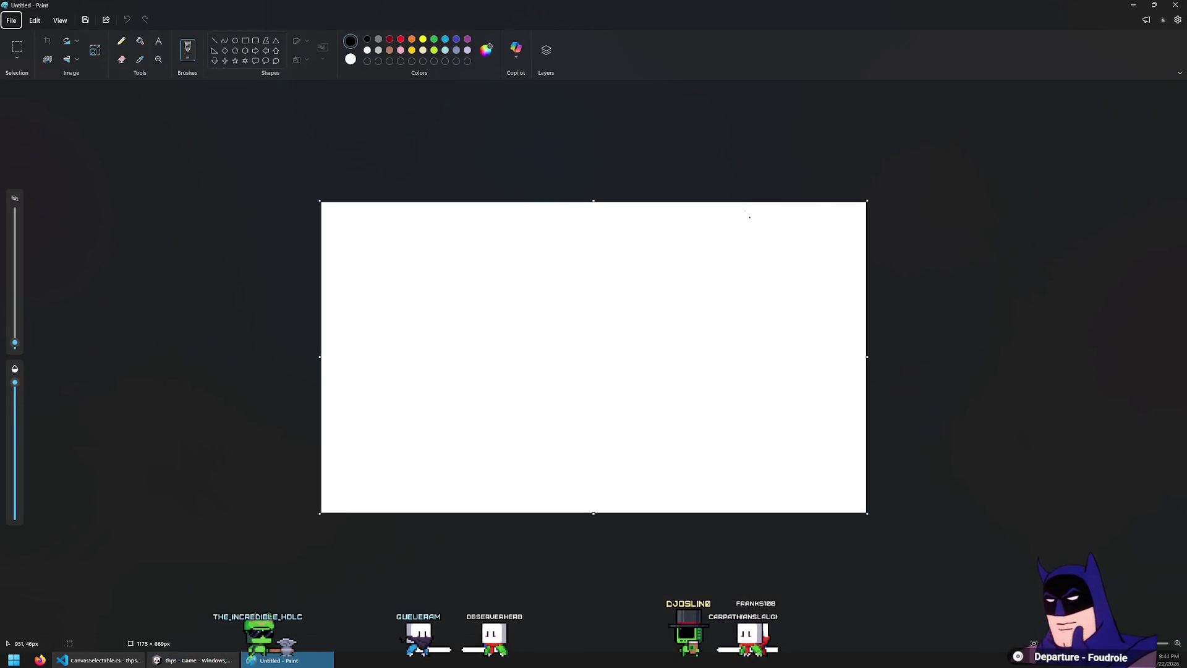
key(ctrl+v)
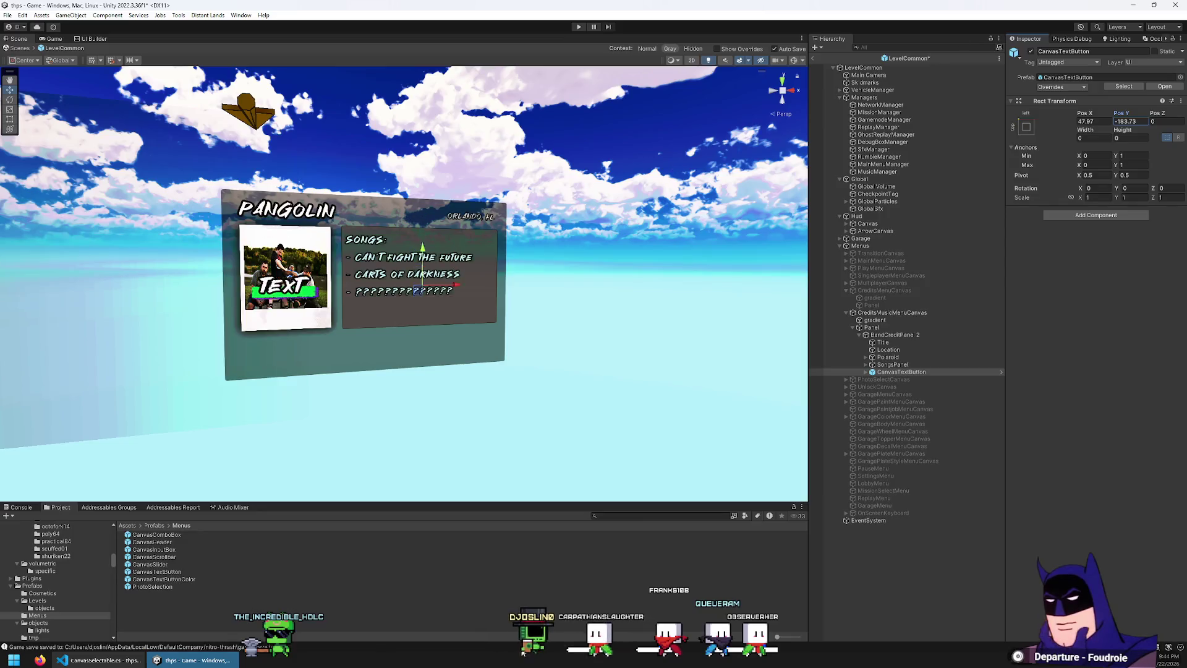
- Save the scene and set the CanvasTextButton's label to 'website'
key(ctrl+s)
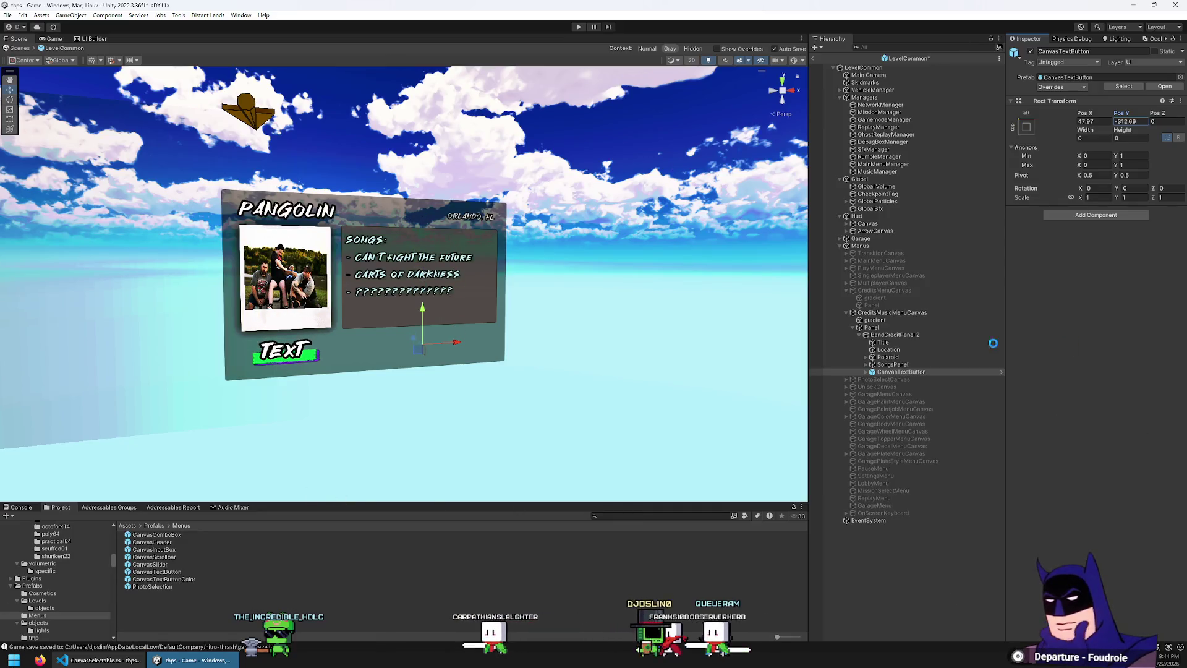
key(Right)
key(Down)
key(Down)
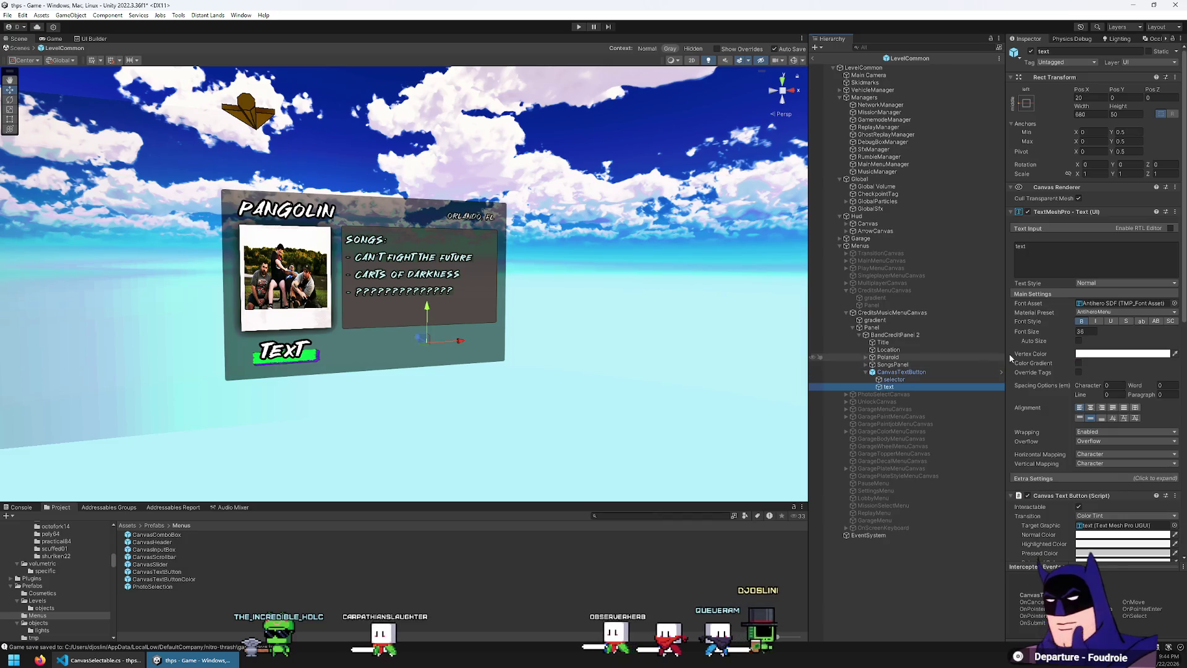
text(websi)
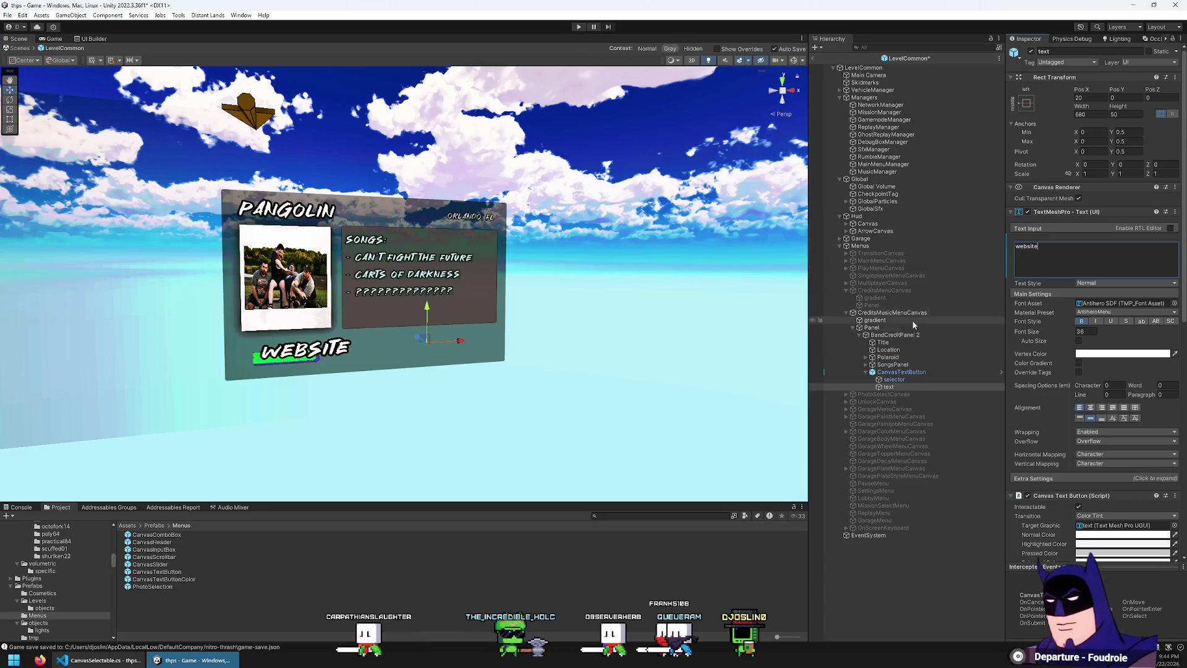
- Deactivate CreditsMusicMenuCanvas and start another test run
click(892, 312)
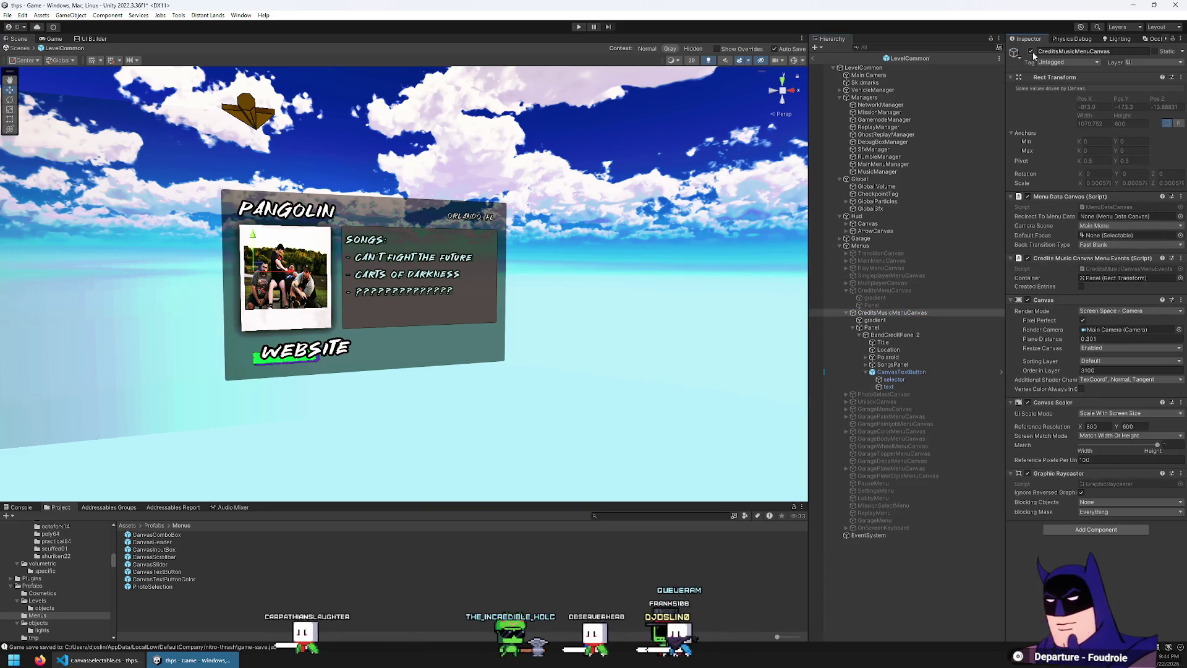
key(alt+shift+a)
click(579, 26)
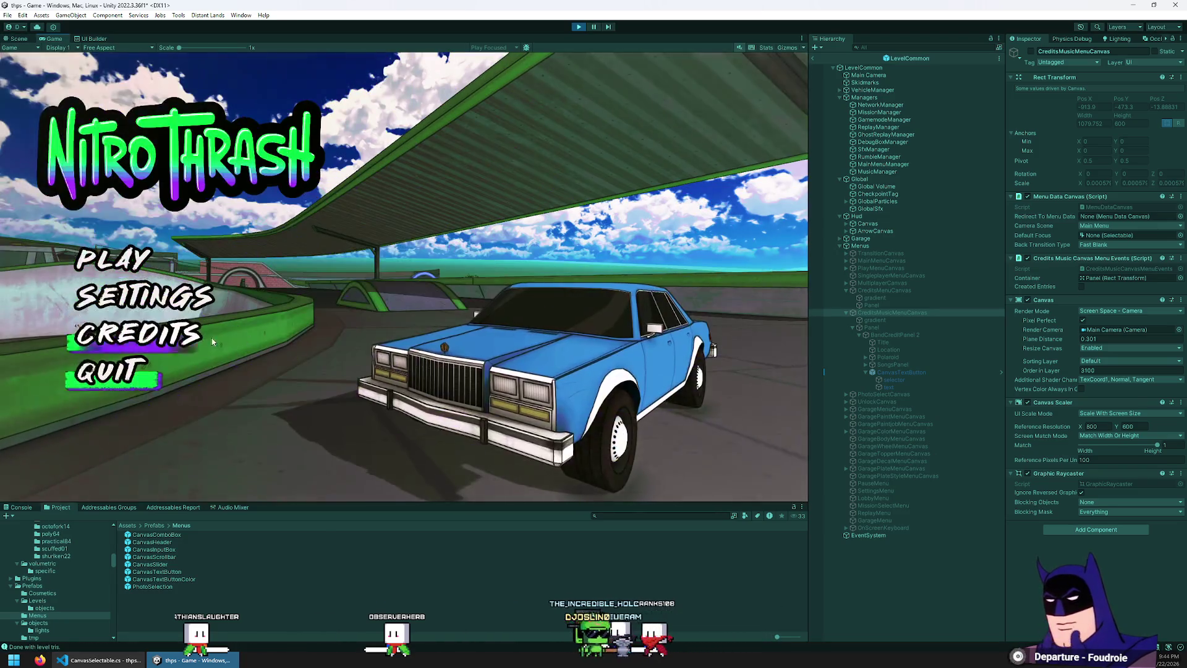
- Check the WEBSITE button under Credits > Music in play mode, then stop the run
click(212, 342)
click(154, 241)
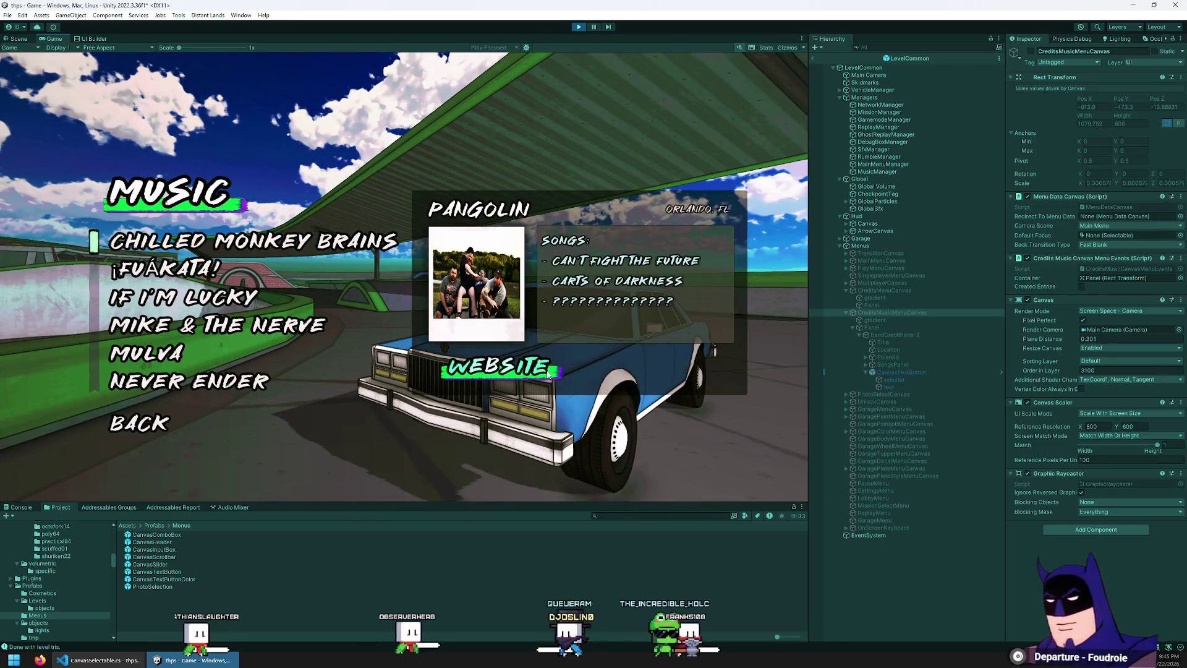
key(Up)
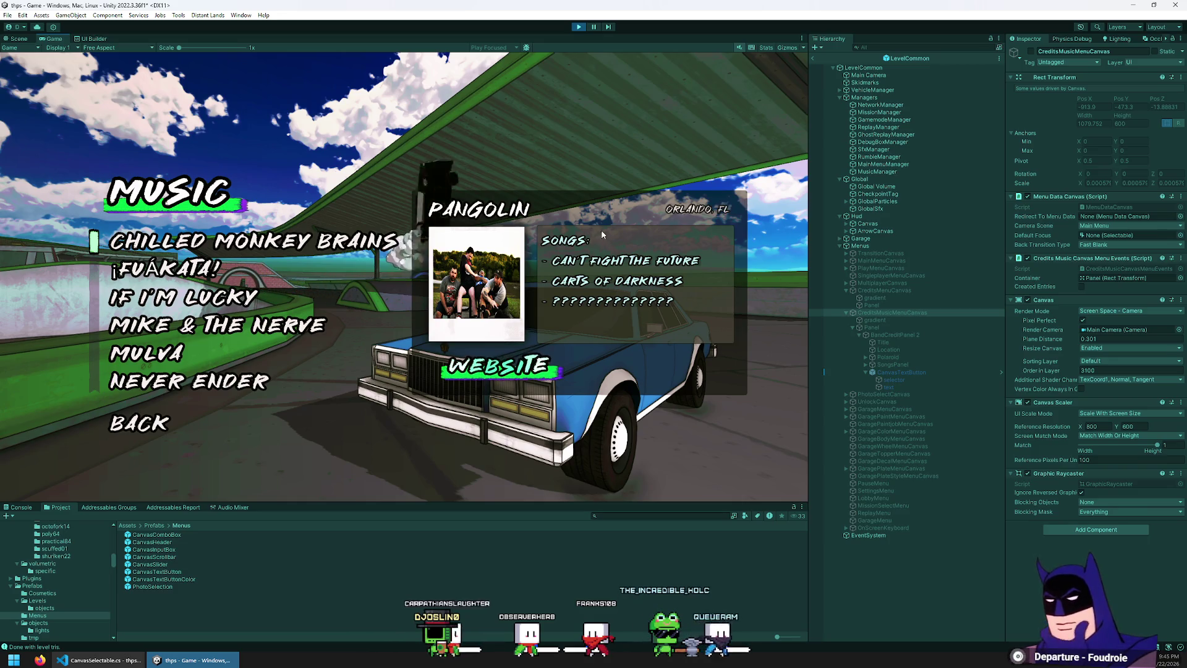
click(580, 28)
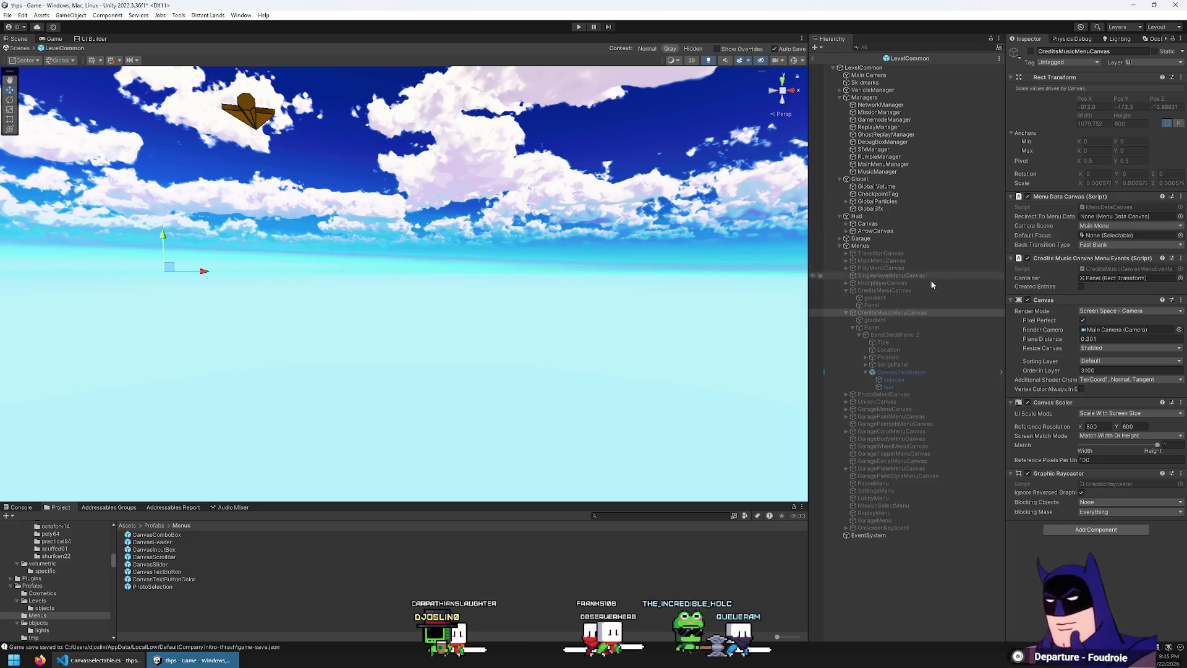
- Re-enable CreditsMusicMenuCanvas and adjust the CanvasTextButton's Pos X to 32.12
click(1031, 52)
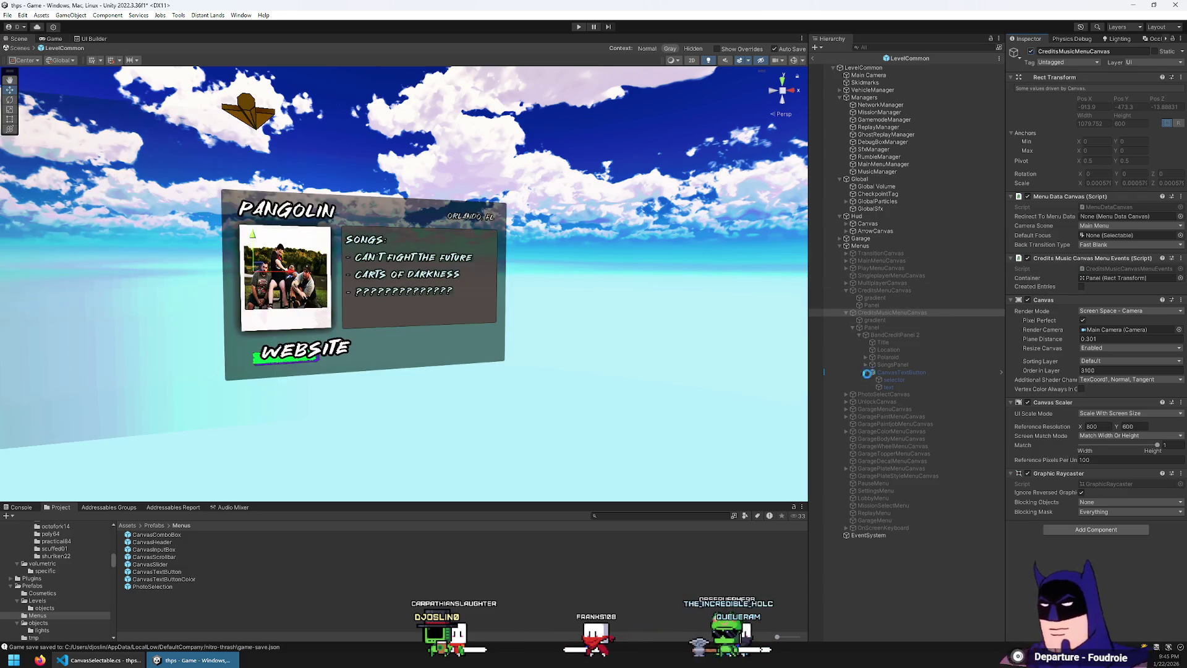
click(903, 373)
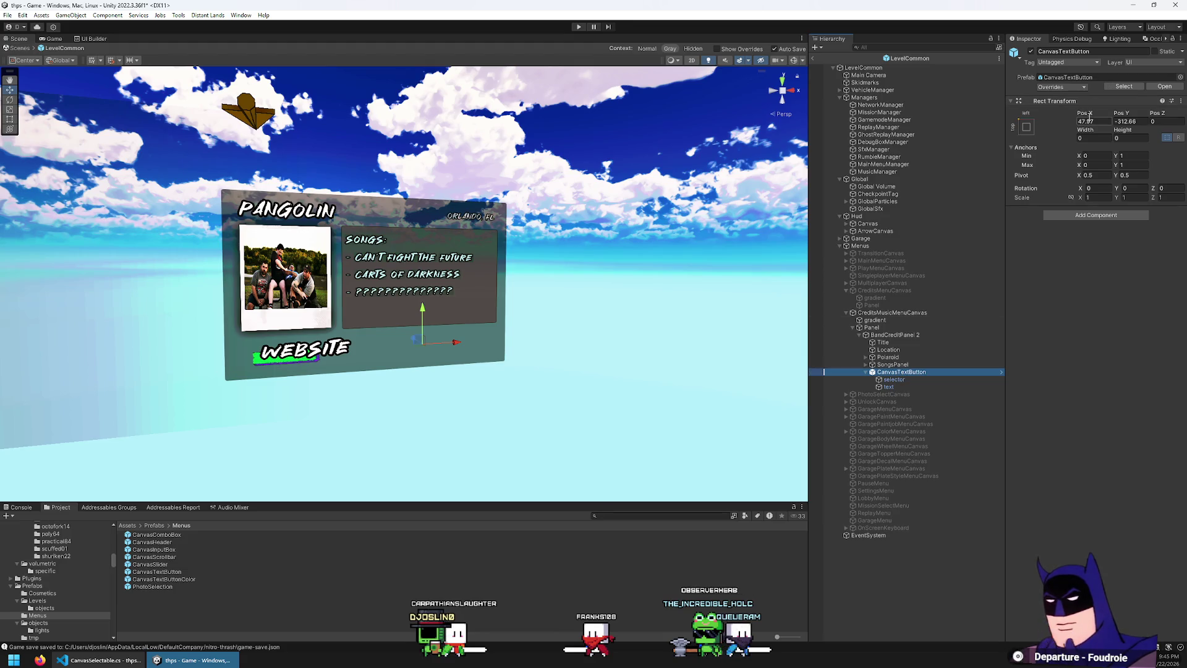
drag(1072, 116, 1026, 118)
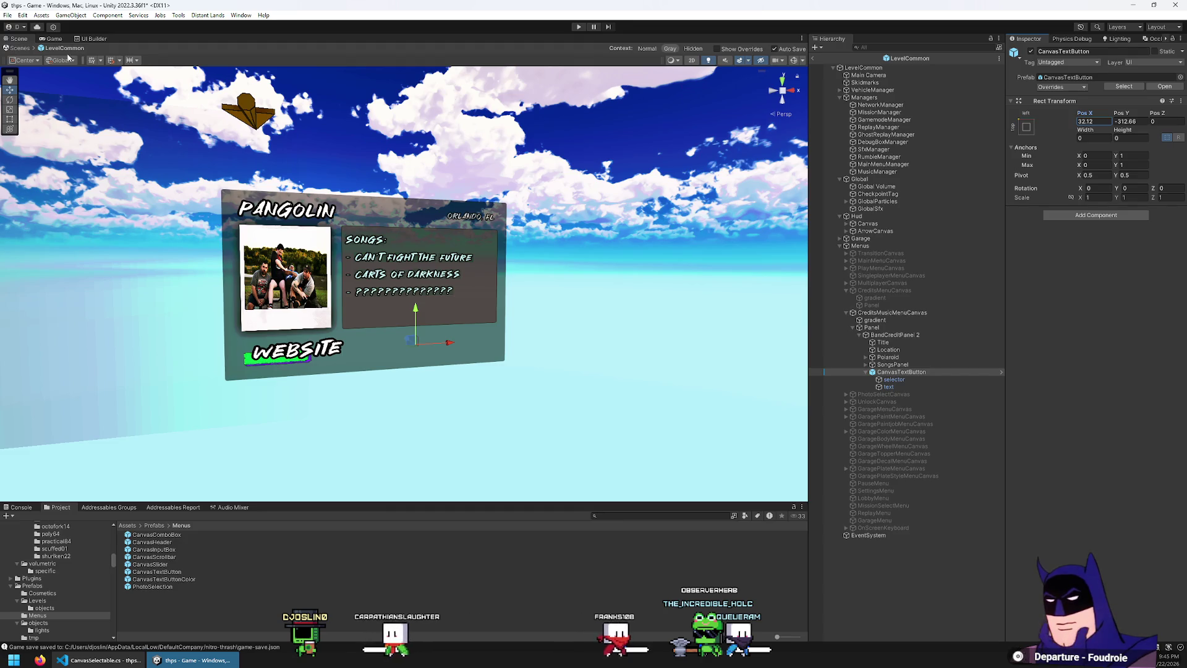
- Frame the WEBSITE button in the scene and nudge its Pos X to 29.3
click(51, 40)
click(18, 39)
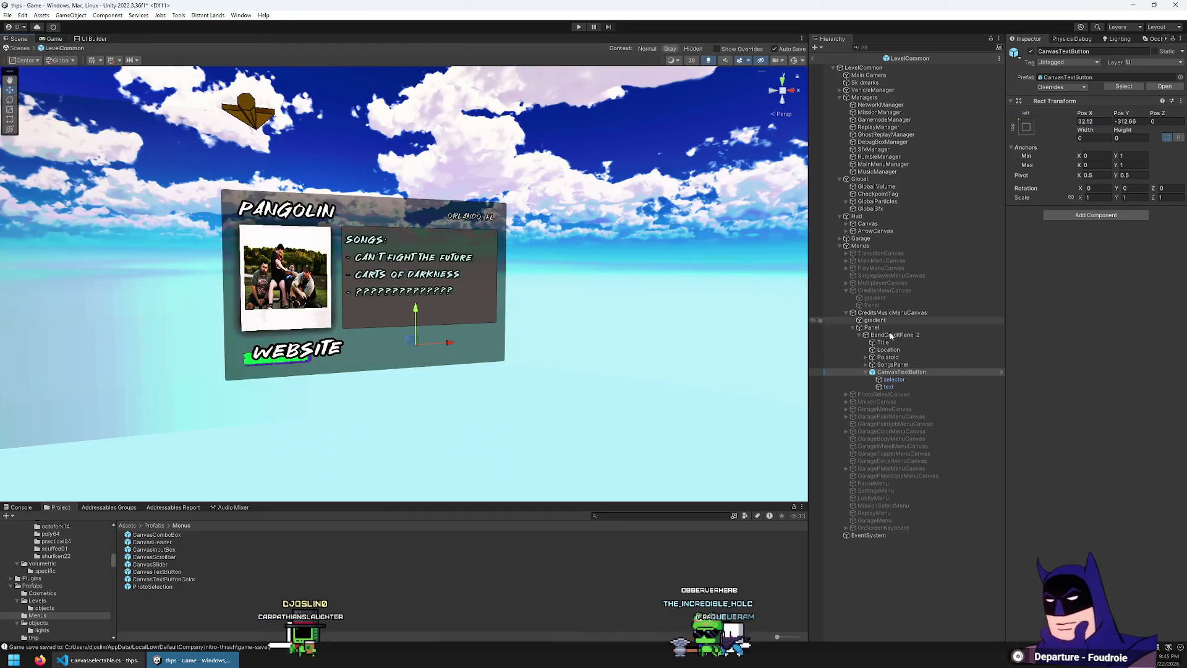
double_click(949, 372)
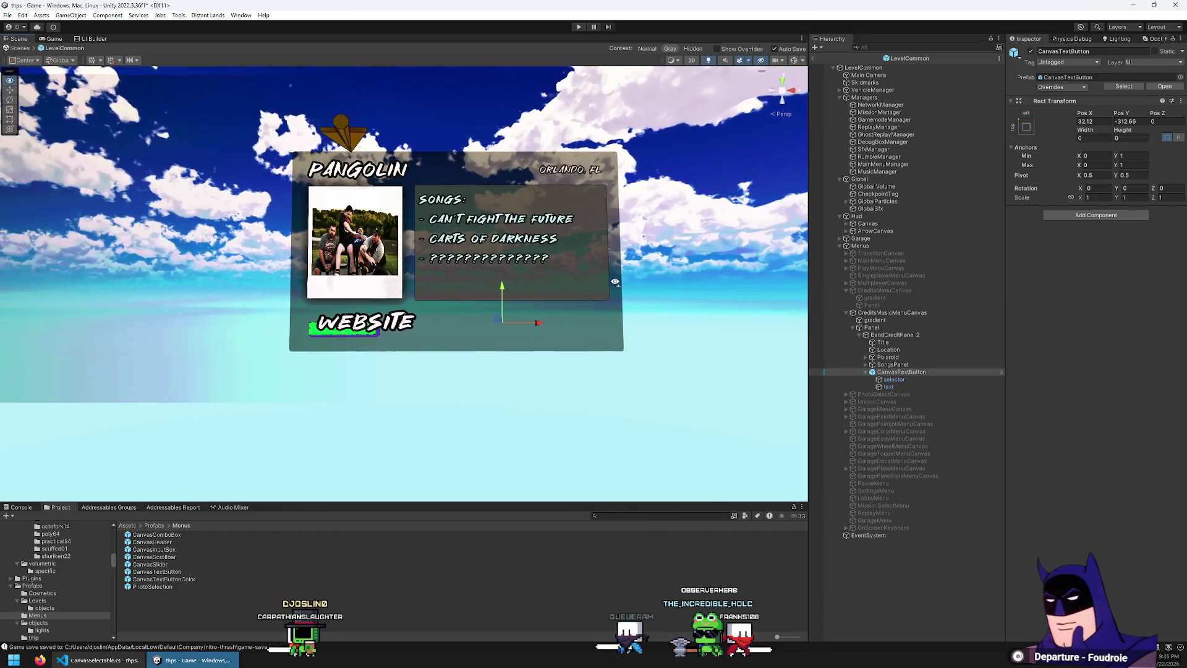
drag(618, 210, 544, 257)
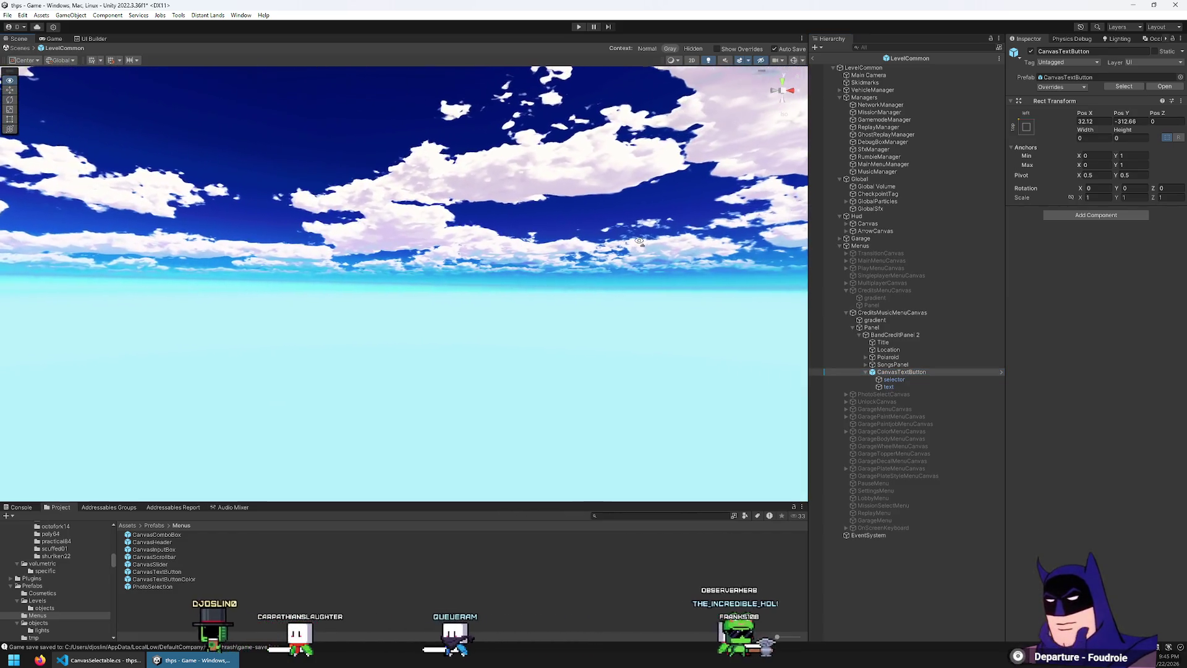
double_click(936, 372)
scroll(460, 254, up, 4)
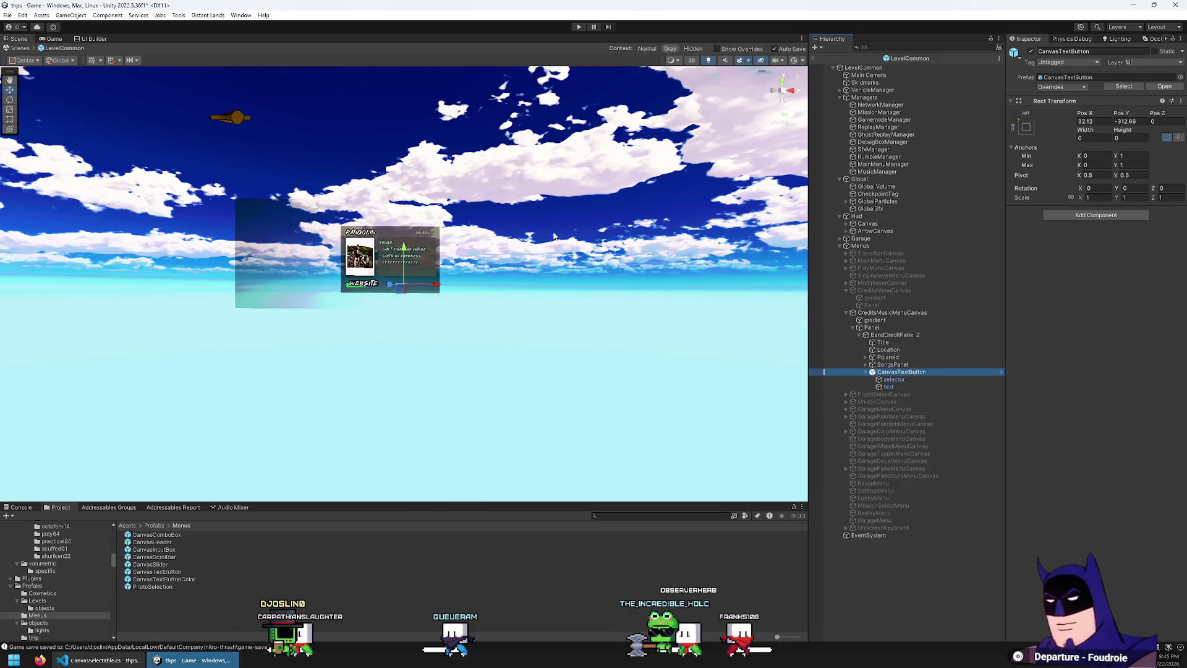
scroll(427, 254, up, 3)
mouse_move(423, 251)
mouse_down()
mouse_move(526, 280)
mouse_move(426, 354)
mouse_up()
drag(439, 323, 442, 312)
drag(1090, 118, 1080, 117)
- Save the scene, deactivate CreditsMusicMenuCanvas, and launch the game
key(ctrl+s)
click(915, 313)
click(1031, 51)
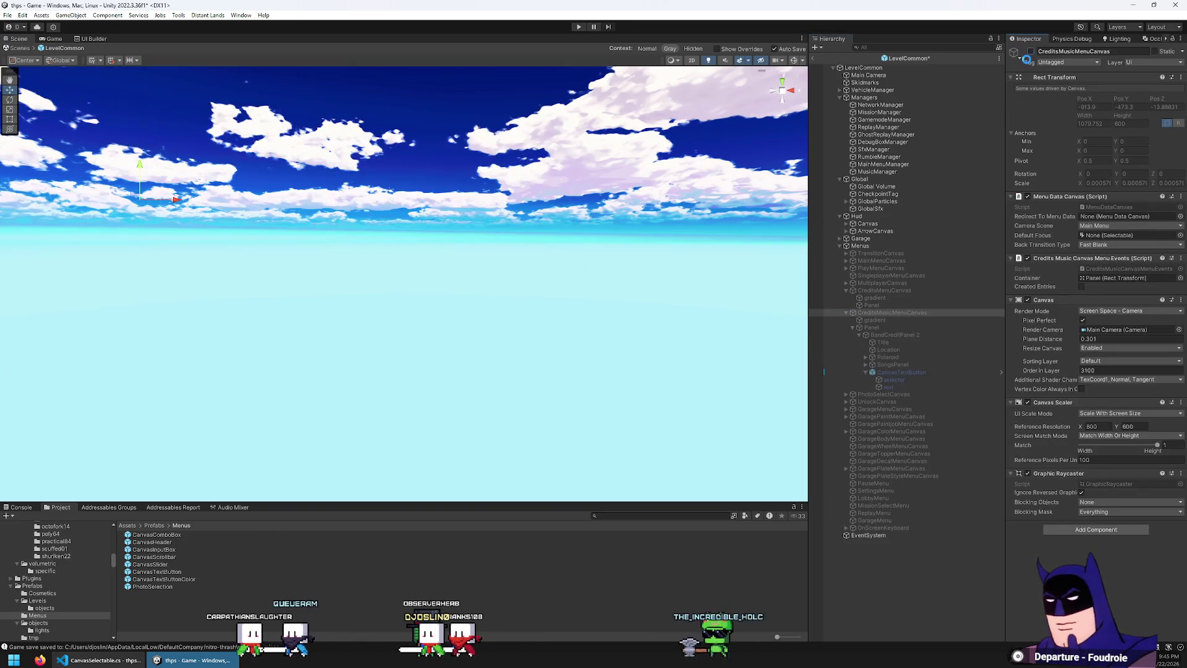
click(579, 26)
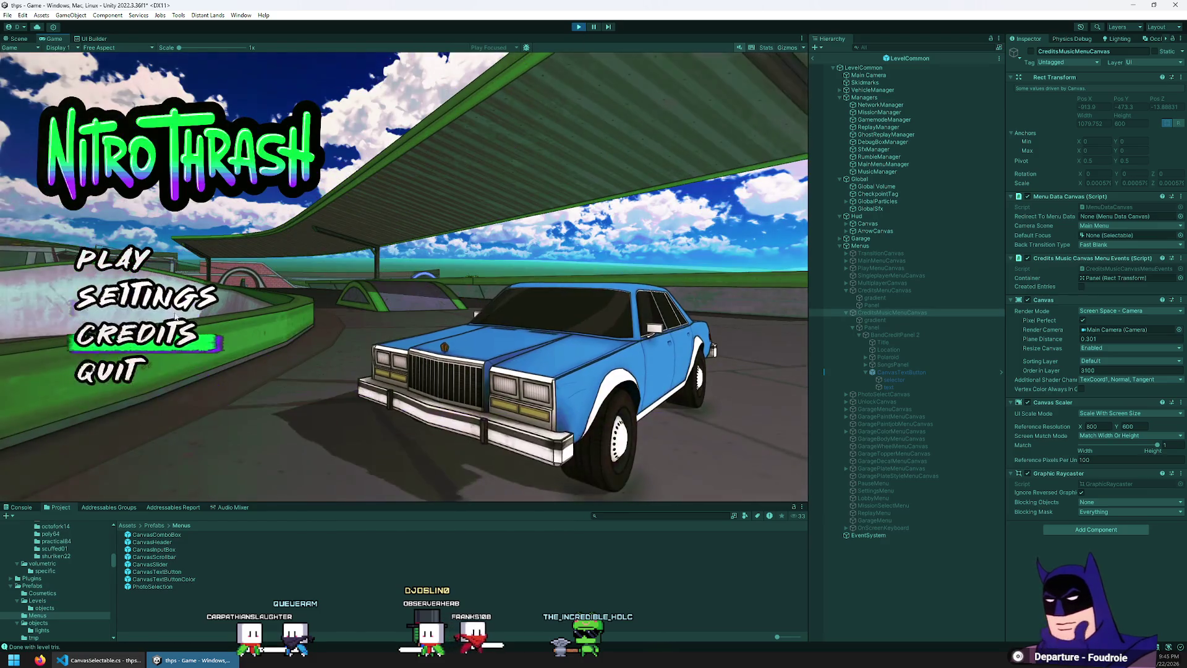
- In the running game, open Credits > Music, browse the bands down to Petty Thefts, then exit Play mode
click(155, 337)
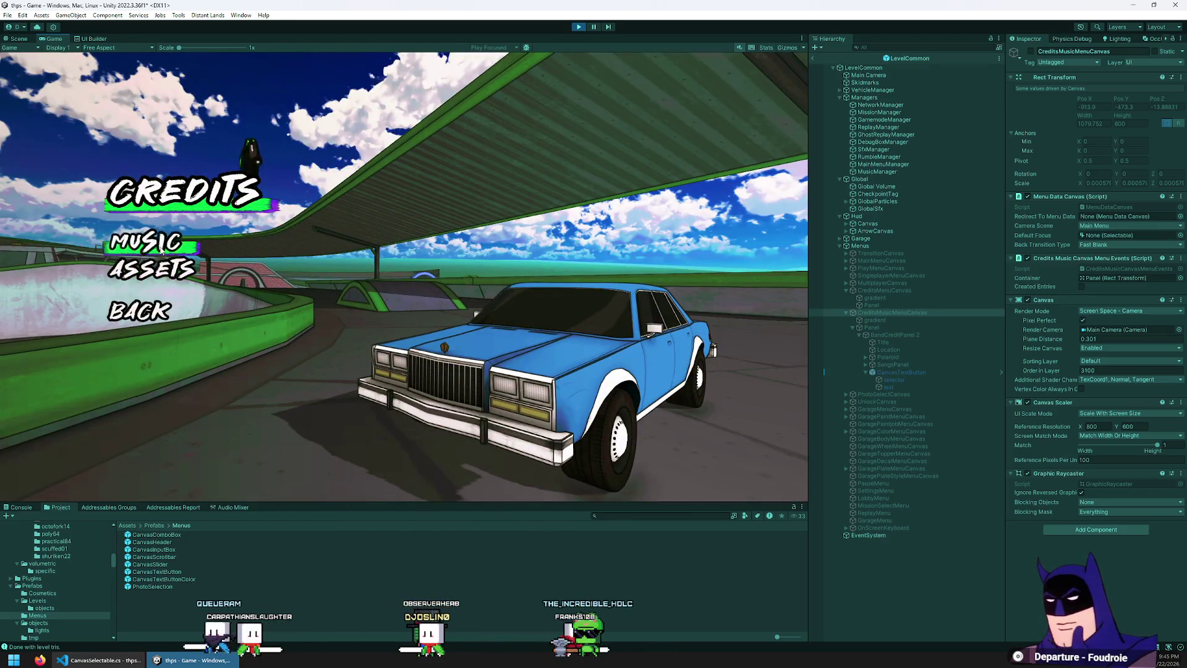
click(167, 243)
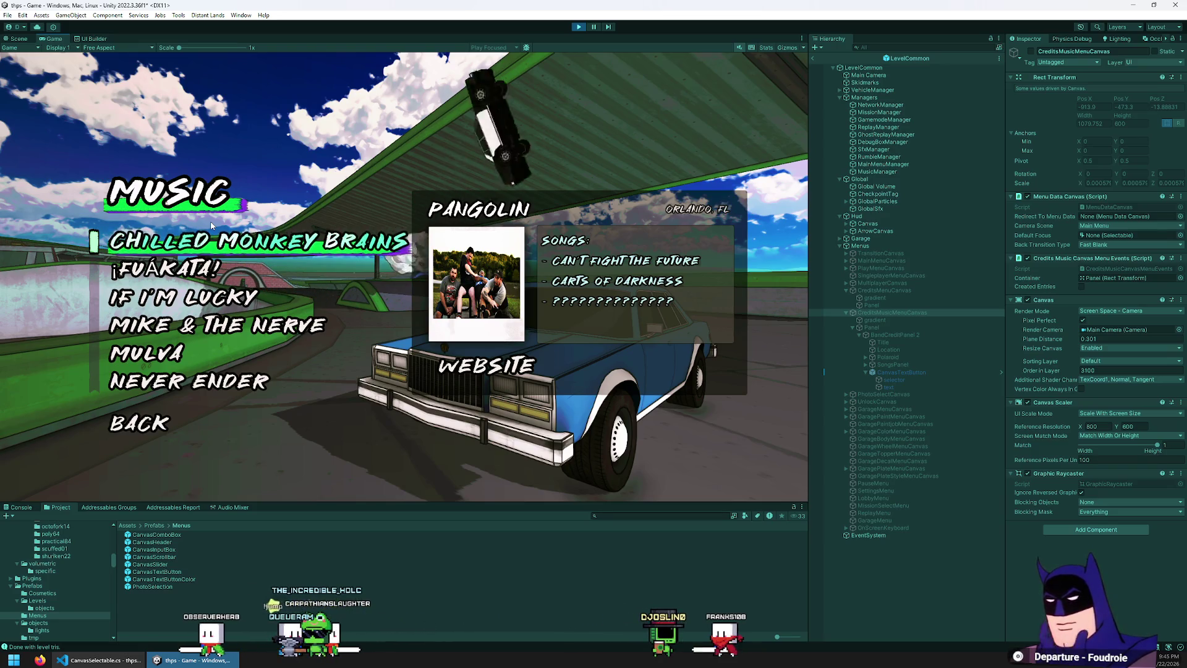
key(Down)
key(Down)
key(Down)
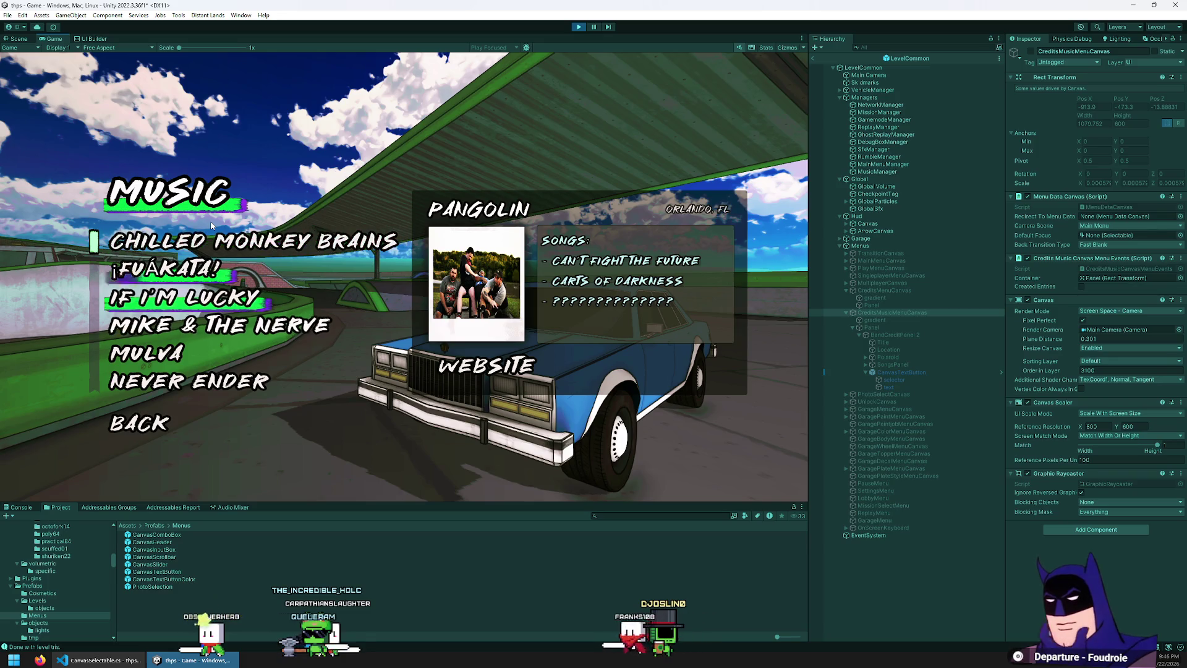
key(Down)
key(Down)
key(Down)
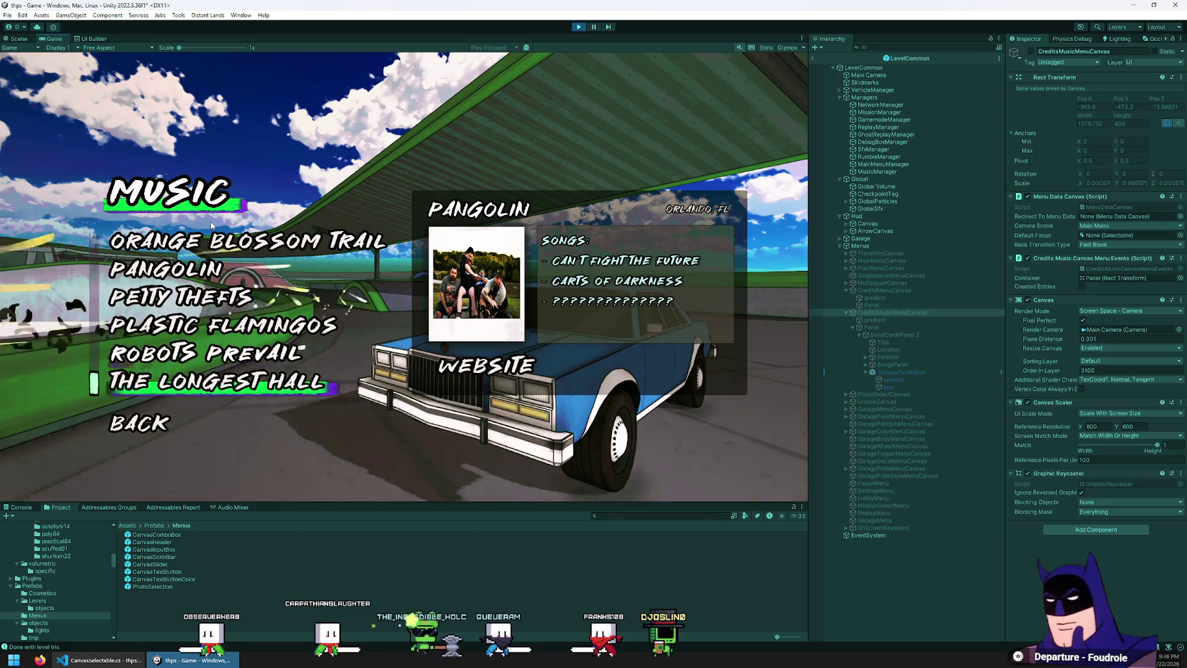
key(Up)
key(Up)
key(Up)
key(Down)
key(Down)
key(Down)
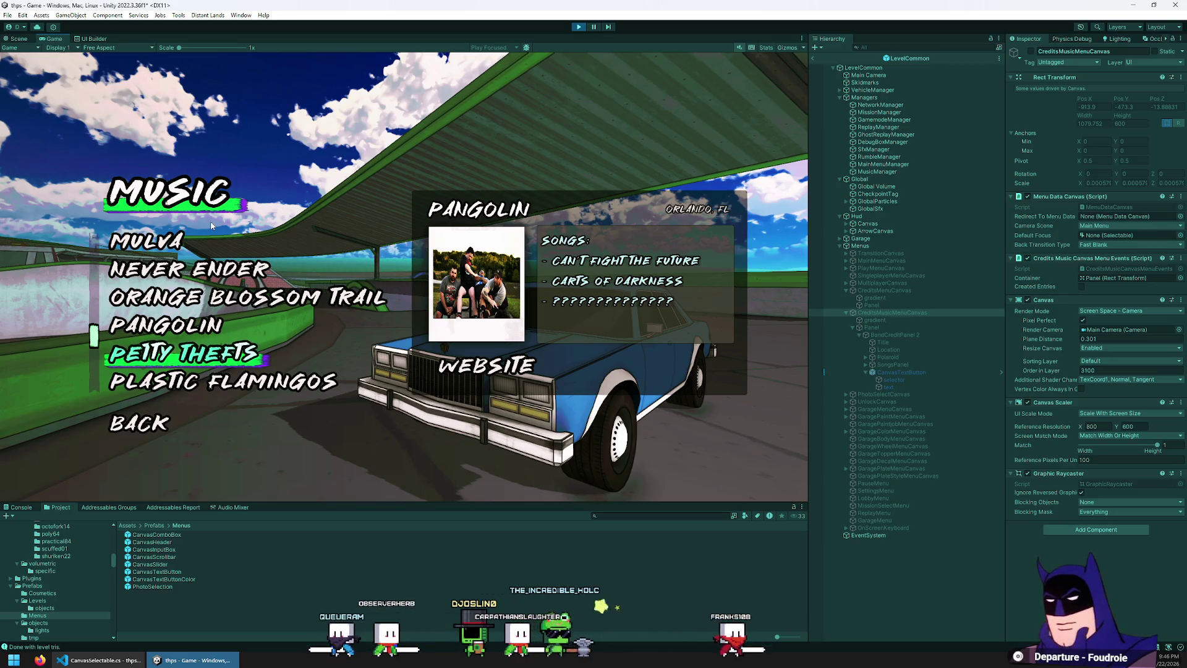
key(ctrl+p)
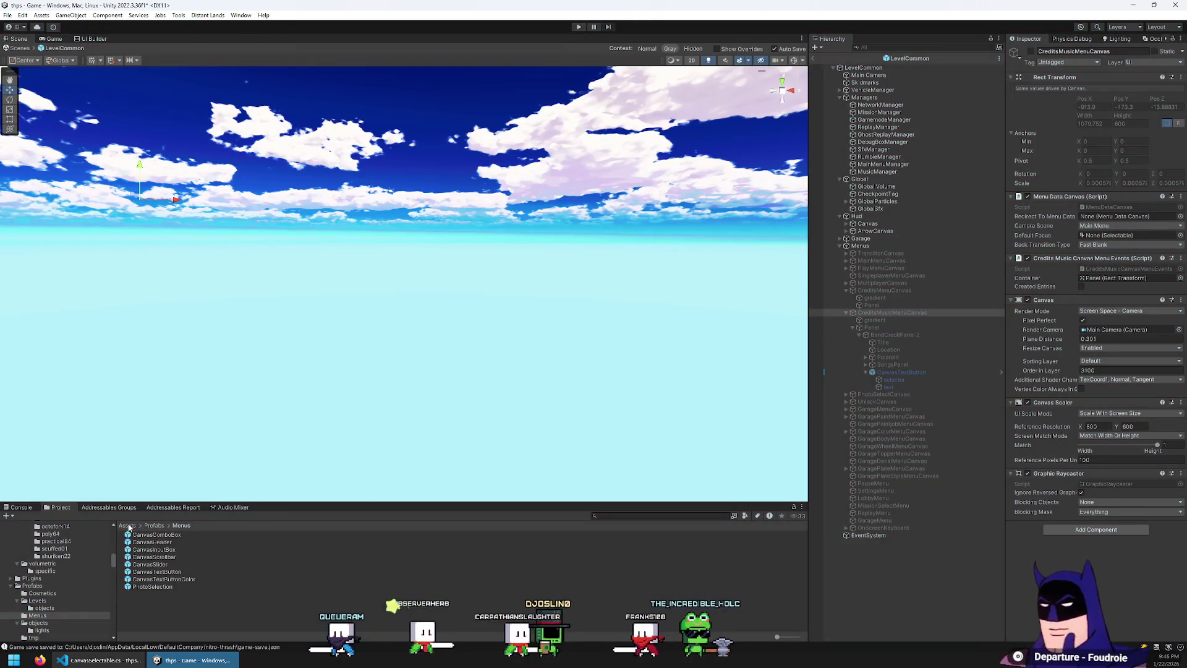
- In Assets > ScriptableObjects > Music, change Chilled Monkey Brains' location state from Florida to FL
click(127, 526)
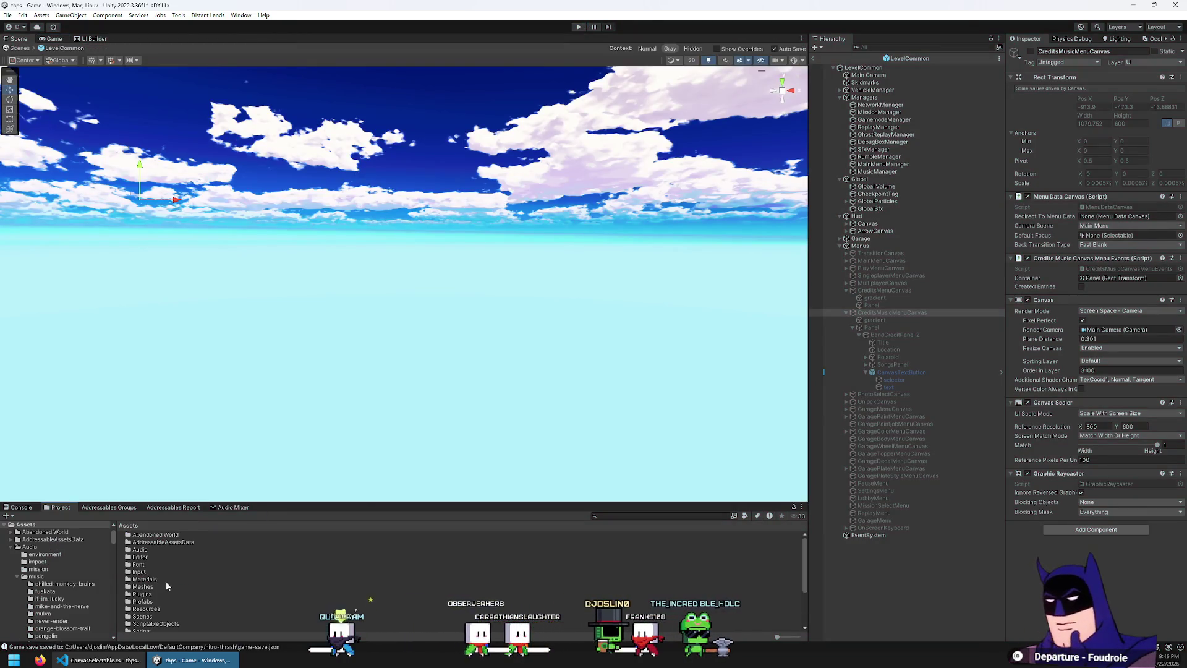
double_click(148, 621)
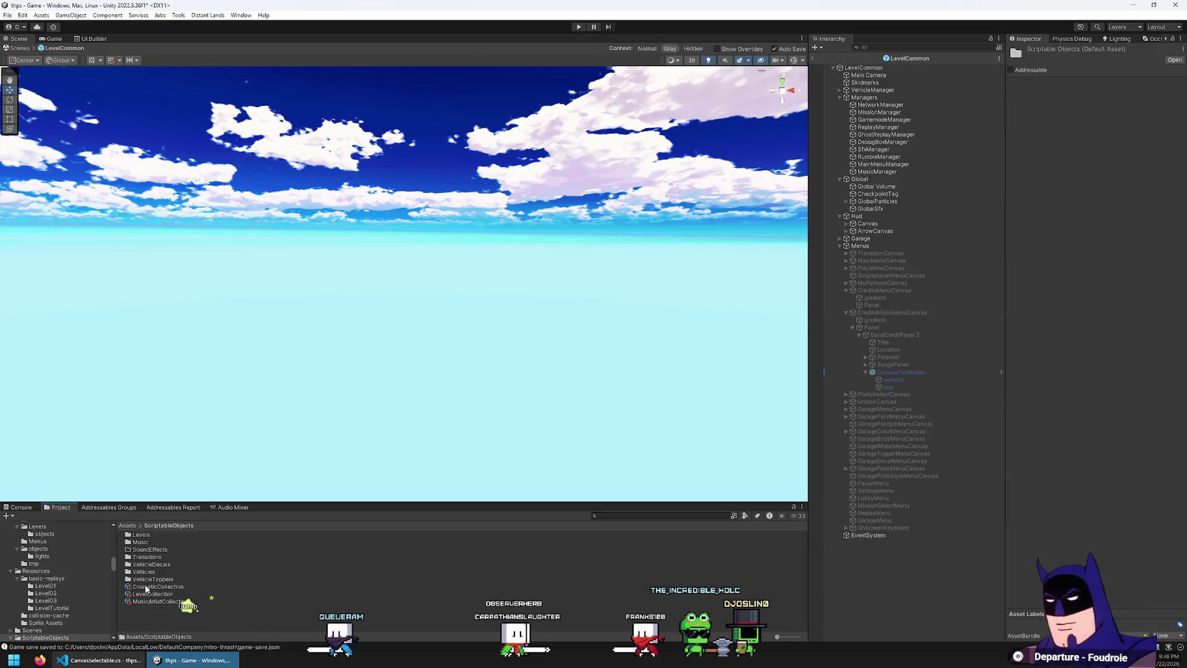
double_click(141, 542)
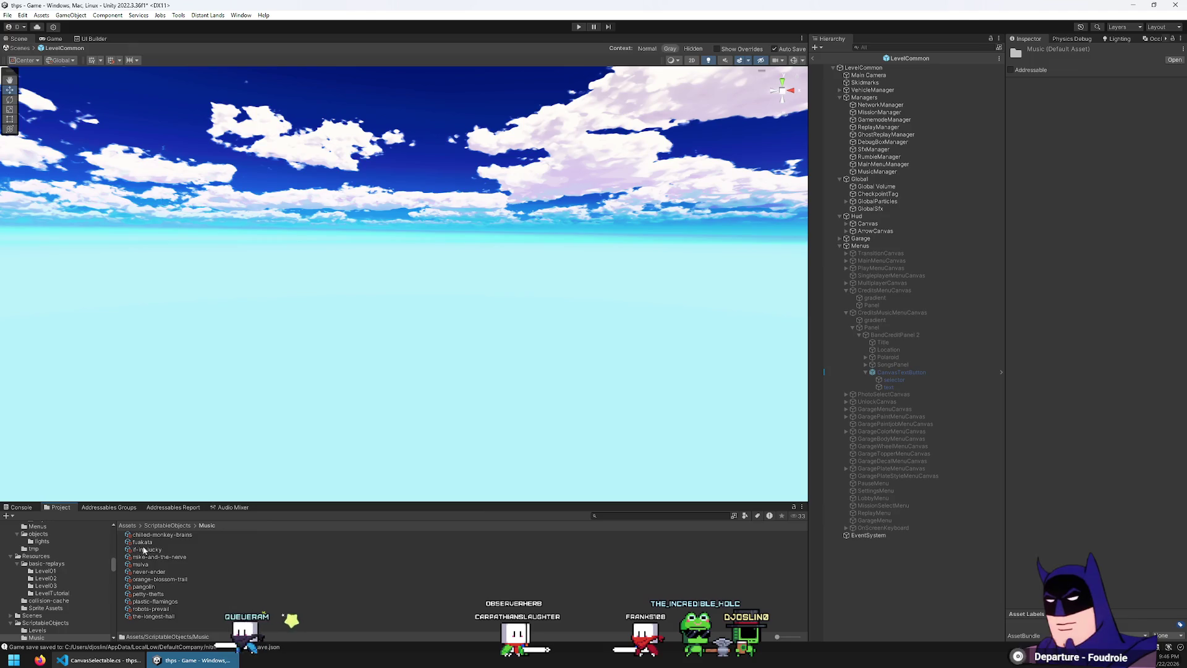
click(173, 536)
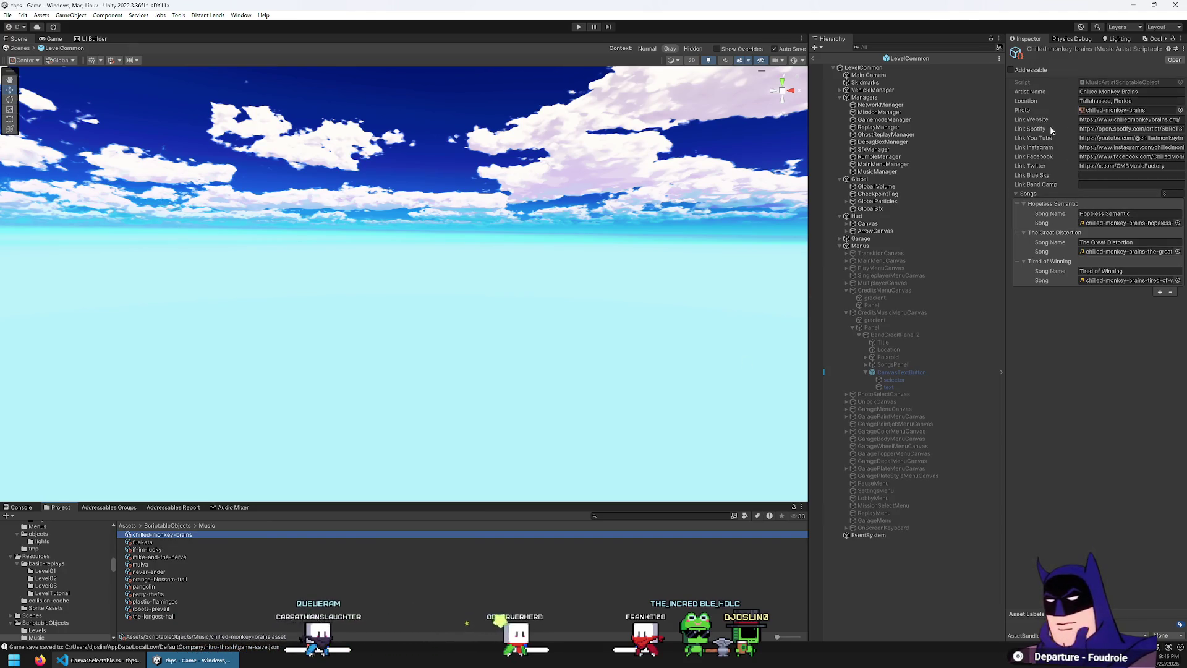
double_click(1135, 102)
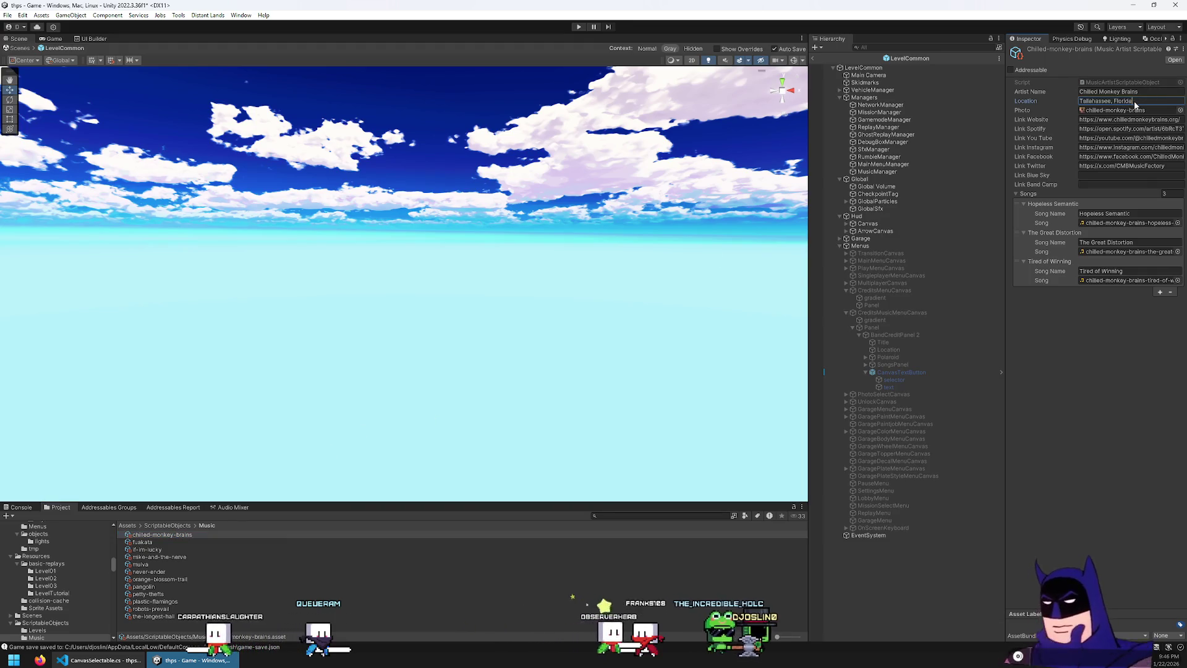
text(FL)
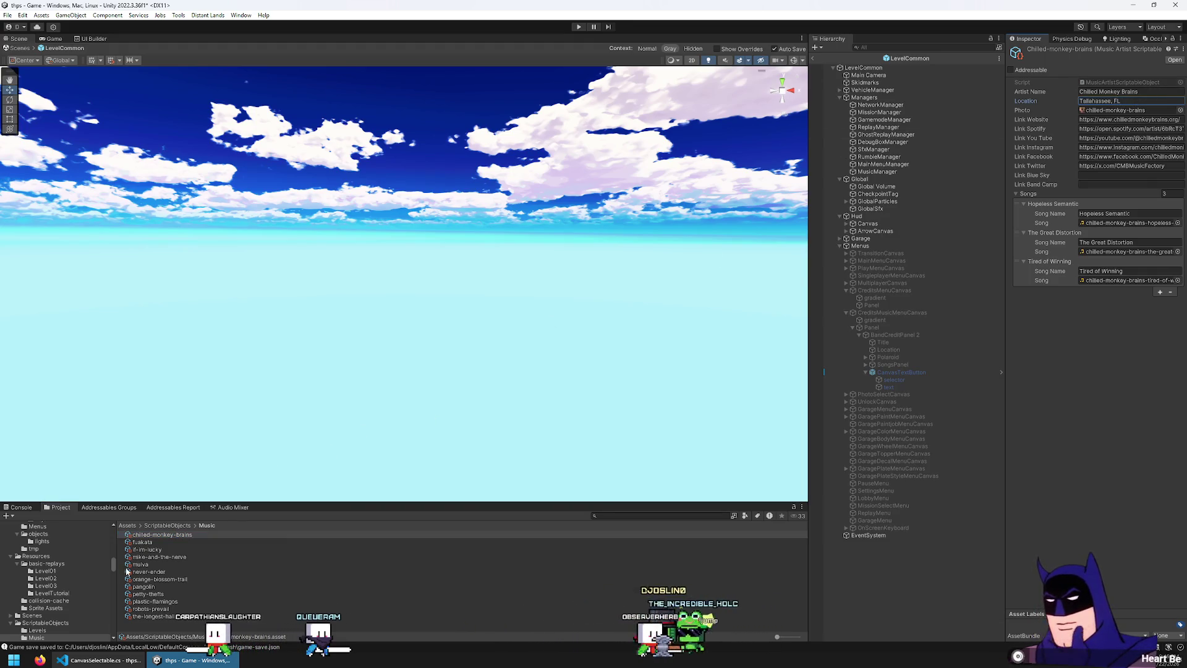
- Change If I'm Lucky's location from Florida to FL, and select Mike & The Nerve's location
click(143, 541)
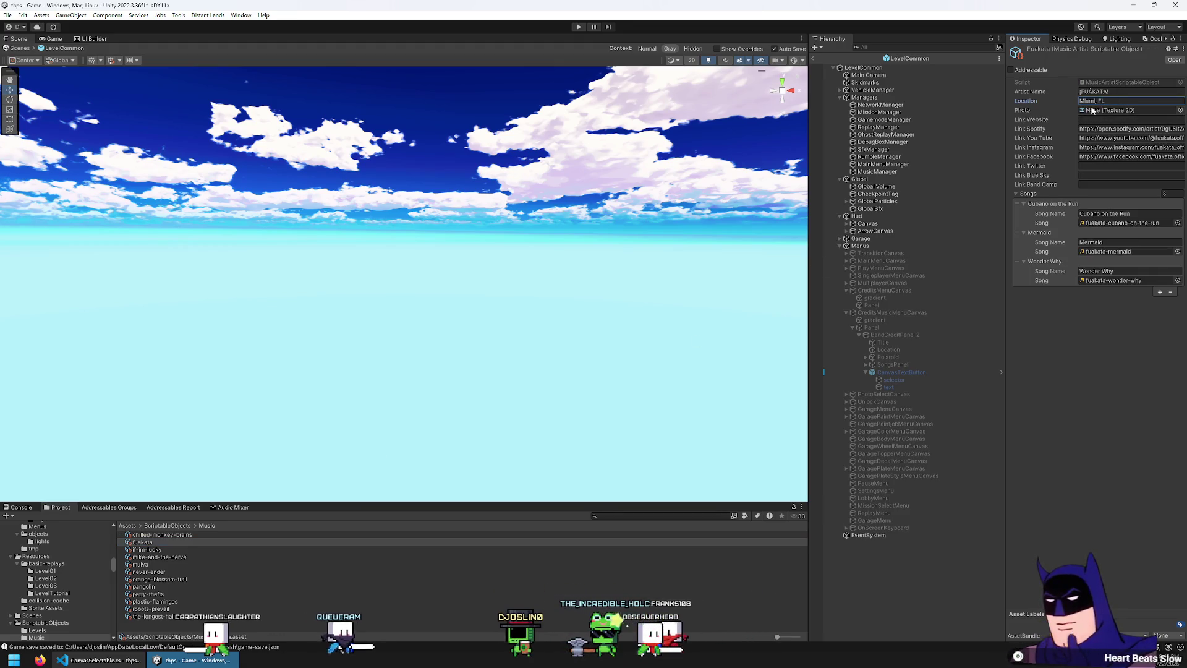
click(198, 556)
click(206, 549)
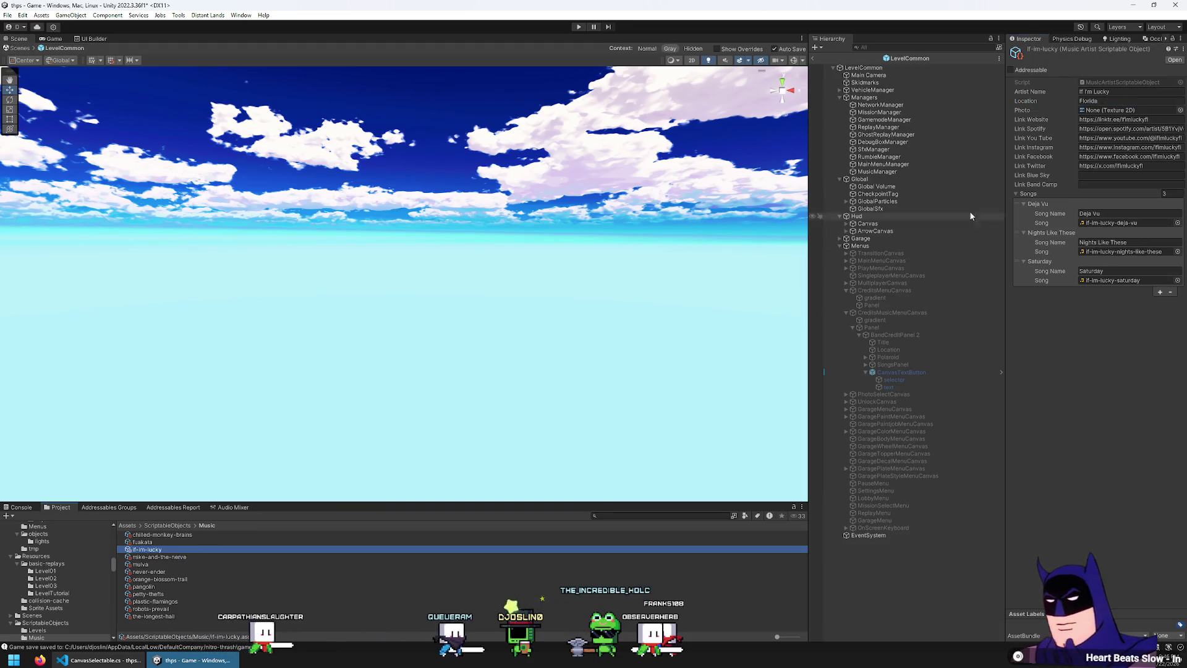
click(1115, 101)
text(FL)
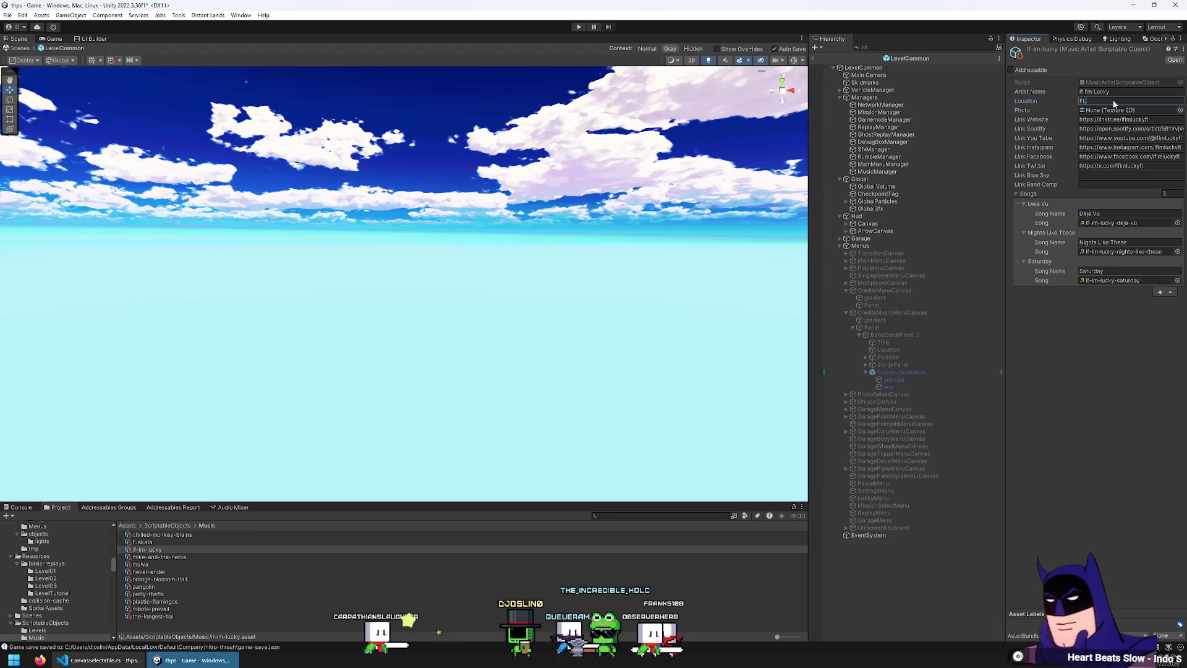
click(199, 556)
click(1136, 101)
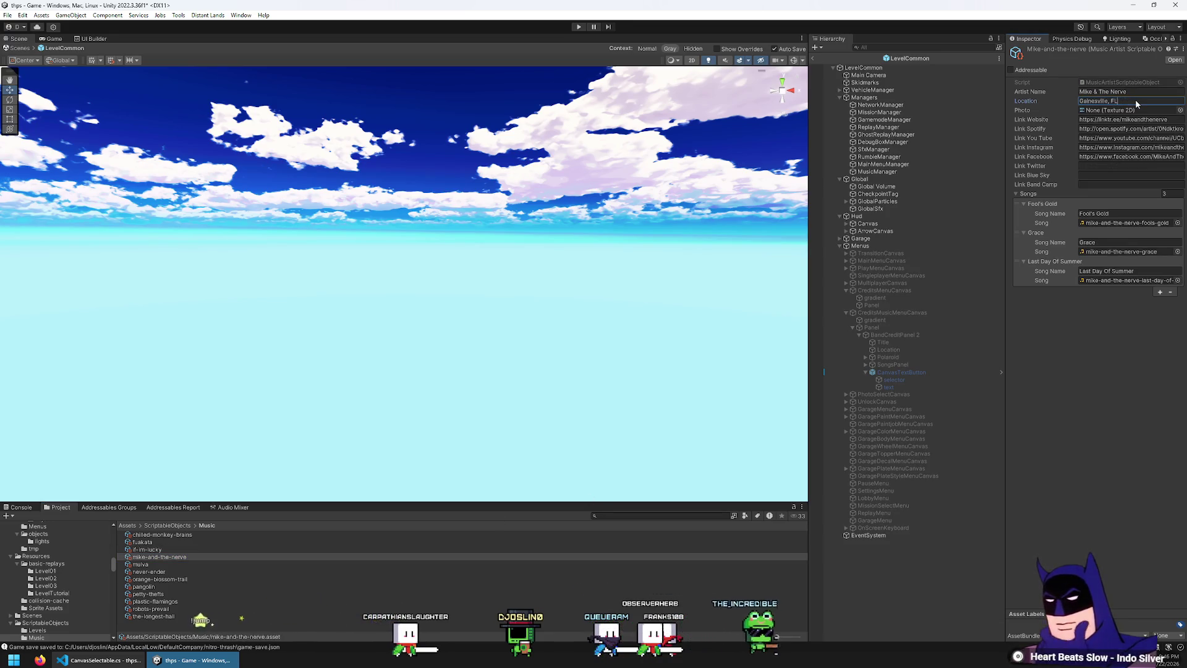
- Set Mulva's location to Milwaukee, WI and abbreviate Orange Blossom Trail's state to FL
click(147, 564)
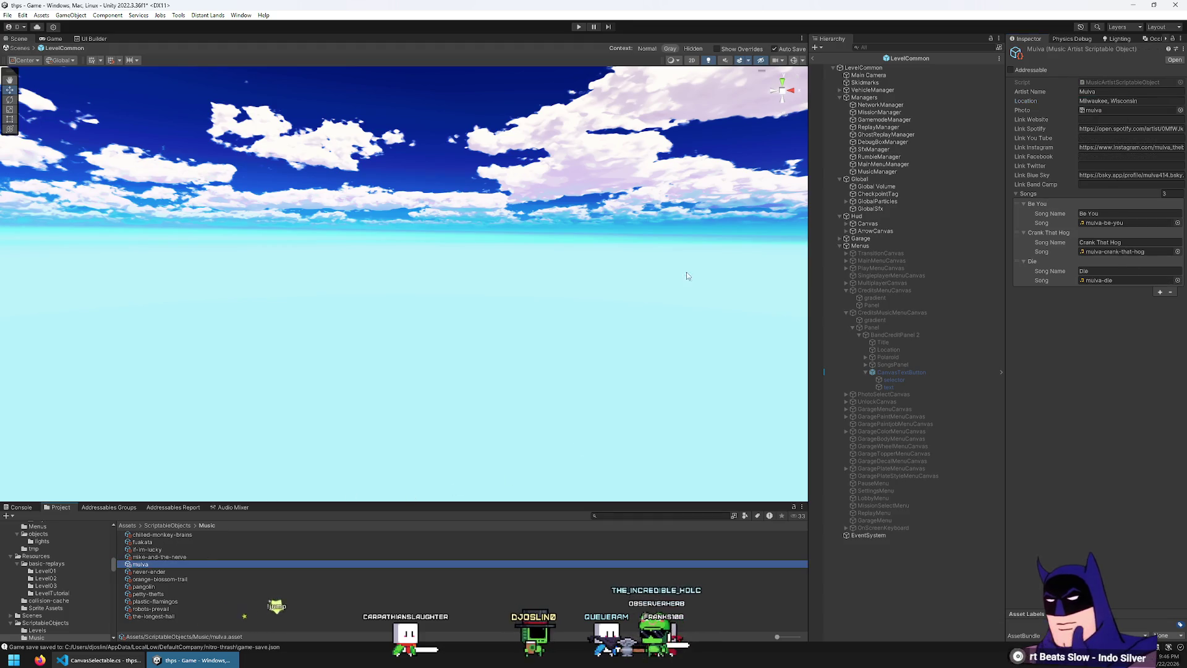
click(1127, 101)
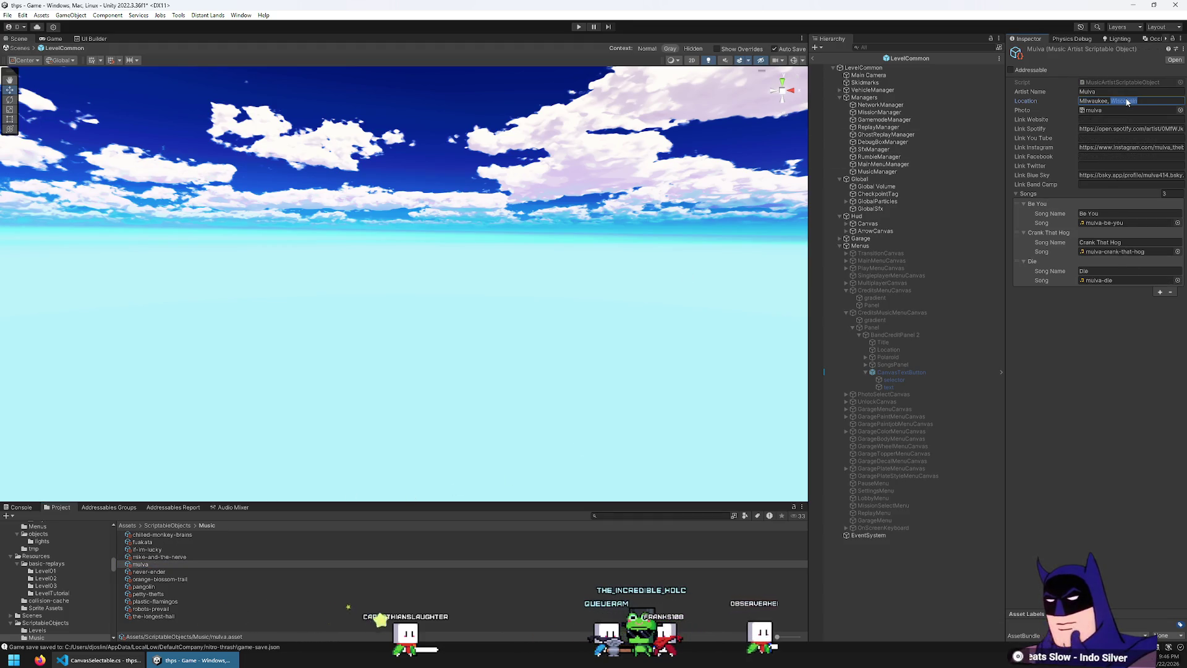
text(I)
key(Return)
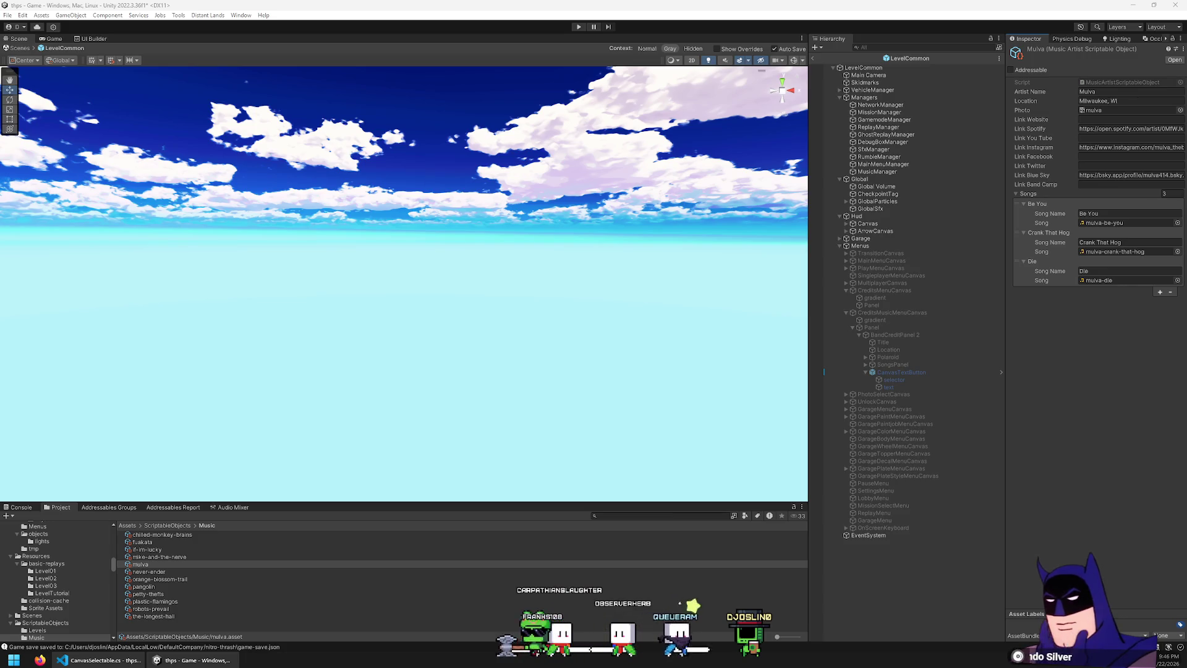
click(145, 572)
double_click(1144, 101)
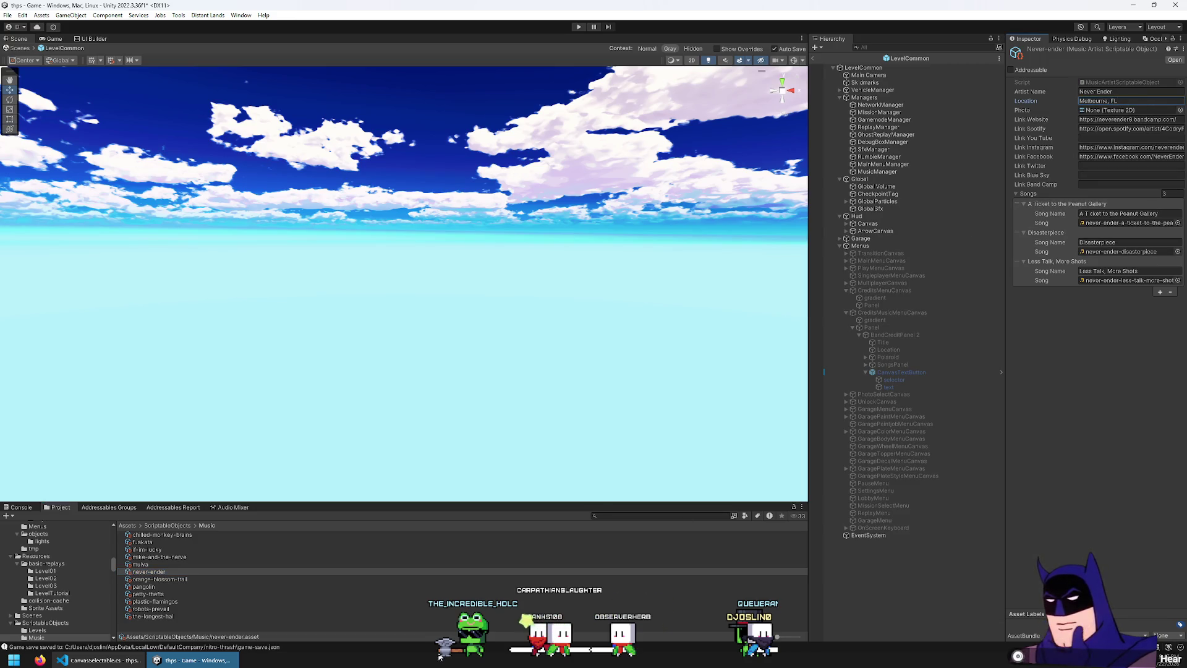
click(169, 579)
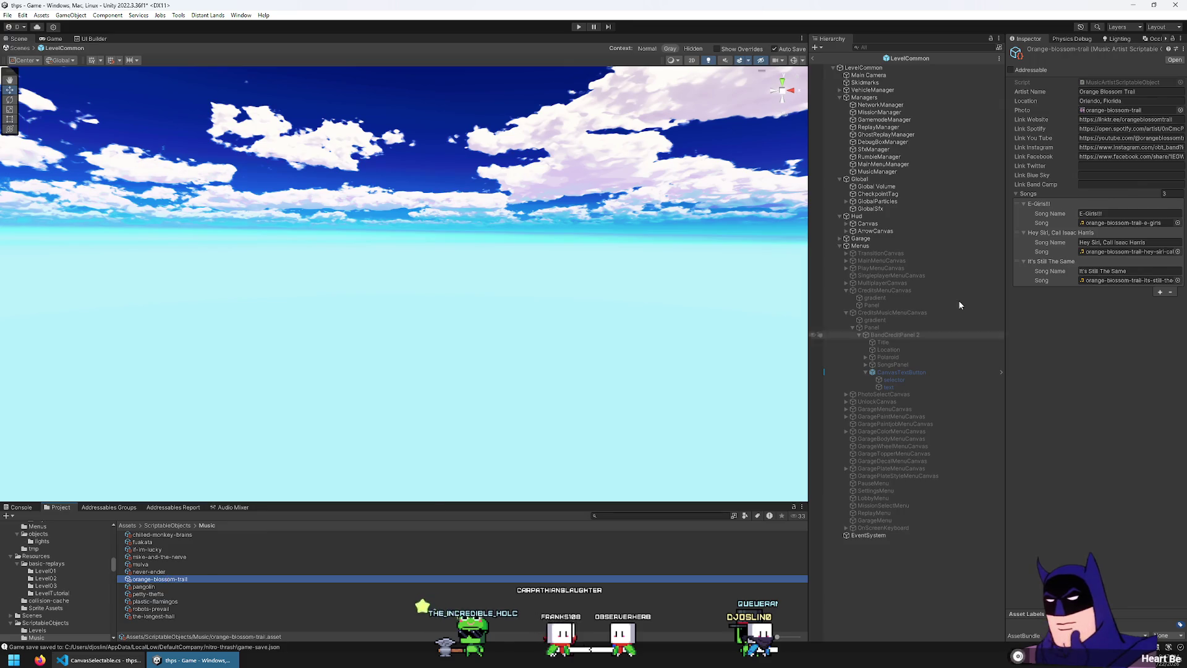
double_click(1141, 102)
text(FL)
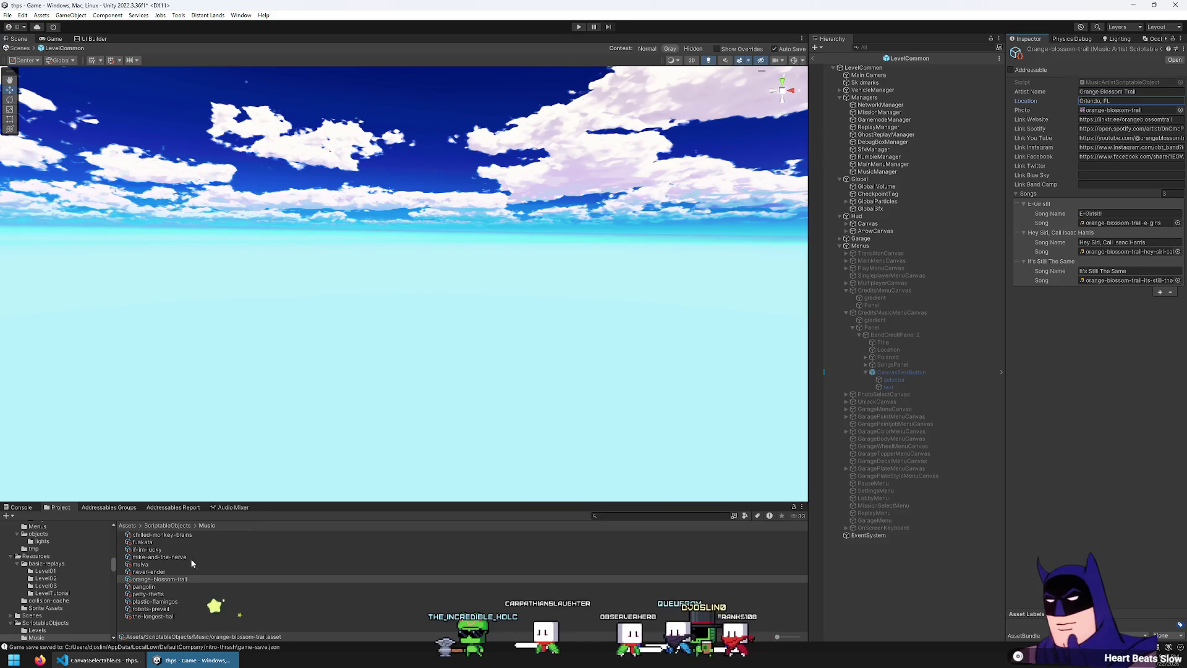
- Abbreviate Pangolin's location state to FL, then select Petty Thefts' location text
click(160, 572)
key(Down)
key(Down)
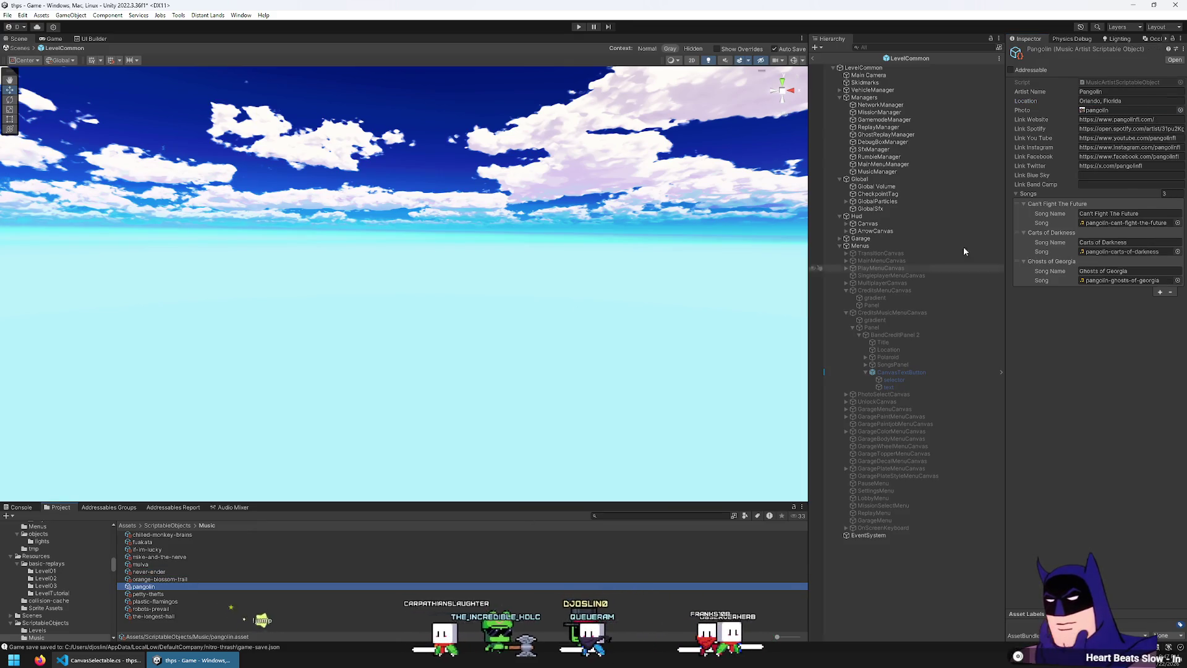
double_click(1129, 101)
text(FL)
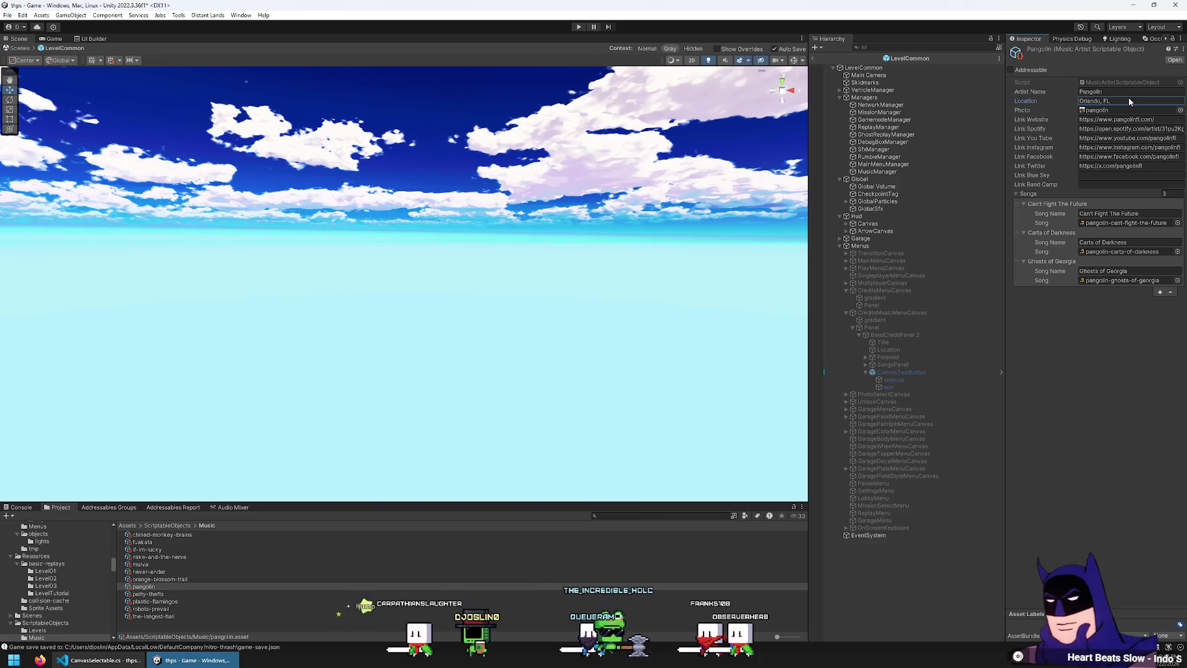
click(225, 594)
click(1119, 101)
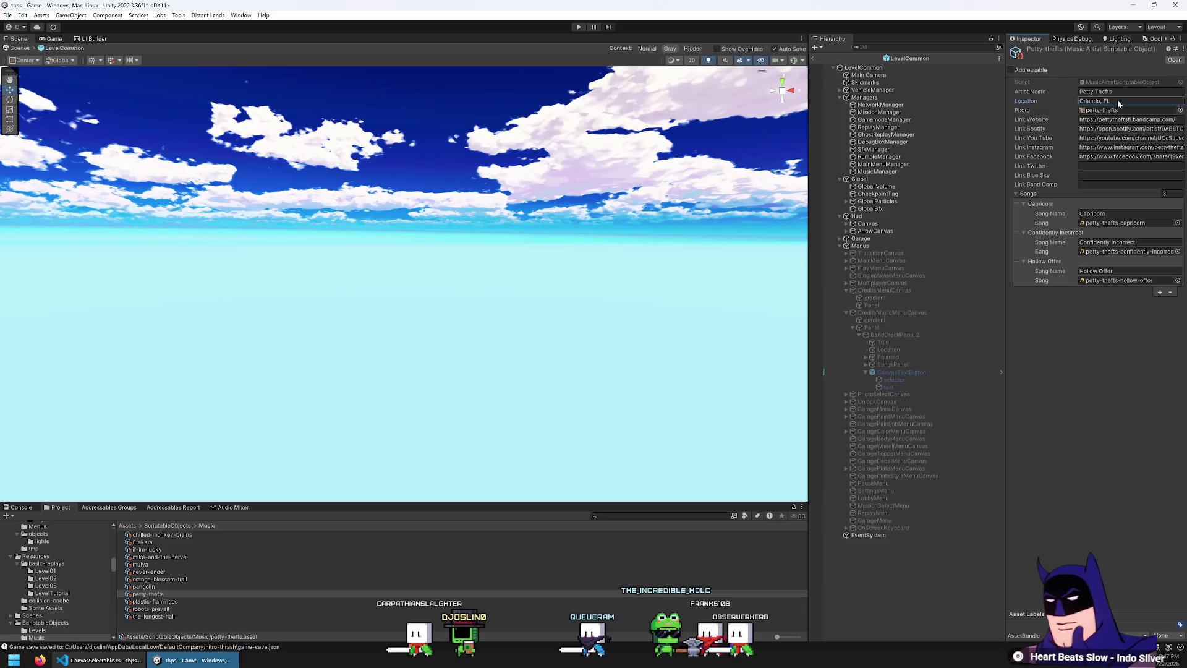
- Change Plastic Flamingos' location to Raleigh, NC
click(205, 602)
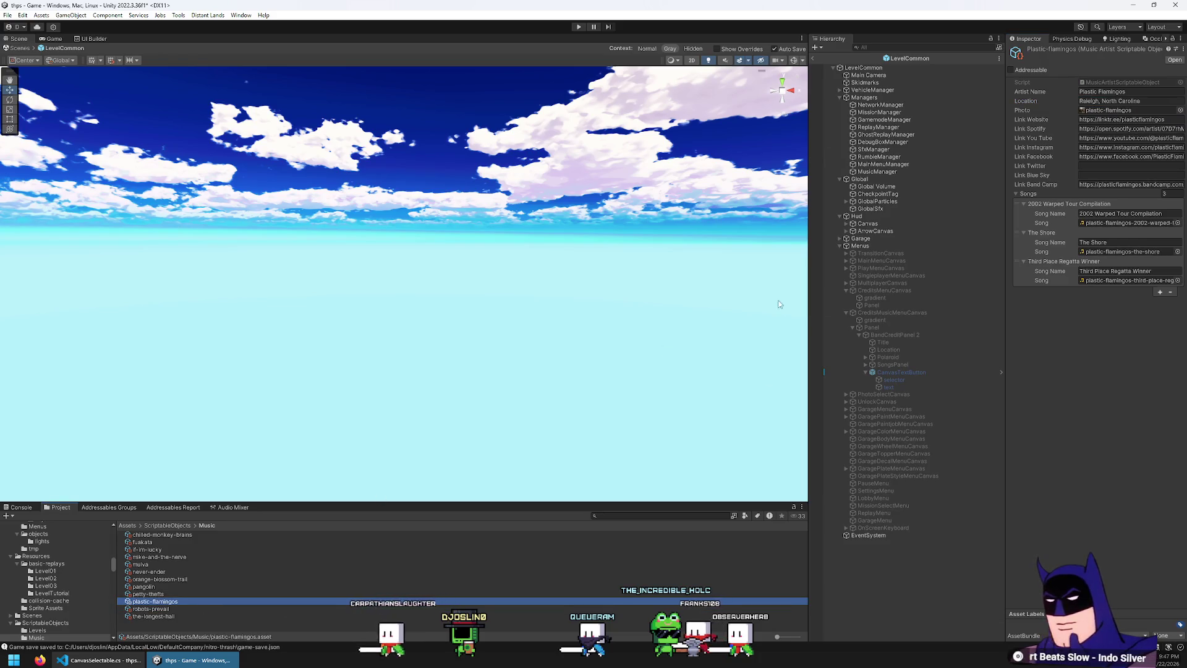
click(1111, 102)
drag(1102, 102, 1130, 102)
text(NC)
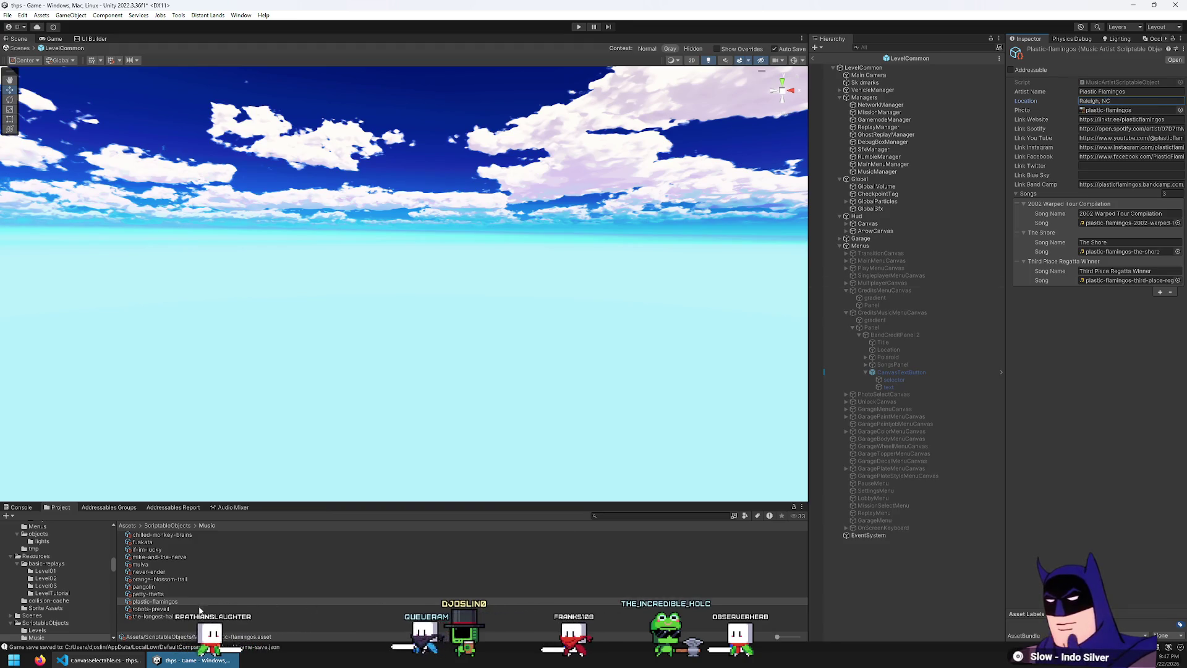
- Shorten Robots Prevail's state to FL and select Florida in The Longest Hall's Mt Dora location
click(199, 609)
click(1123, 102)
key(BackSpace)
key(BackSpace)
key(BackSpace)
text(FL)
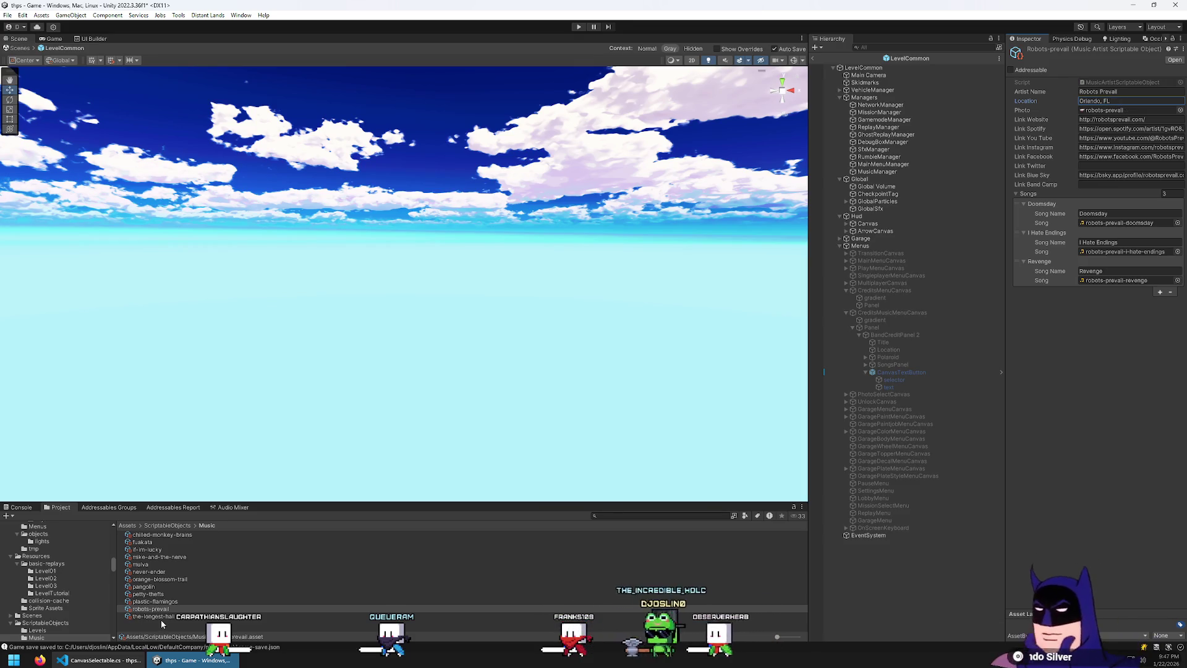
click(160, 617)
click(1127, 102)
double_click(1127, 103)
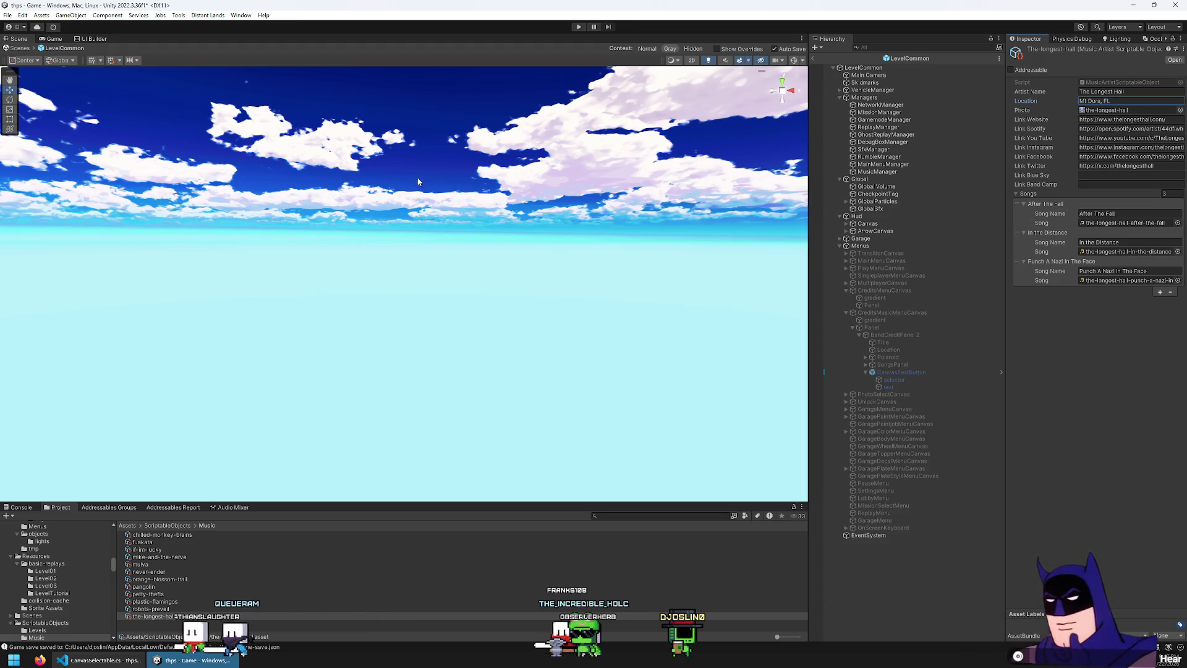
- Save the project, then open the import settings of the chilled-monkey-brains band photo PNG
click(8, 15)
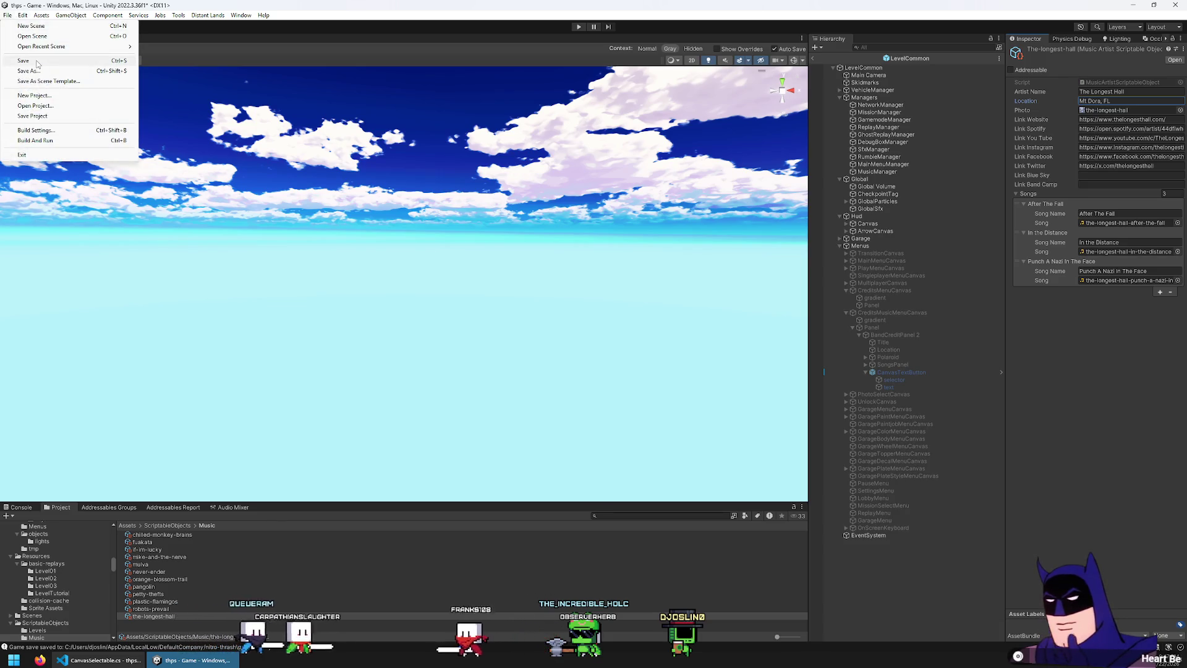
click(33, 116)
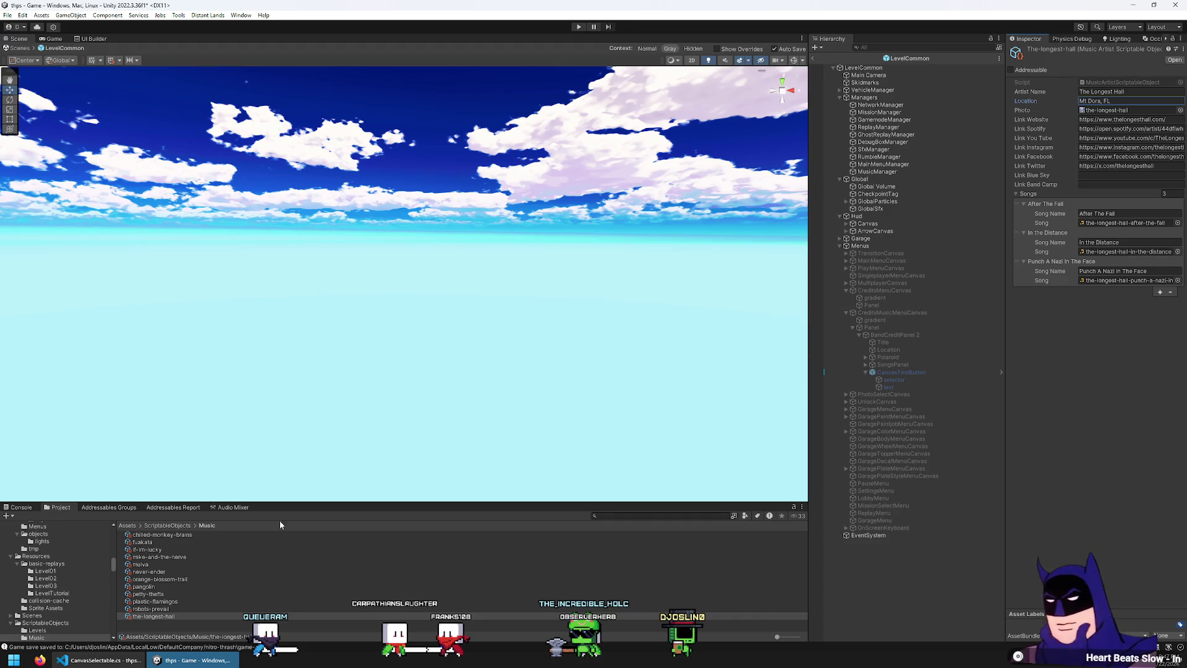
click(158, 535)
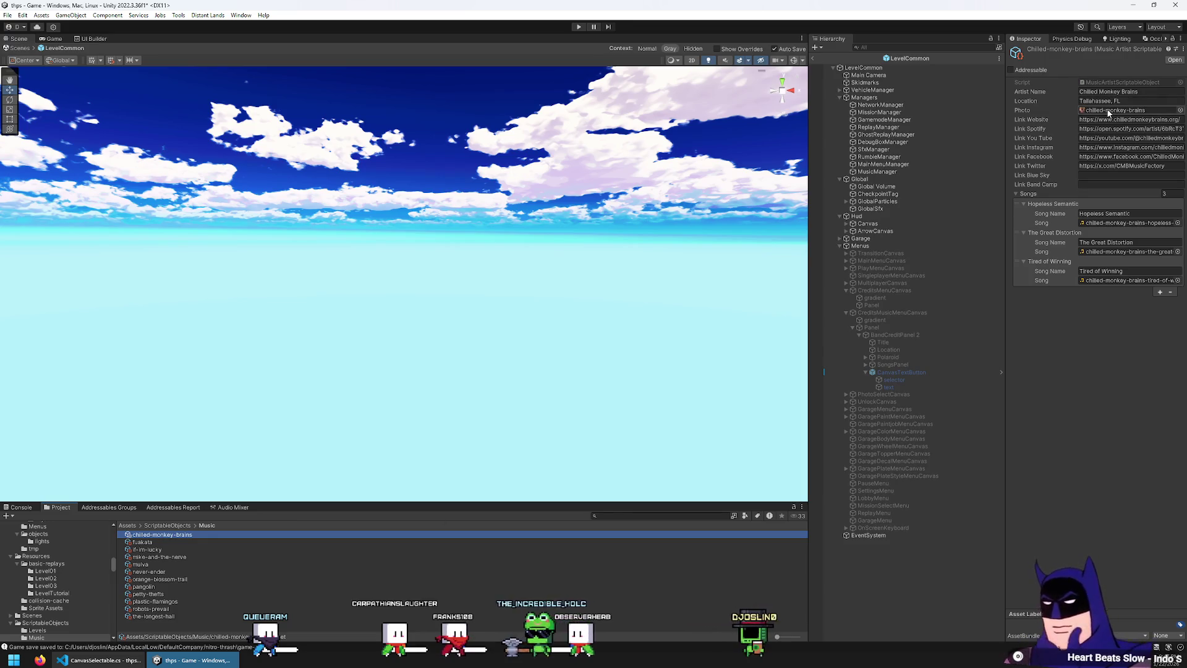
click(1105, 111)
click(162, 534)
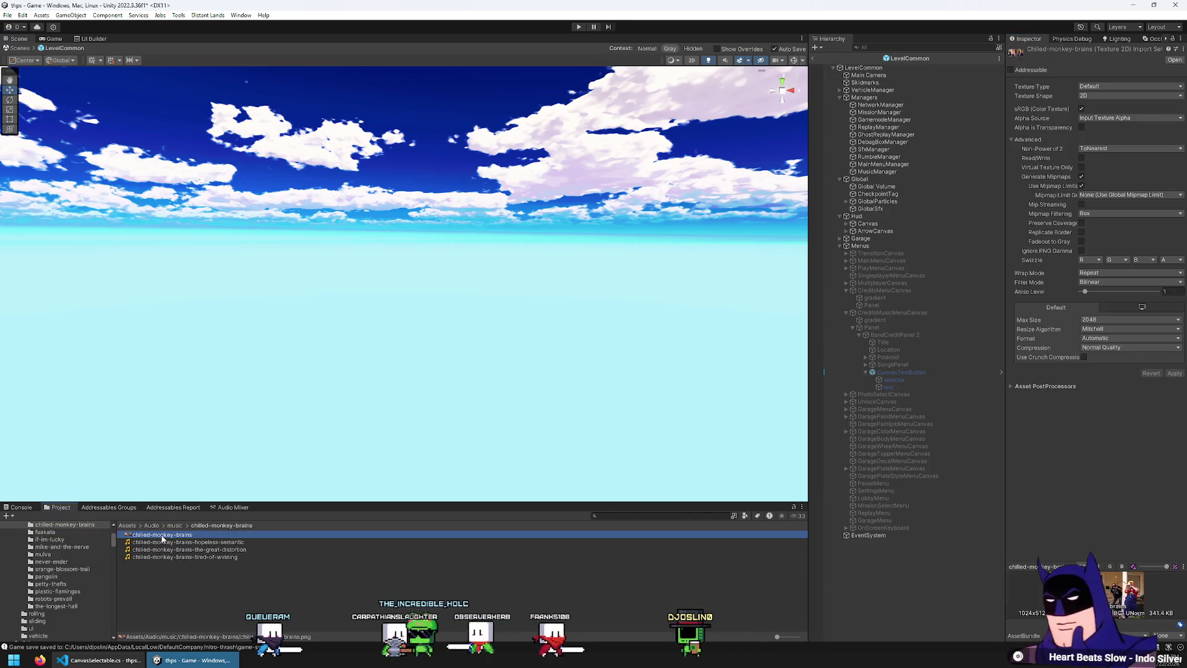
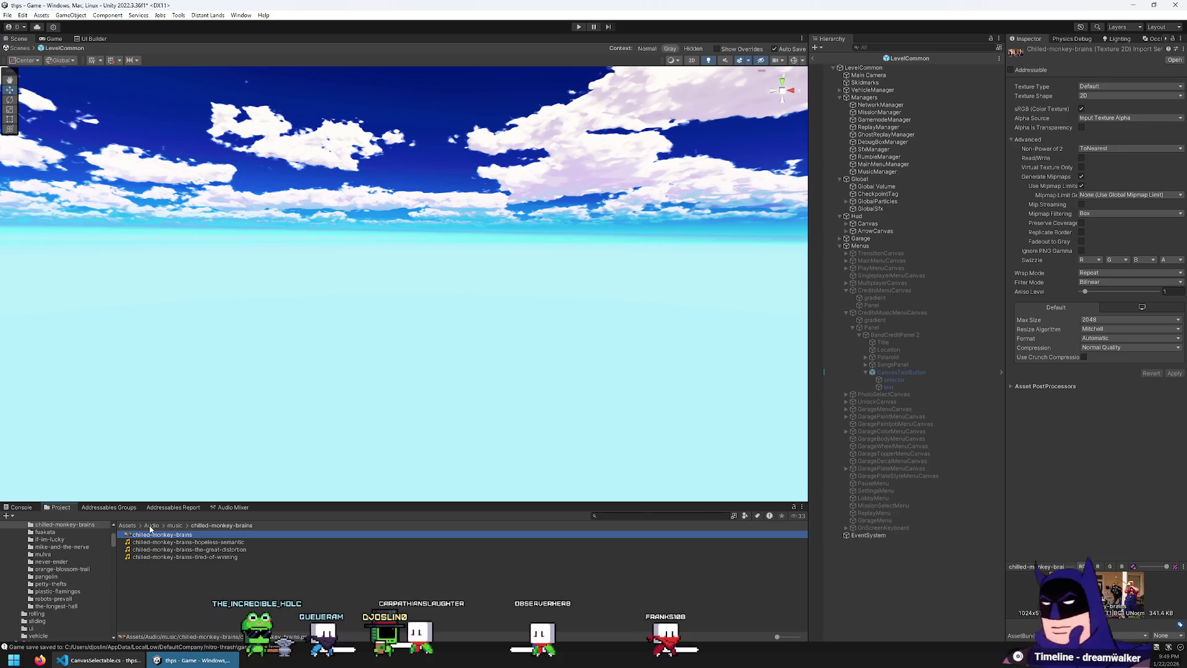
- Create a folder named music in Assets/Materials/Menu and open it
click(128, 526)
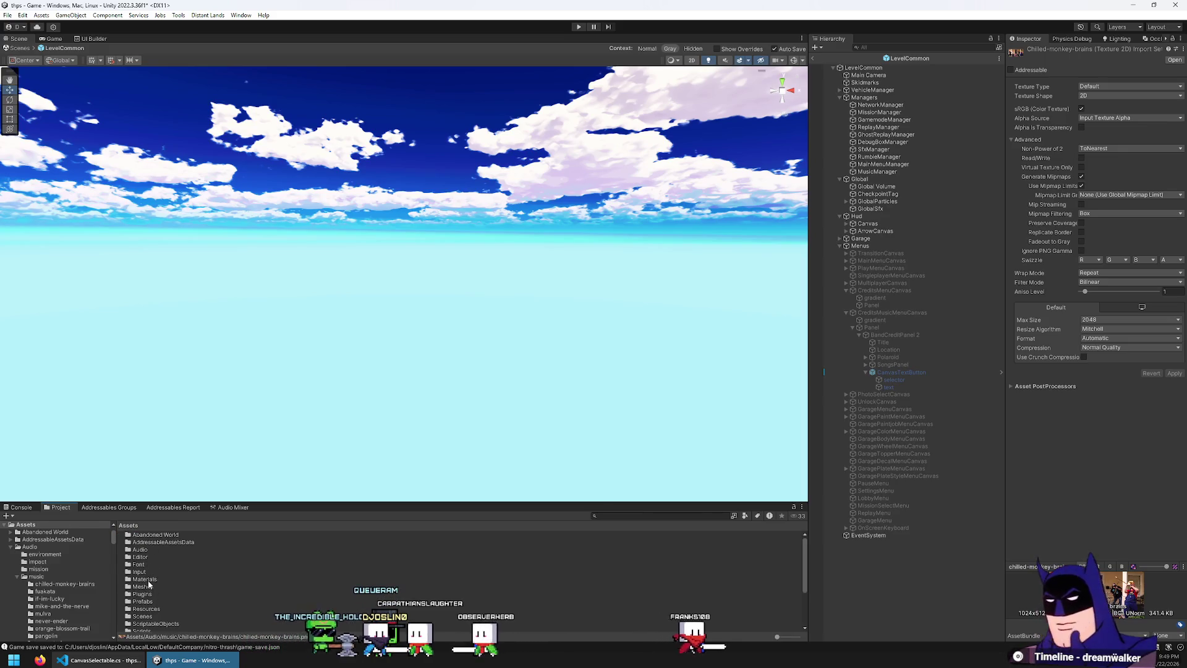
double_click(147, 580)
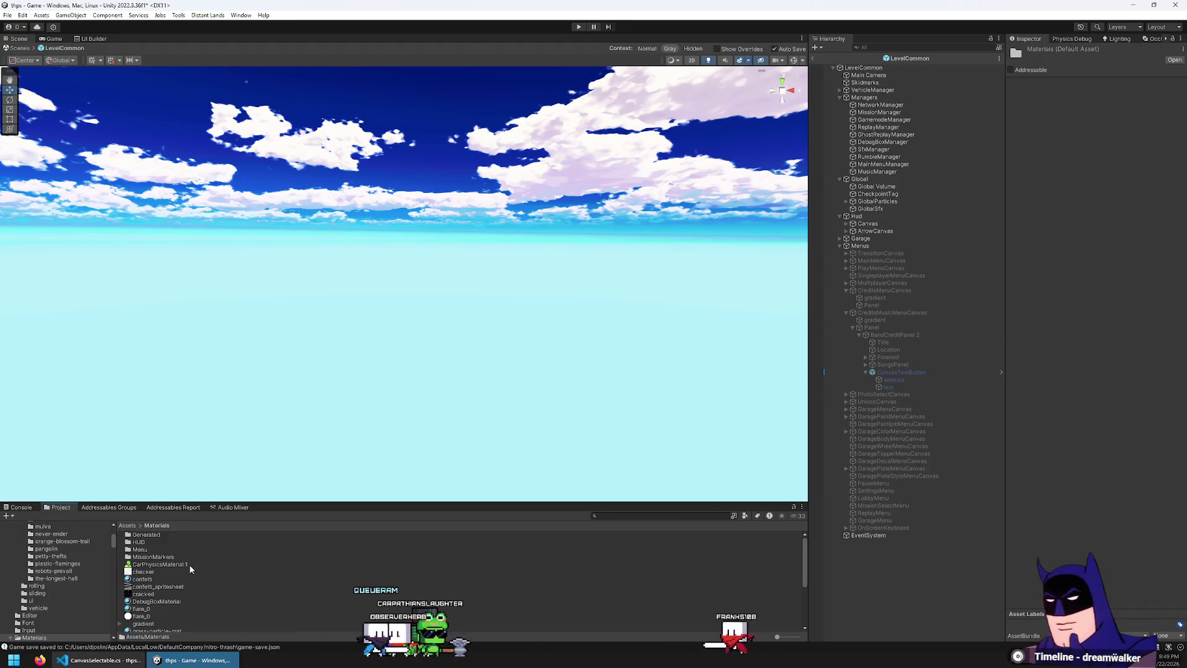
double_click(148, 549)
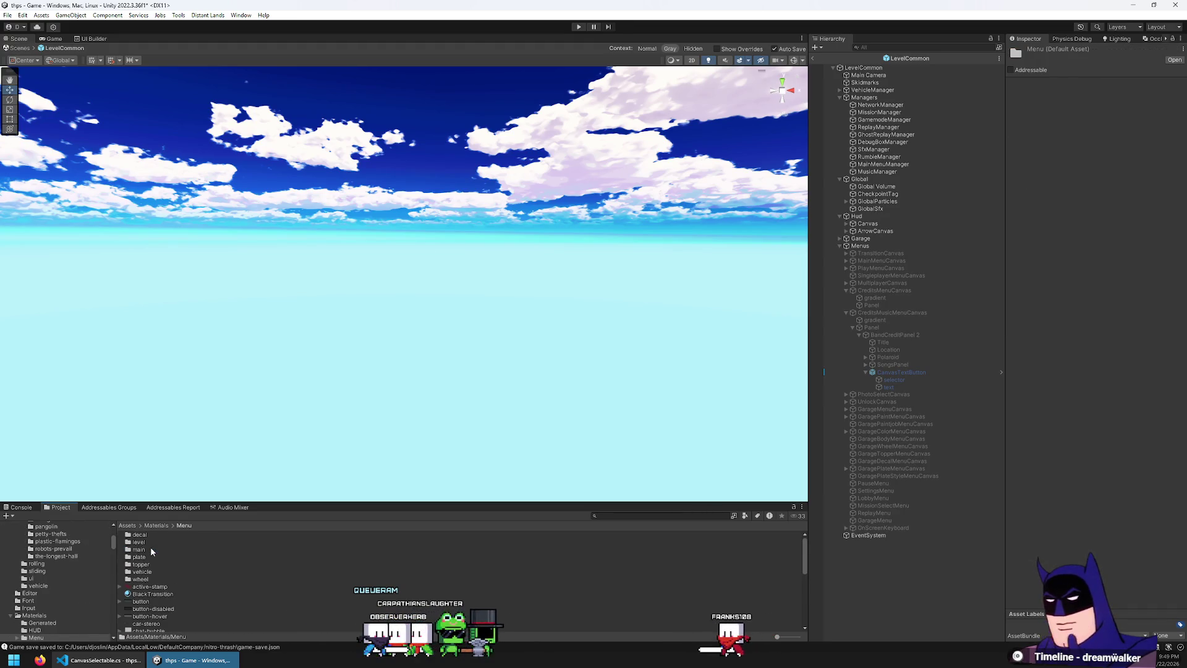
right_click(363, 594)
mouse_move(465, 320)
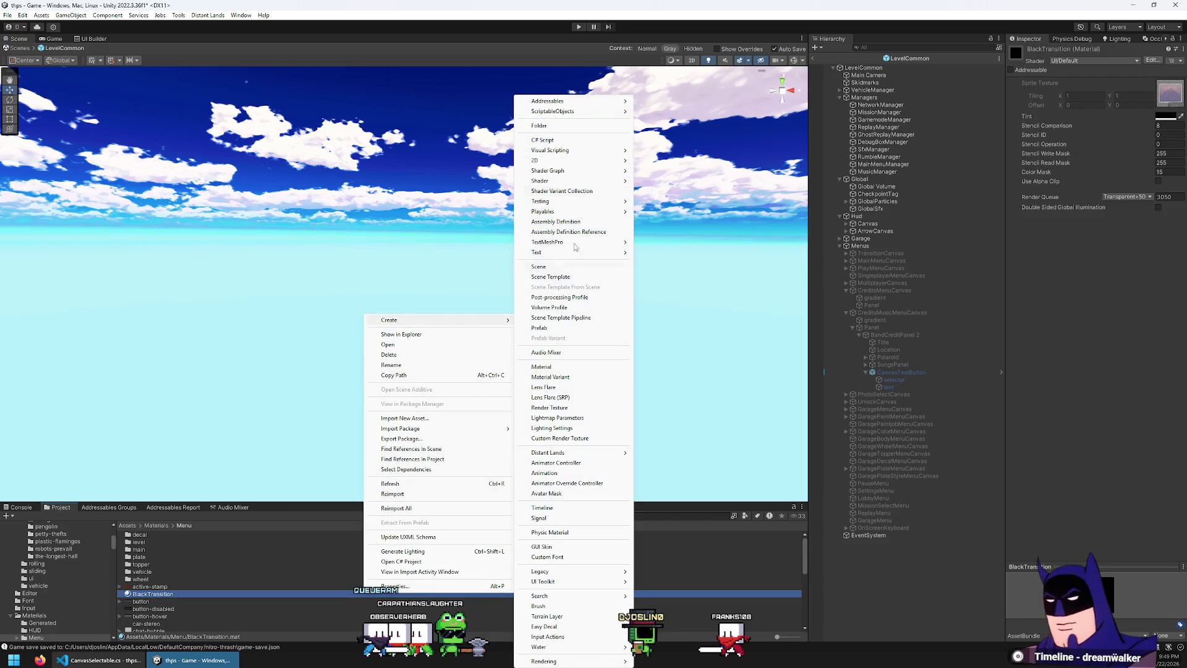
click(539, 125)
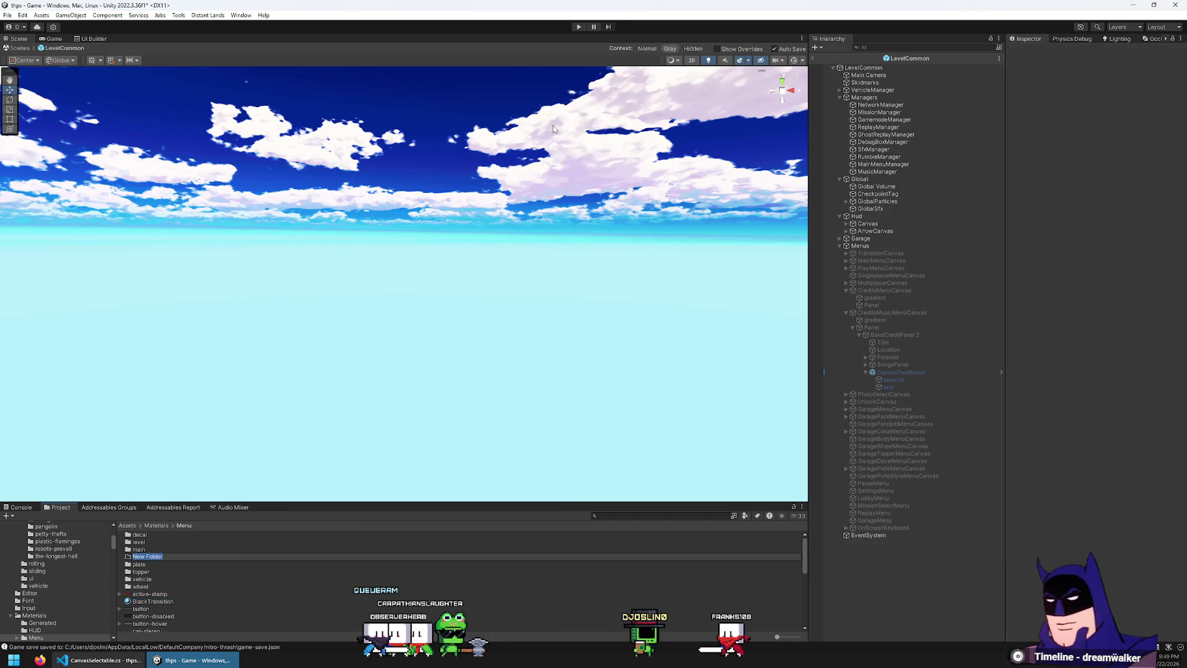
text(music)
key(Return)
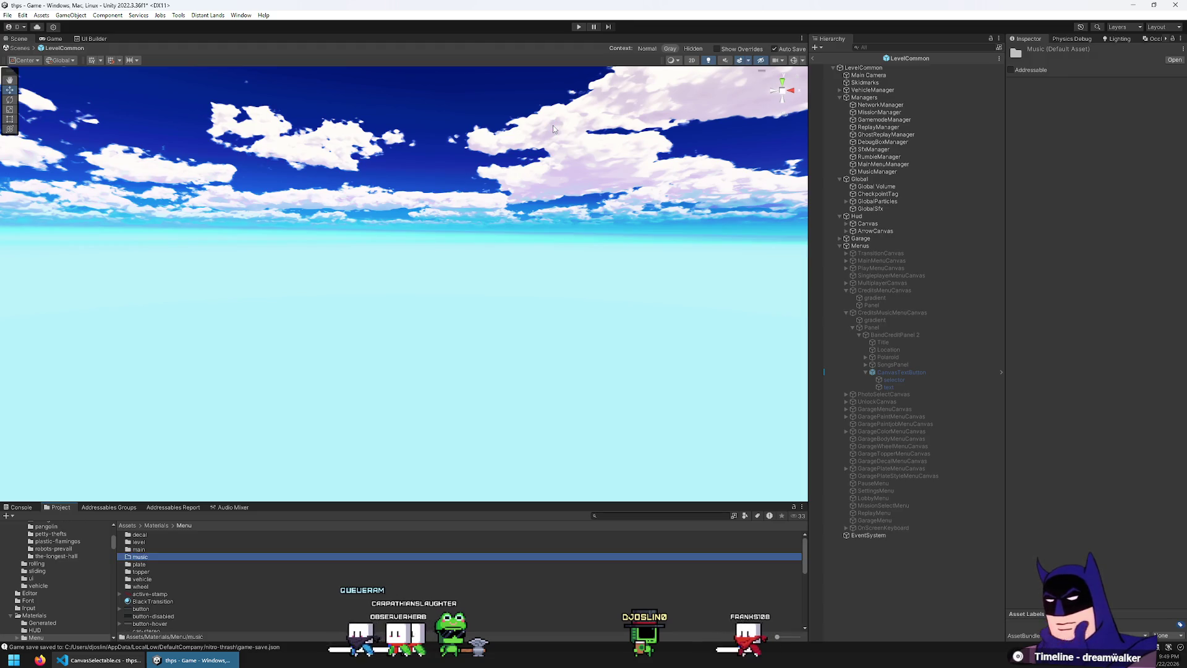
key(Return)
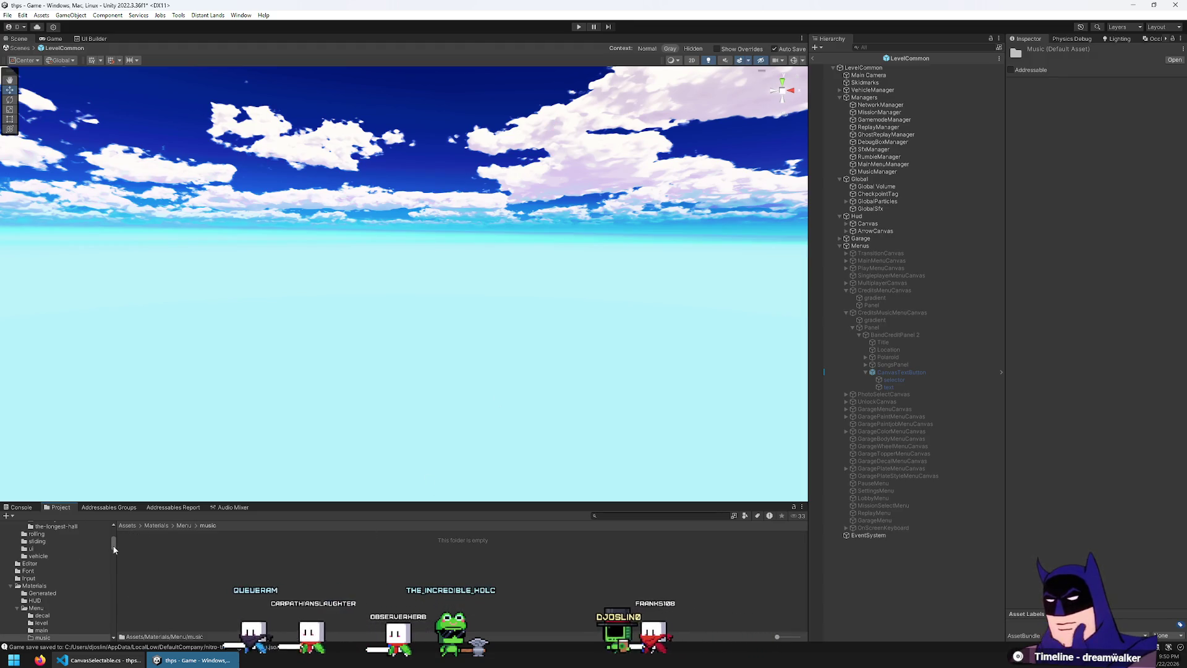
- Enlarge the Project panel and move the chilled-monkey-brains and orange-blossom-trail covers into Menu/music
drag(118, 502, 117, 242)
scroll(105, 364, up, 8)
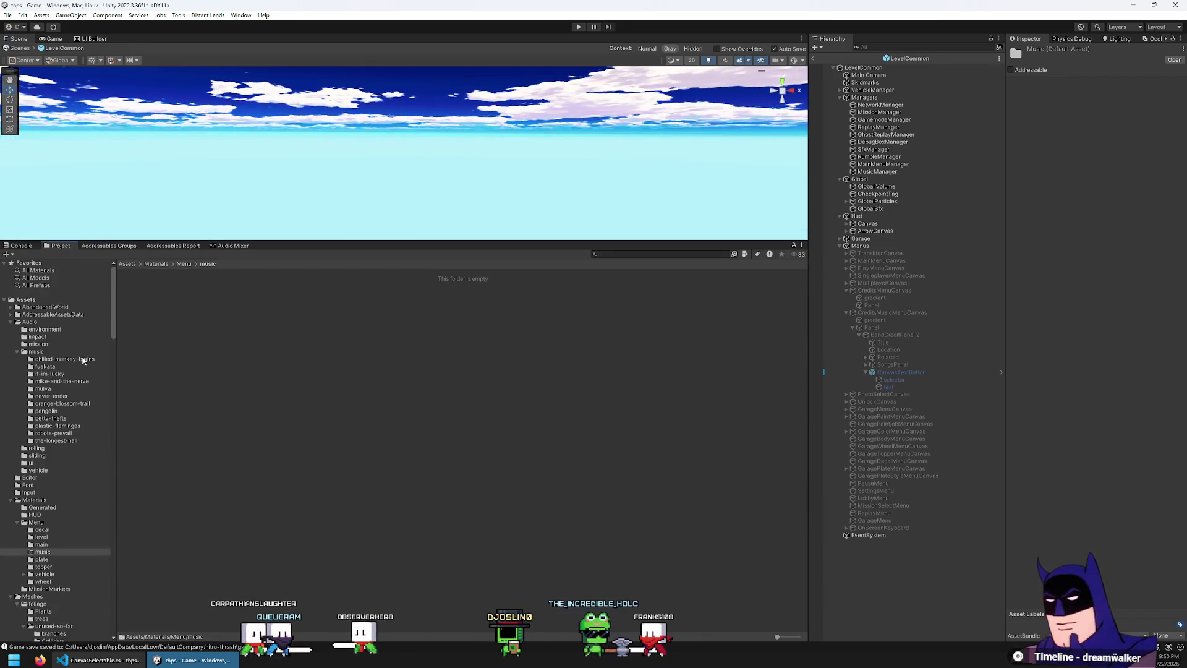
click(53, 361)
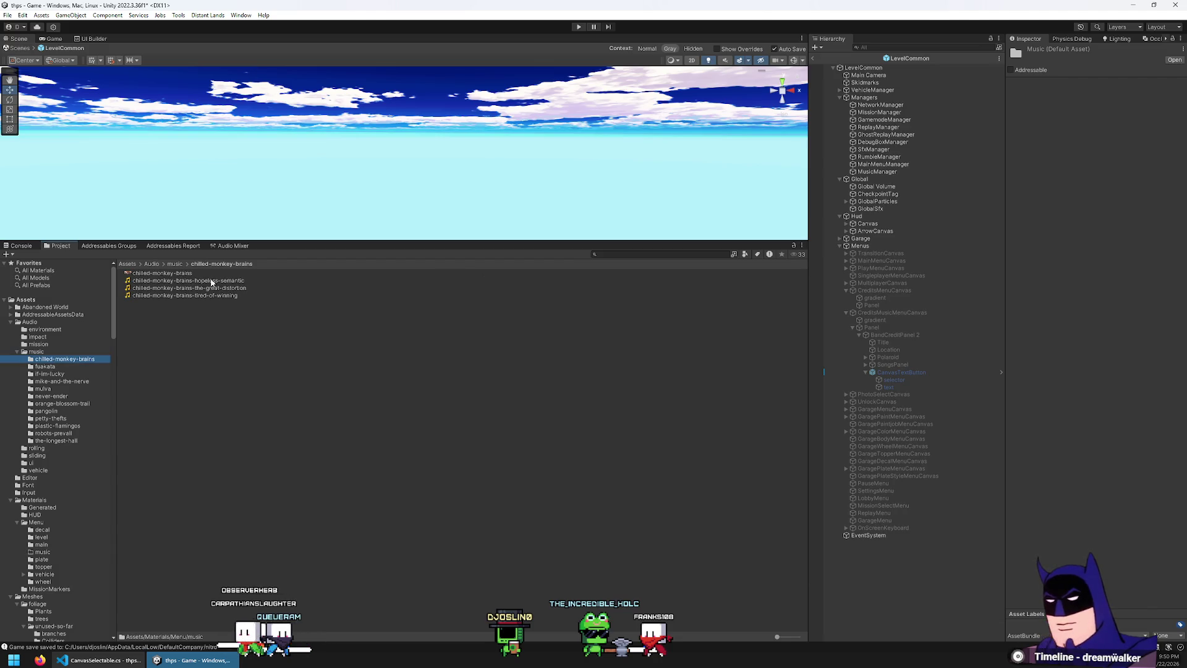
click(167, 273)
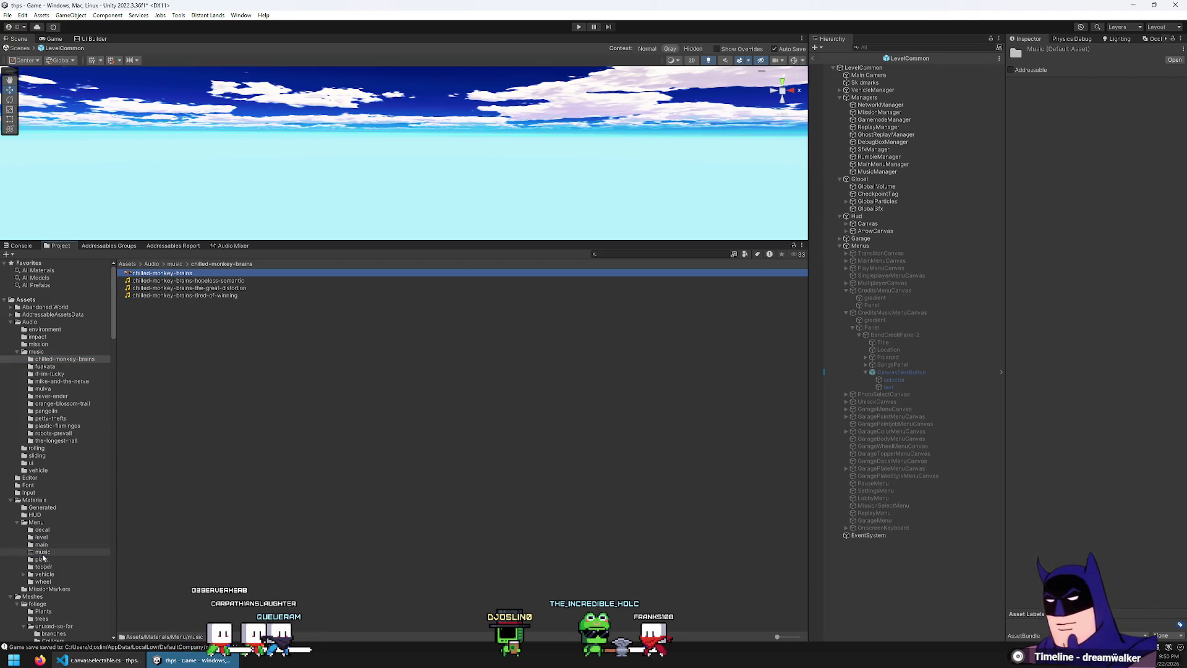
drag(43, 556, 42, 554)
click(62, 366)
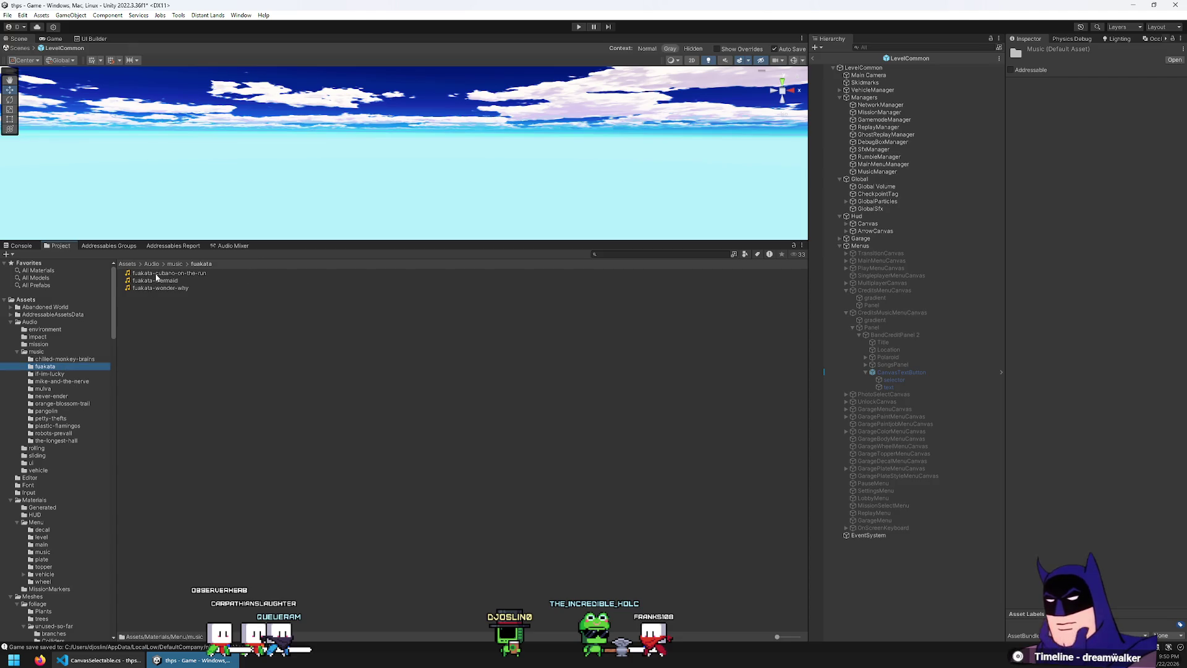
click(52, 381)
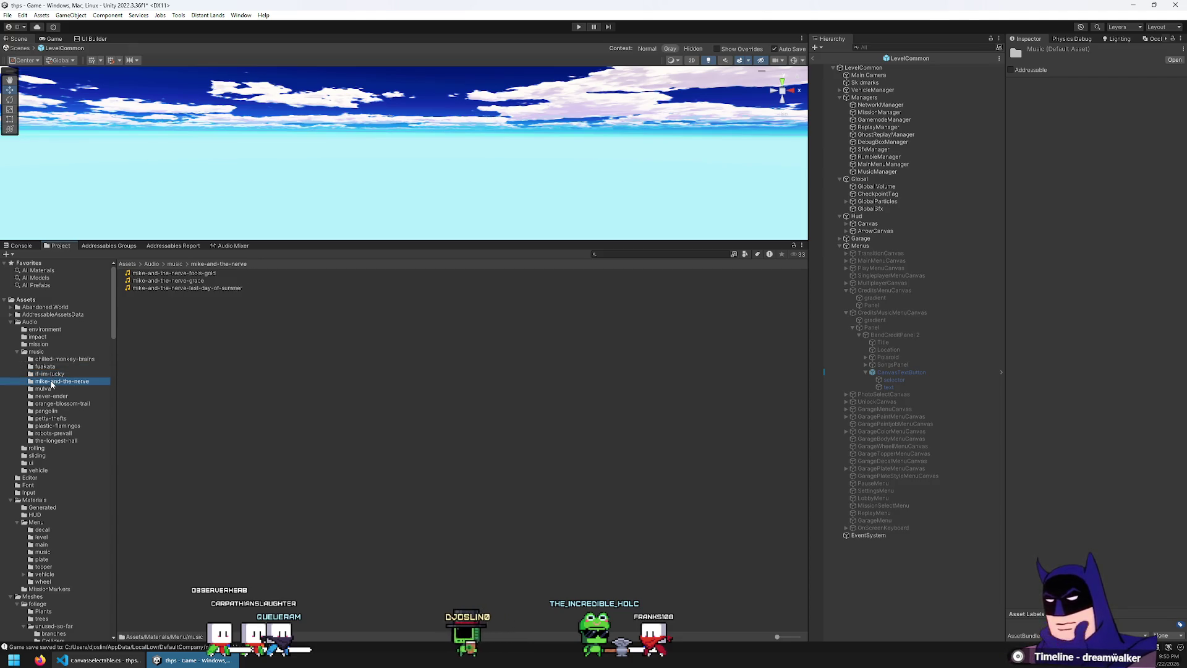
click(53, 389)
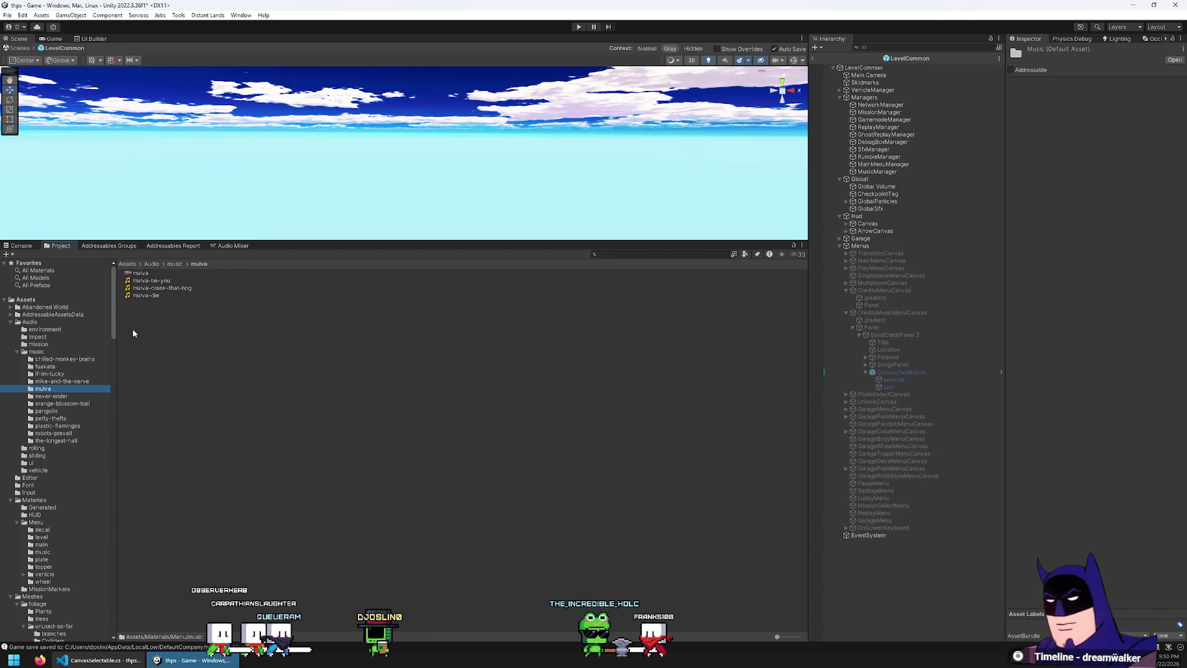
click(140, 274)
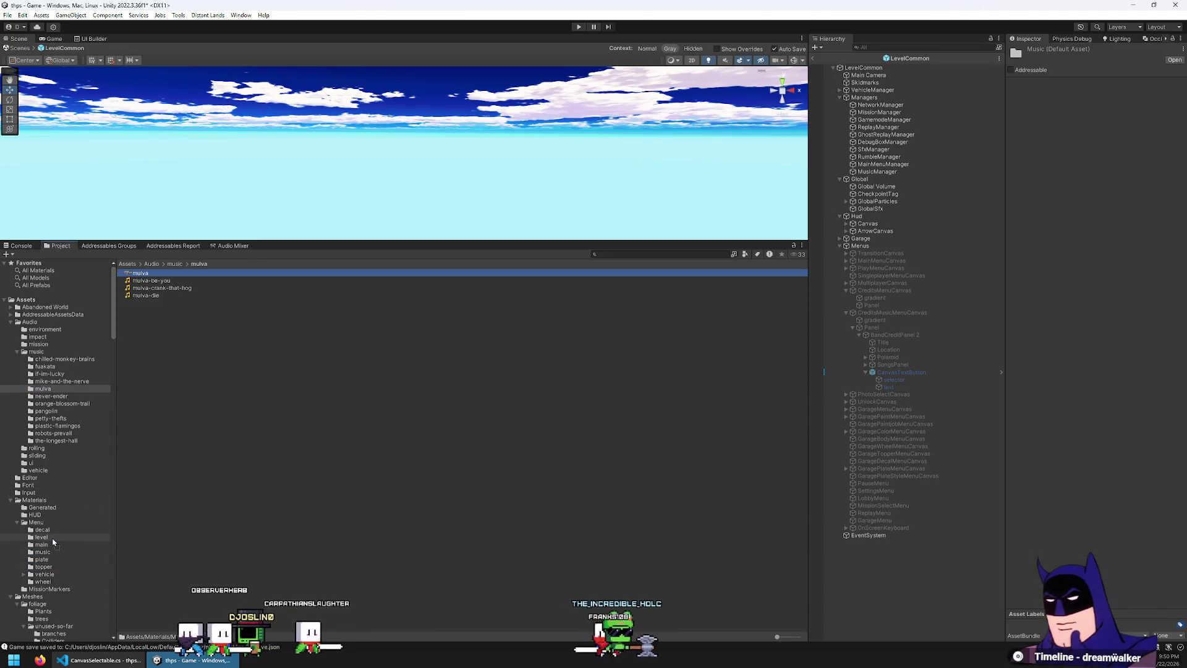
click(58, 396)
click(56, 403)
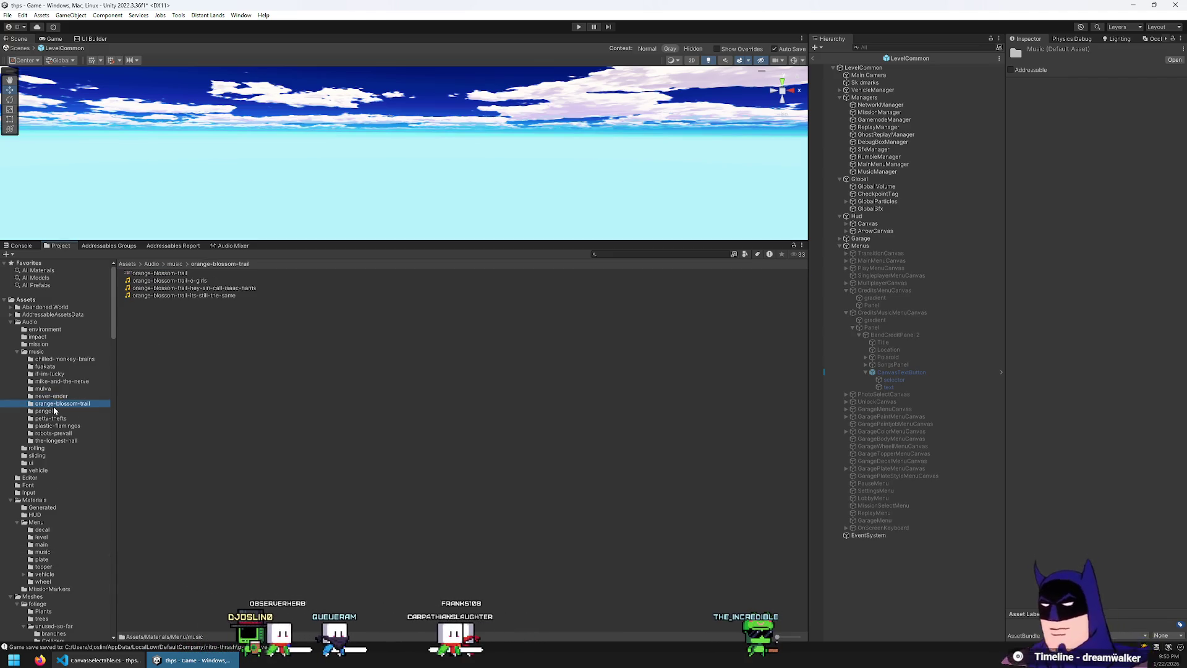
click(155, 274)
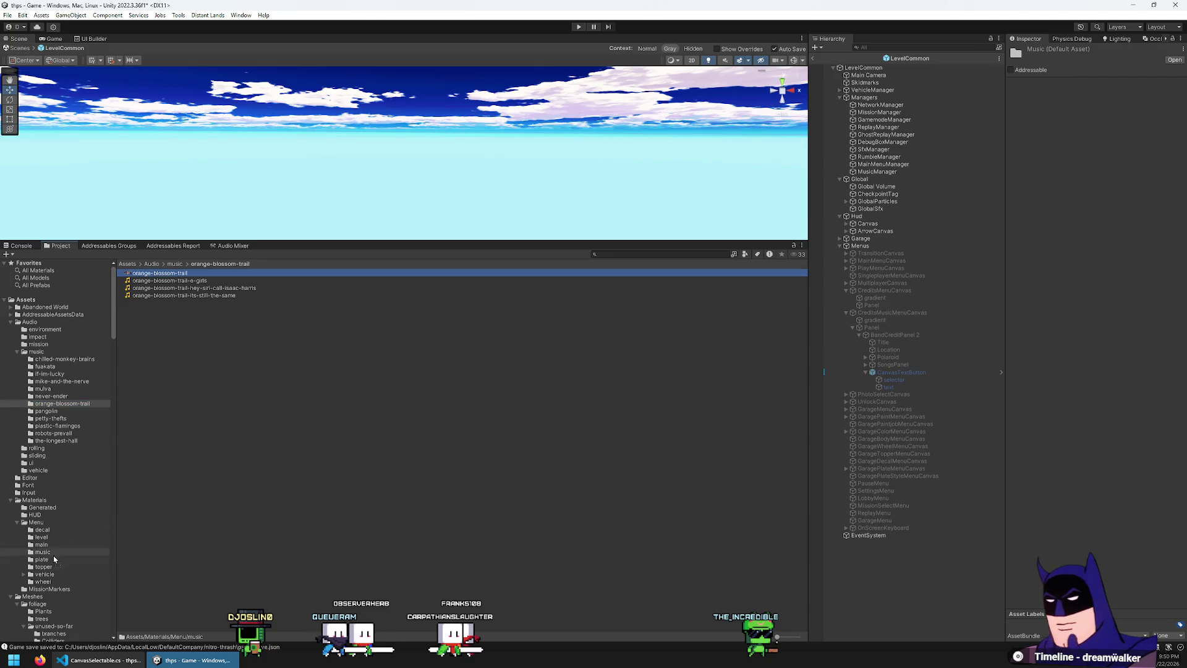
drag(41, 554, 42, 552)
- Move the pangolin, petty-thefts, plastic-flamingos, robots-prevail and the-longest-hall covers into Menu/music
click(75, 410)
drag(144, 272, 44, 556)
click(51, 418)
drag(144, 272, 45, 555)
click(57, 426)
click(159, 273)
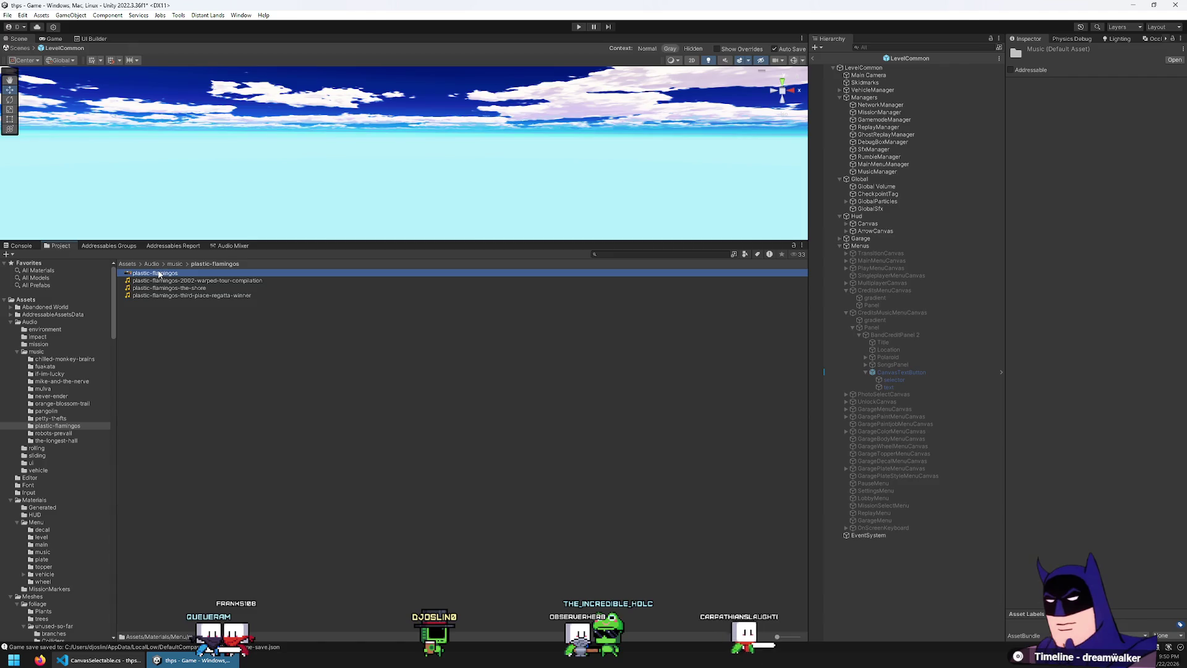
drag(45, 558, 44, 551)
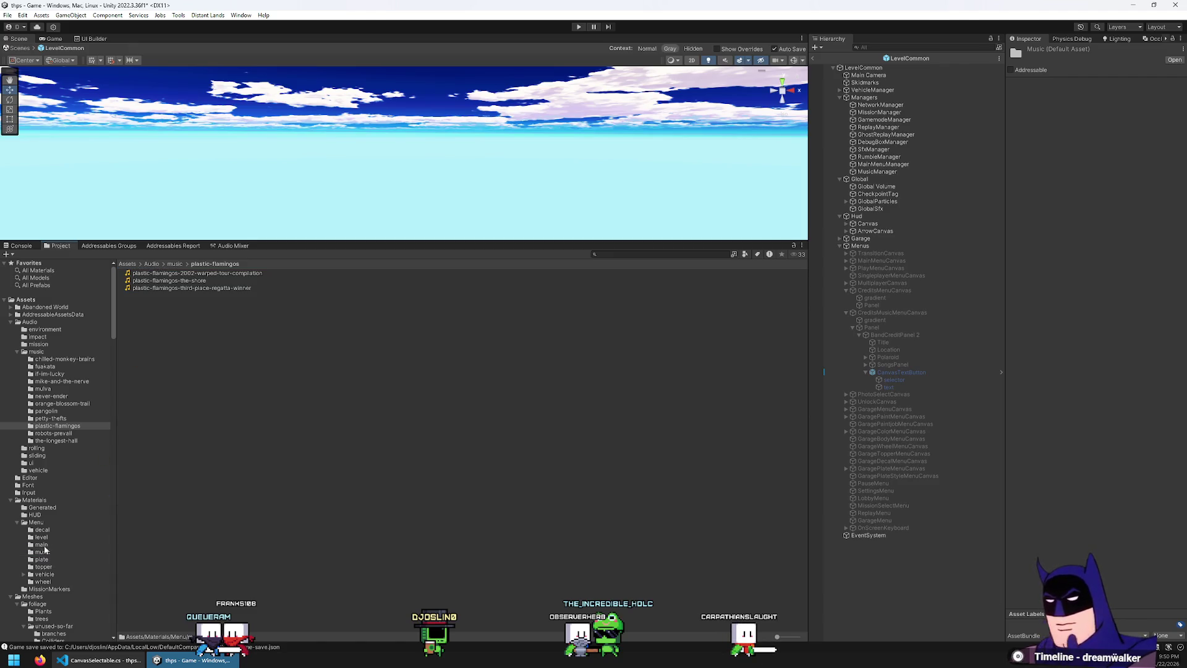
click(70, 434)
drag(157, 274, 91, 515)
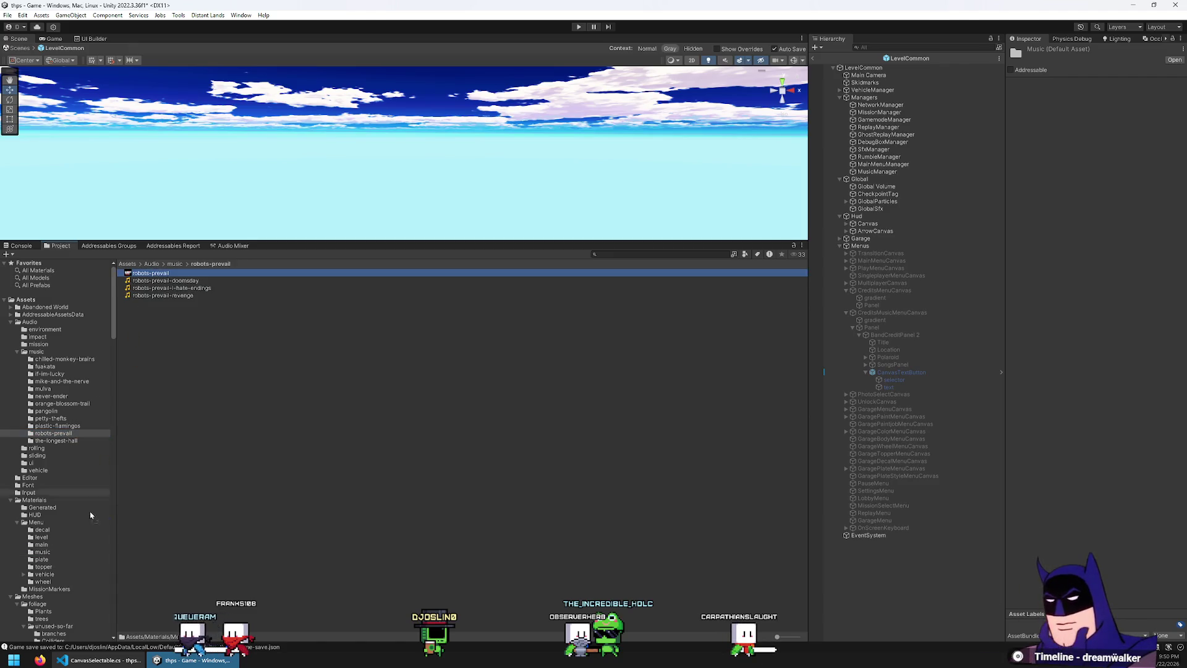
drag(42, 554, 42, 552)
click(64, 441)
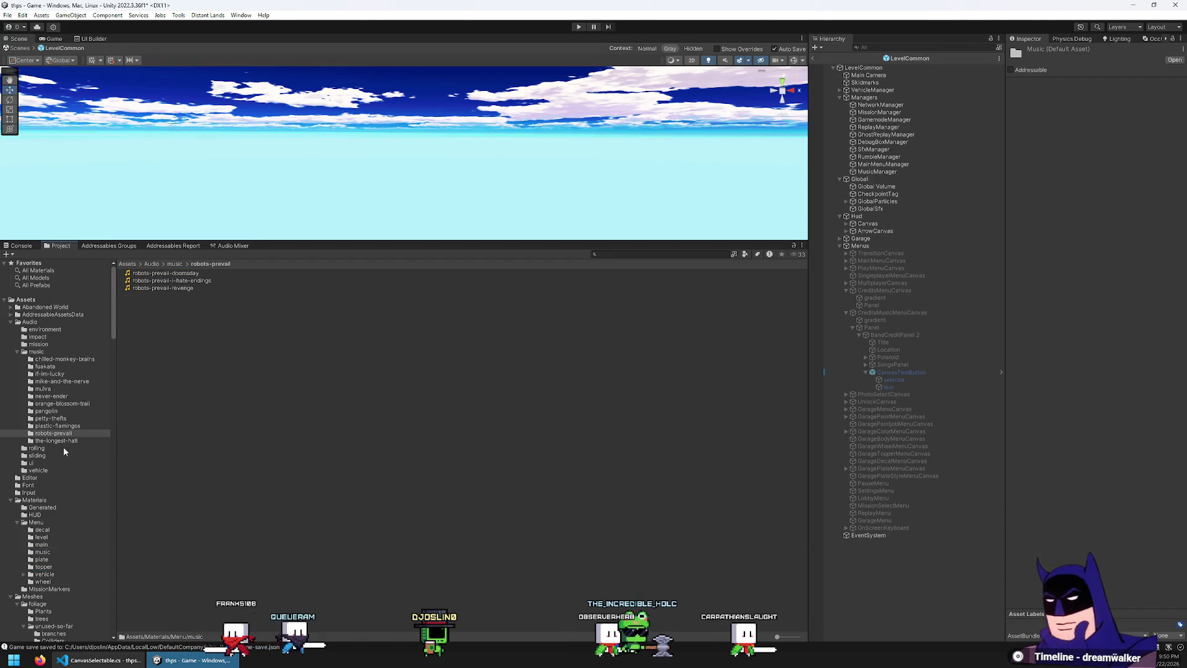
drag(153, 273, 46, 558)
click(42, 552)
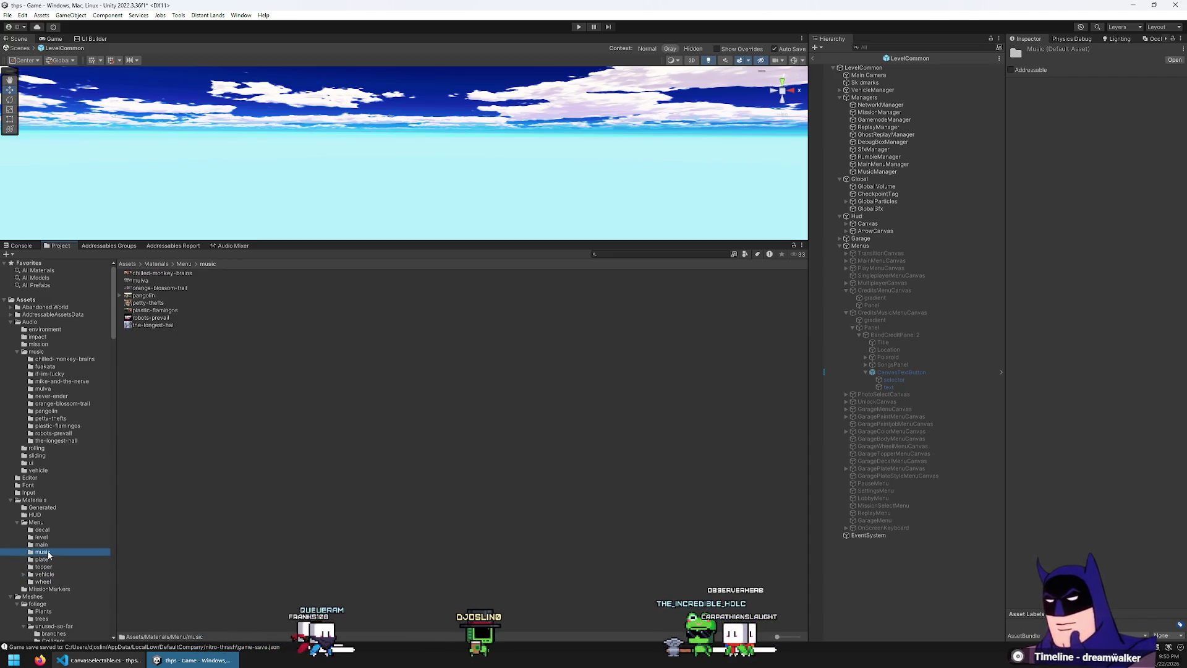
- Compare the import settings of the band images, from mulva through pangolin
click(179, 281)
key(Down)
key(Down)
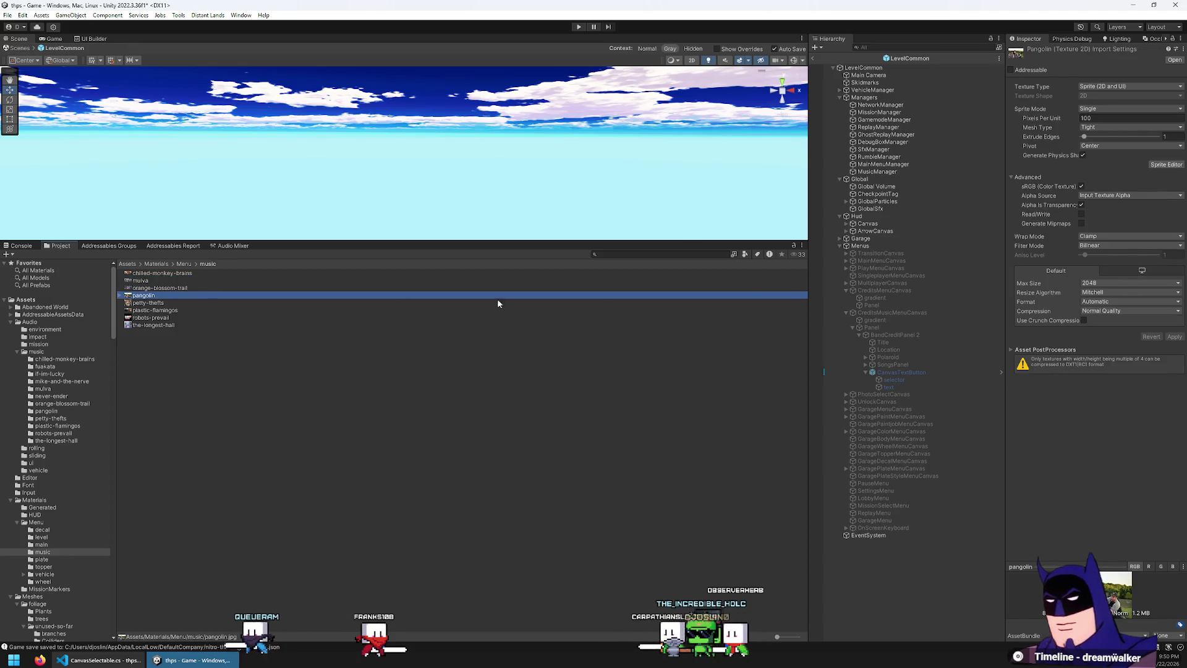
key(Home)
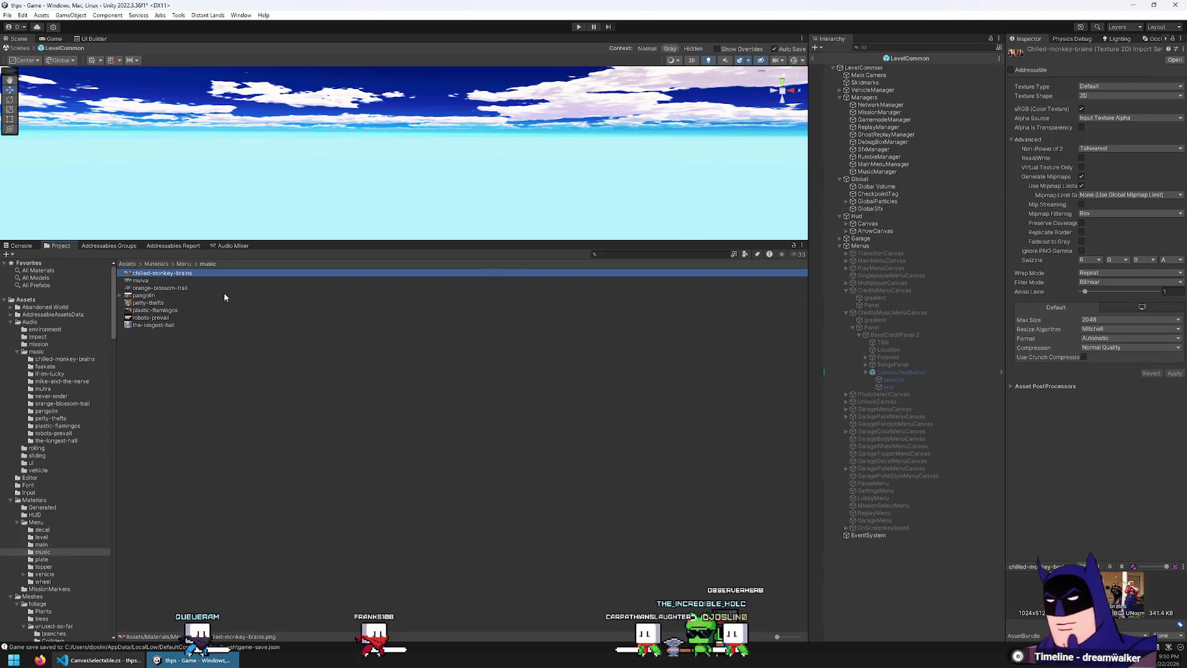
click(194, 302)
key(Down)
key(Up)
key(Up)
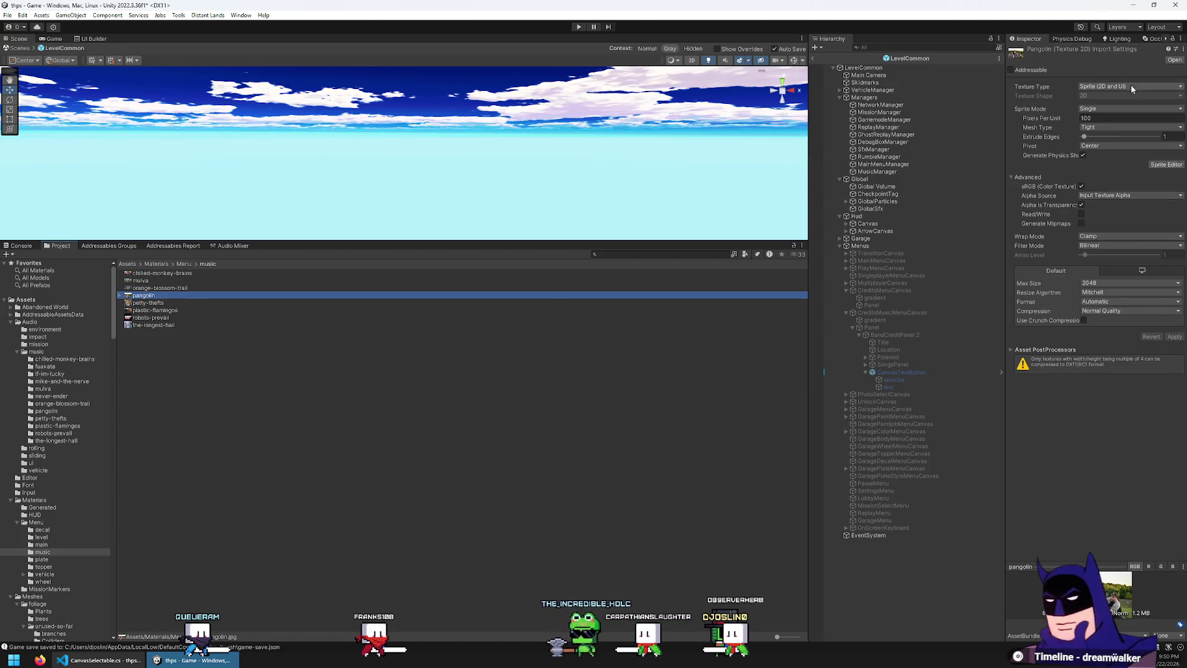
- Set all eight music images to Sprite (2D and UI) texture type and apply
key(ctrl+a)
click(1107, 87)
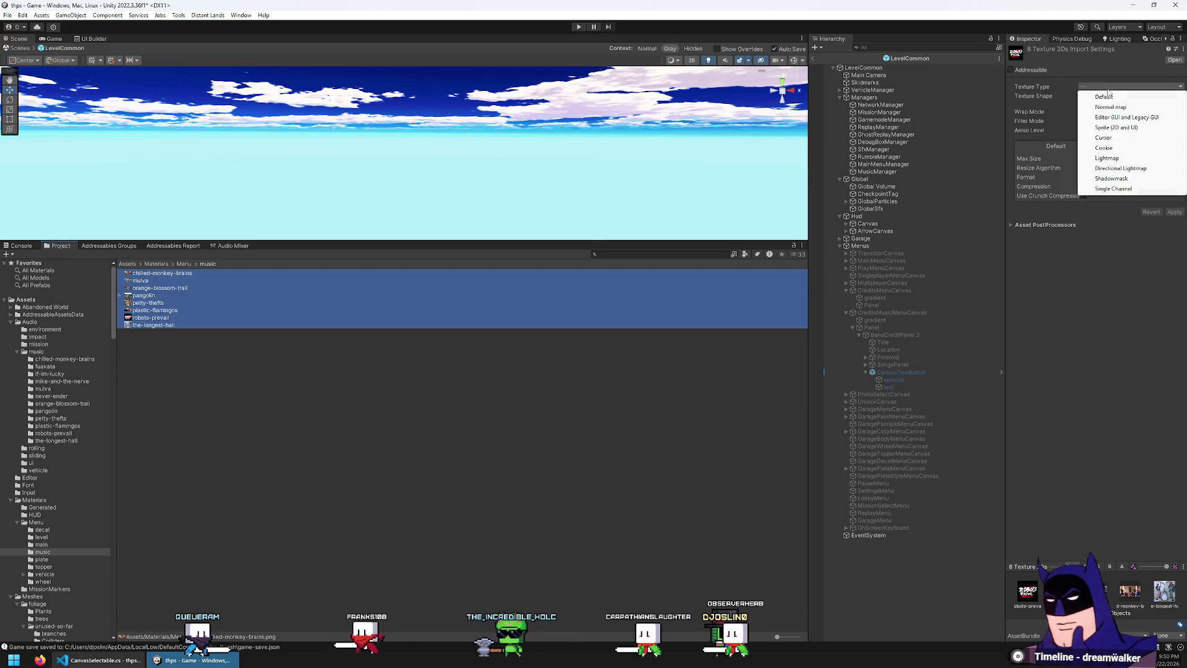
click(1114, 126)
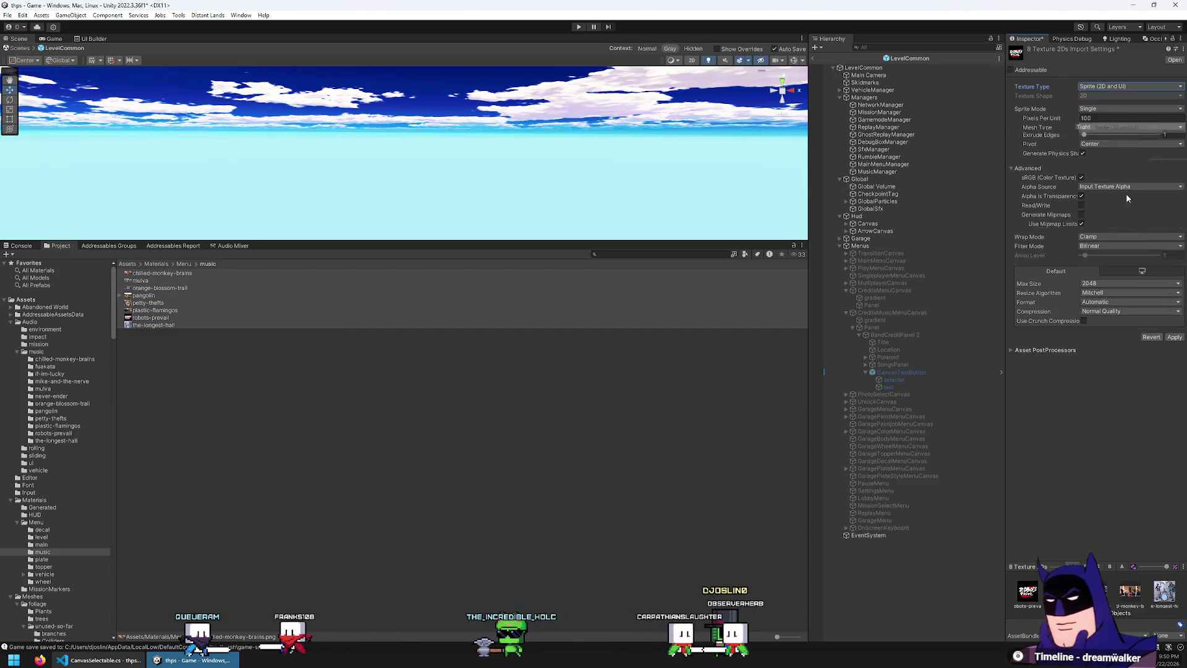
click(1173, 337)
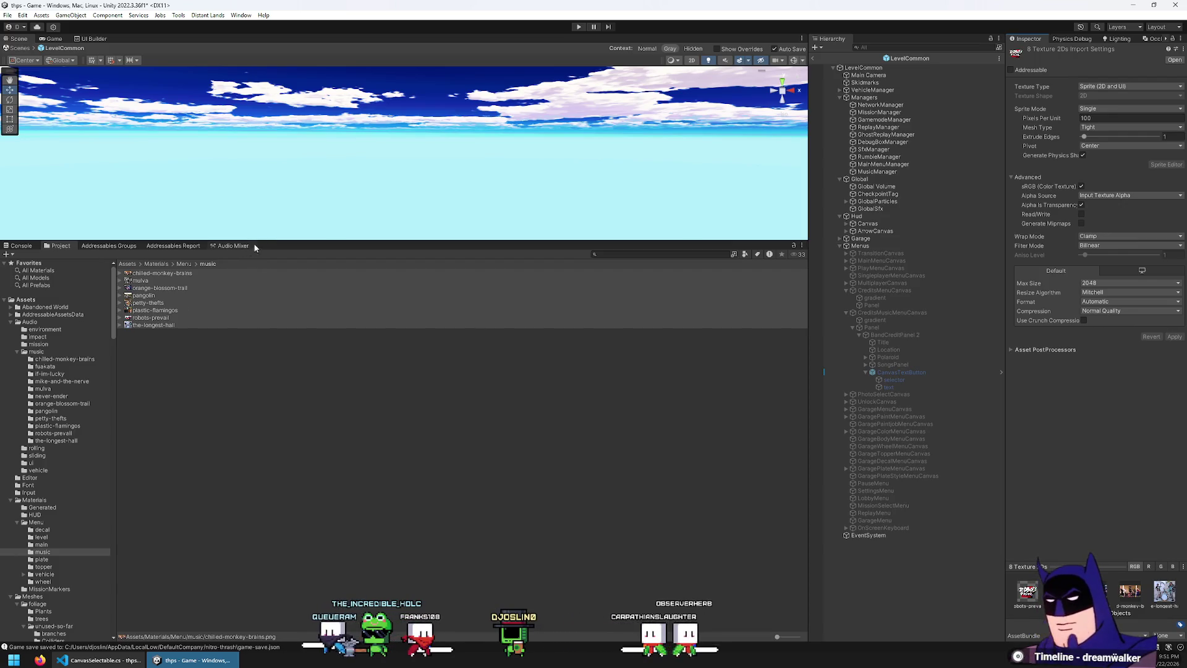
drag(255, 241, 309, 345)
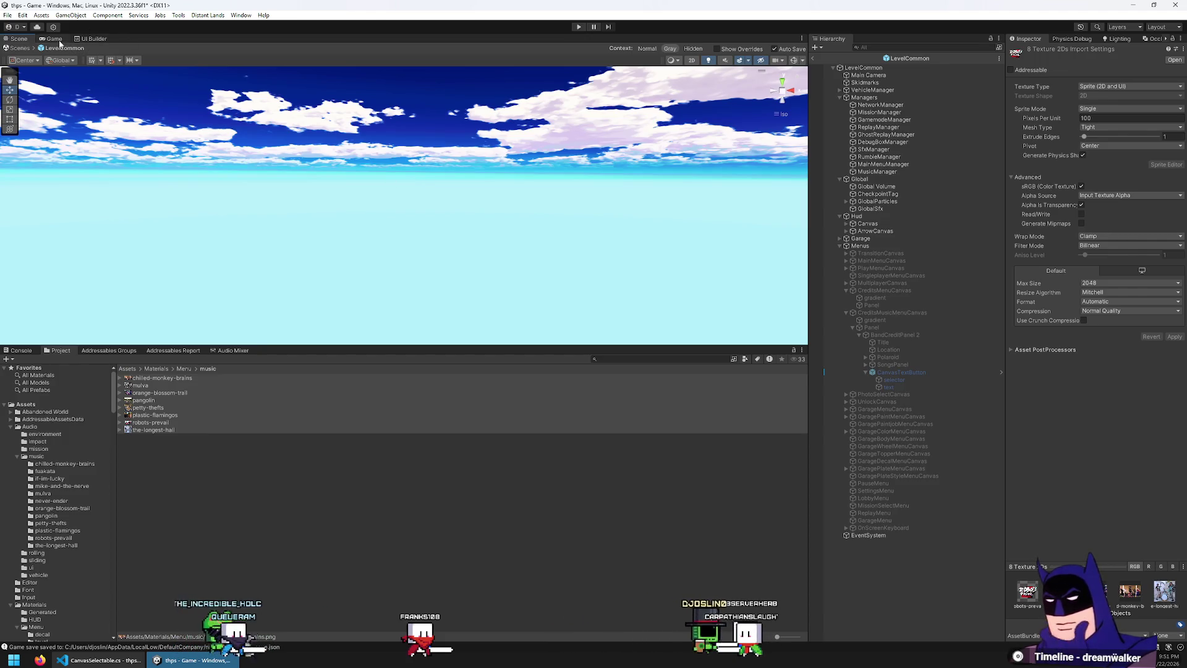
- Clear the selection and save the scene
click(424, 524)
click(8, 15)
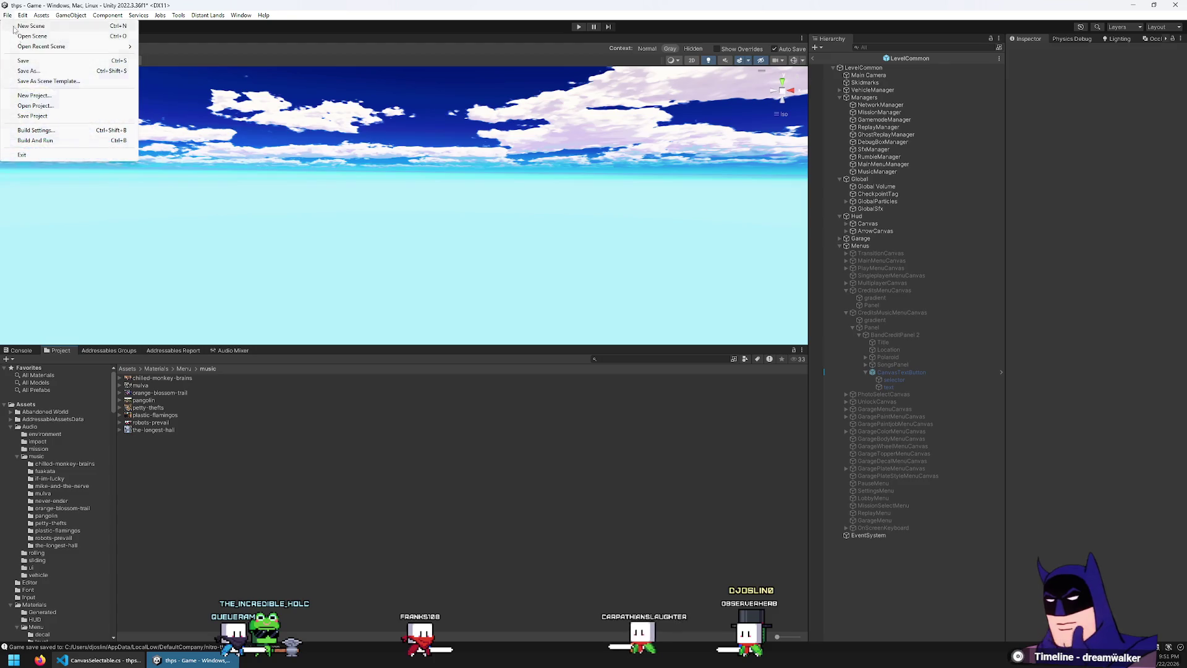
click(30, 63)
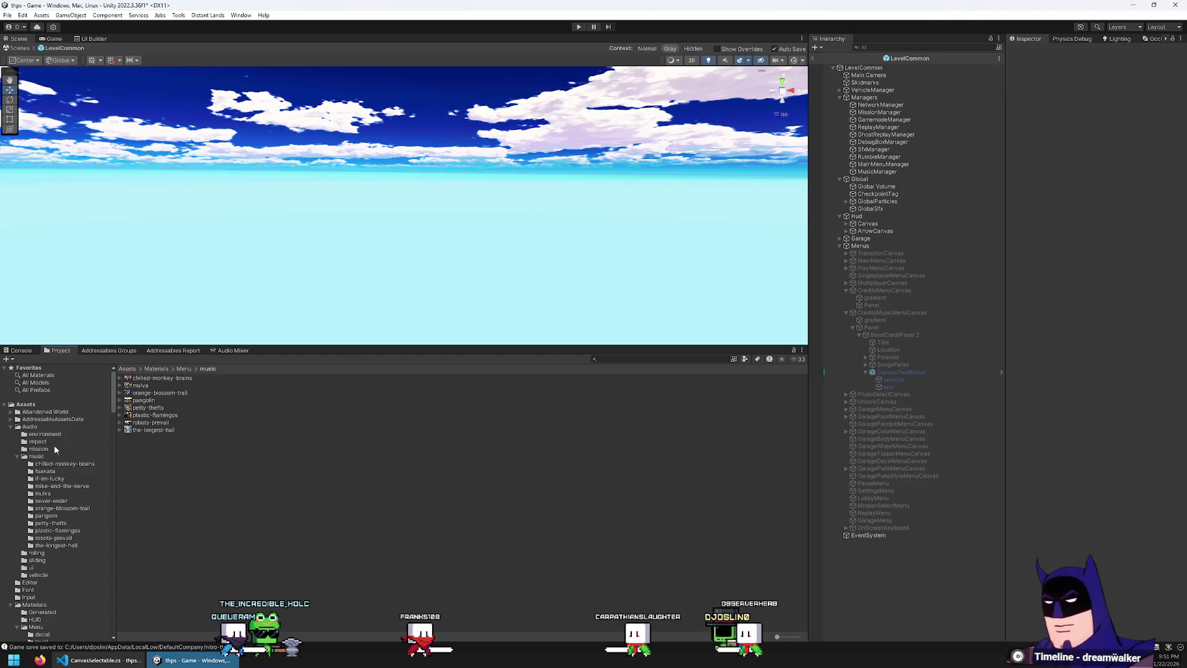
- In ScriptableObjects/Music, select the Pangolin artist data and ping its Photo sprite
click(127, 369)
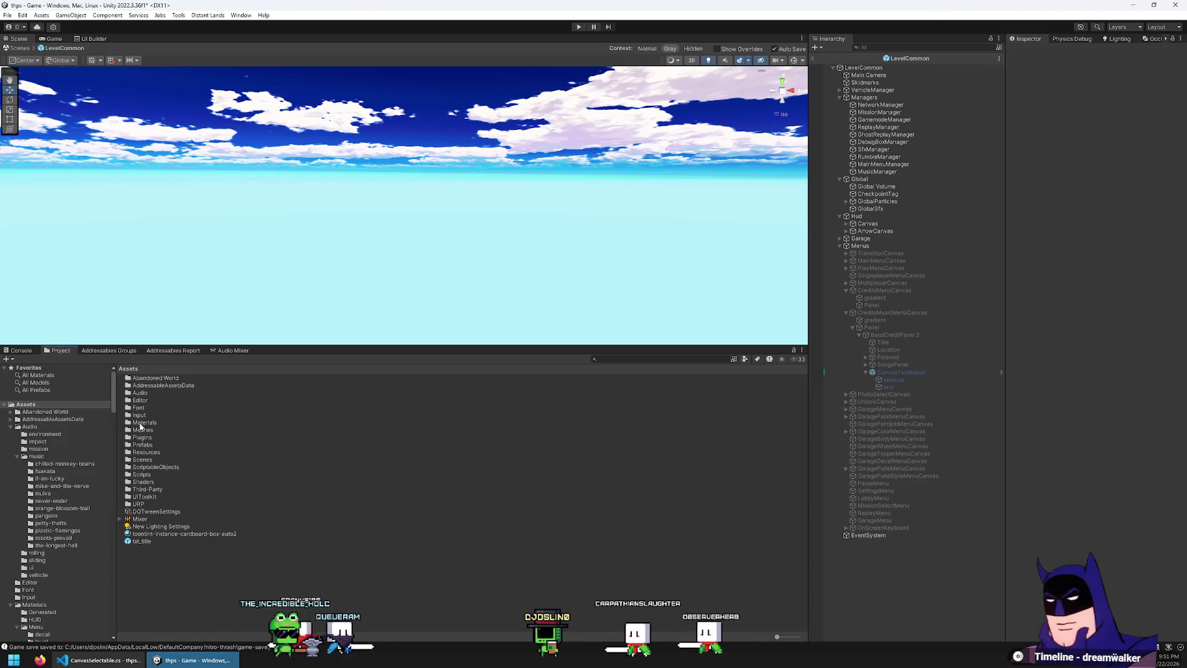
double_click(152, 467)
double_click(155, 385)
click(155, 379)
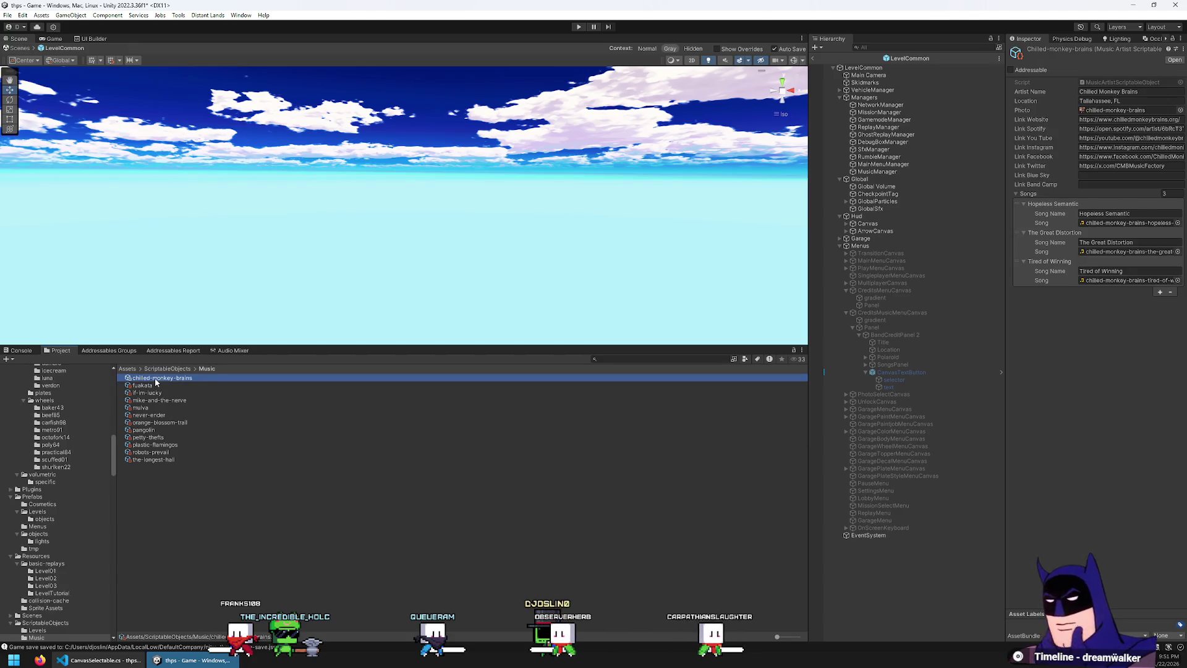
key(Down)
key(Down)
key(Down)
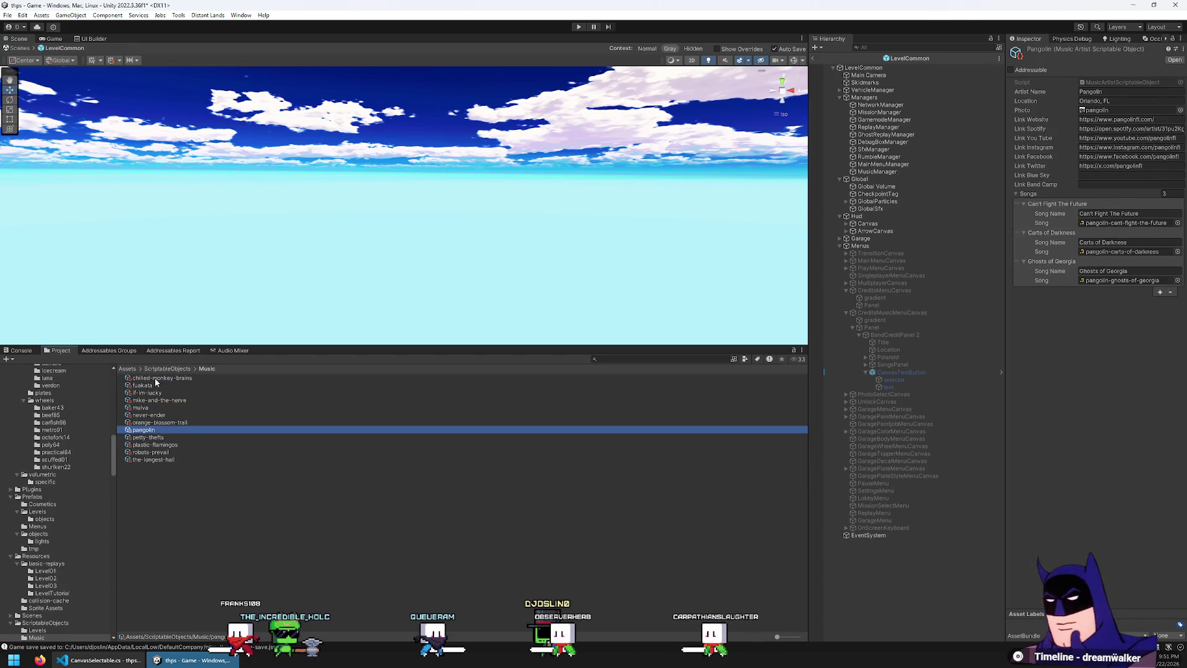
click(1107, 110)
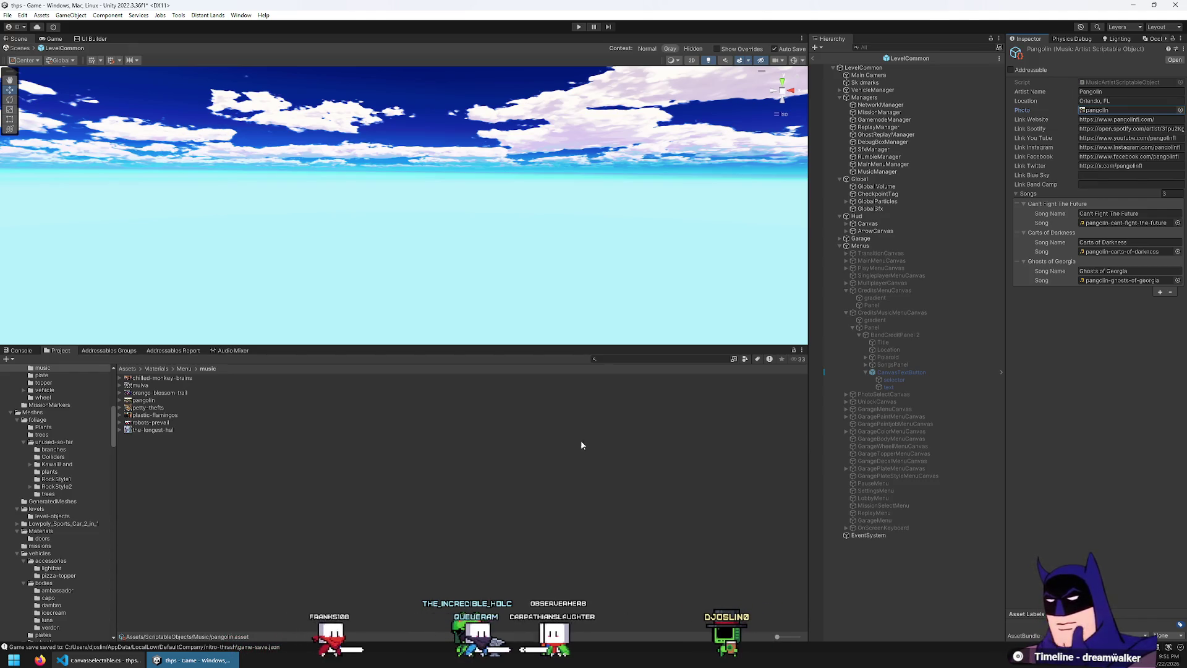
click(898, 335)
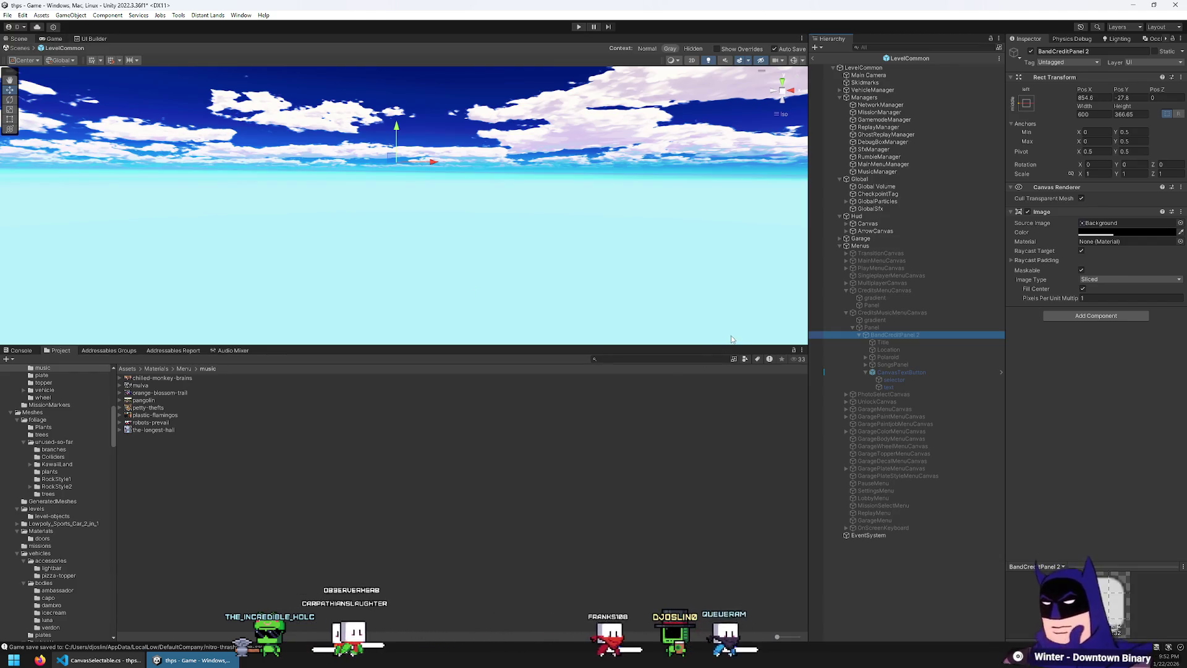
- Rename 'BandCreditPanel 2' to 'BandCreditPanel'
click(928, 335)
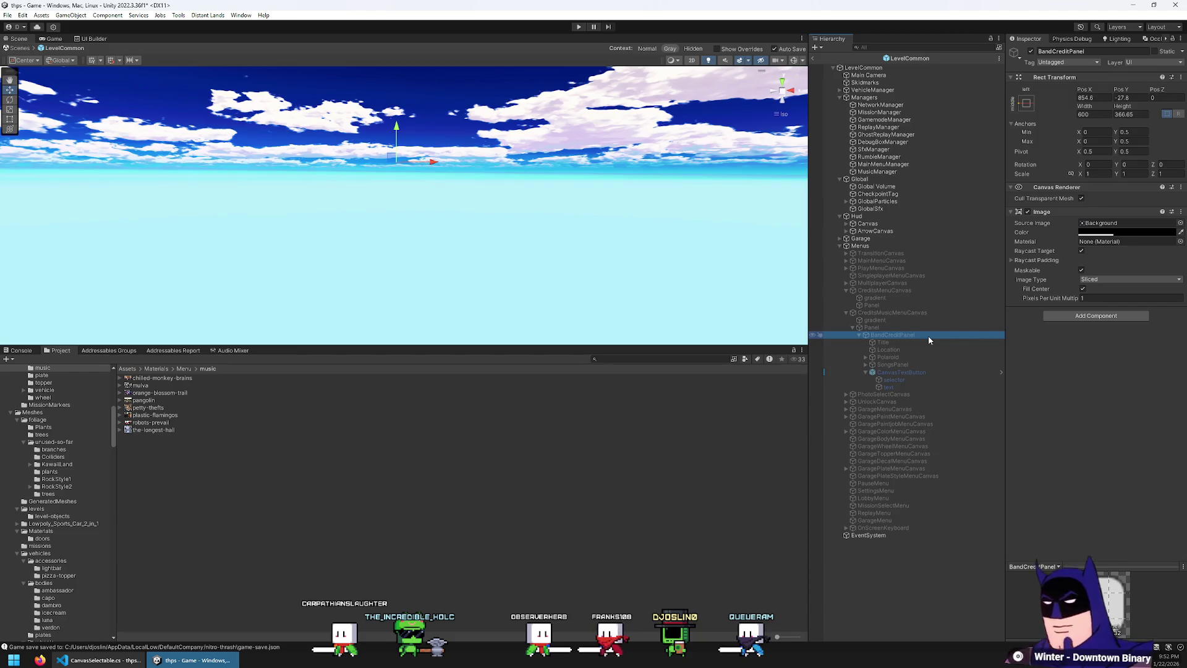
- Ping the CreditsMusicMenuCanvas's script and browse to the Scripts/Menu/Main folder
click(875, 314)
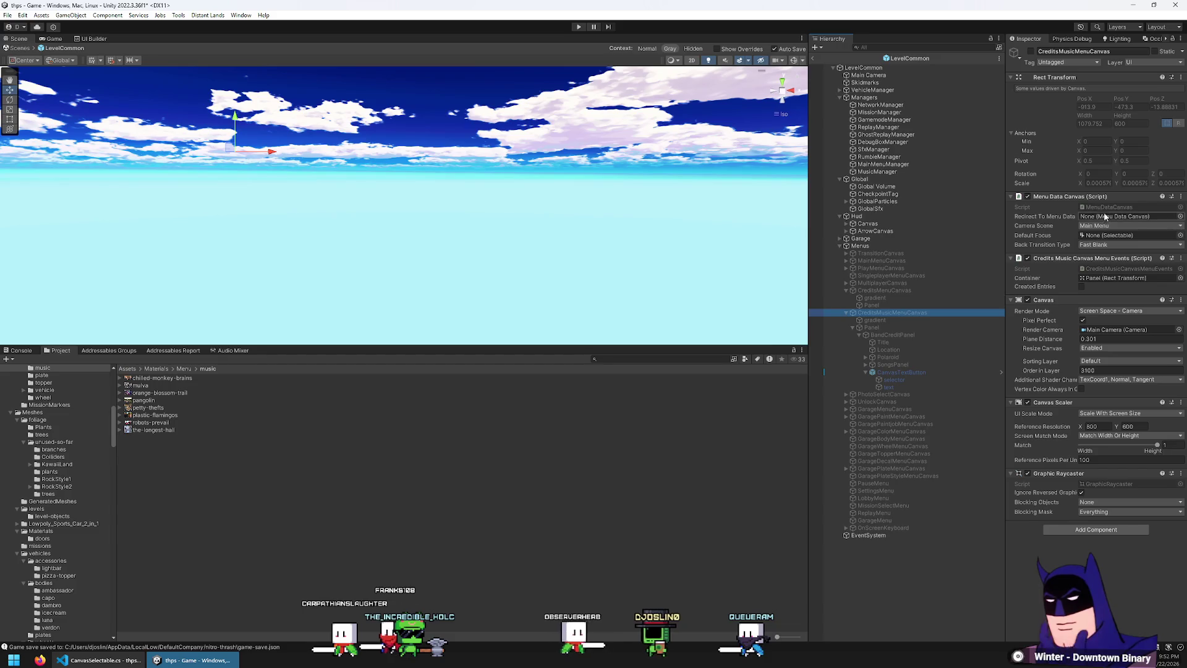
click(1107, 269)
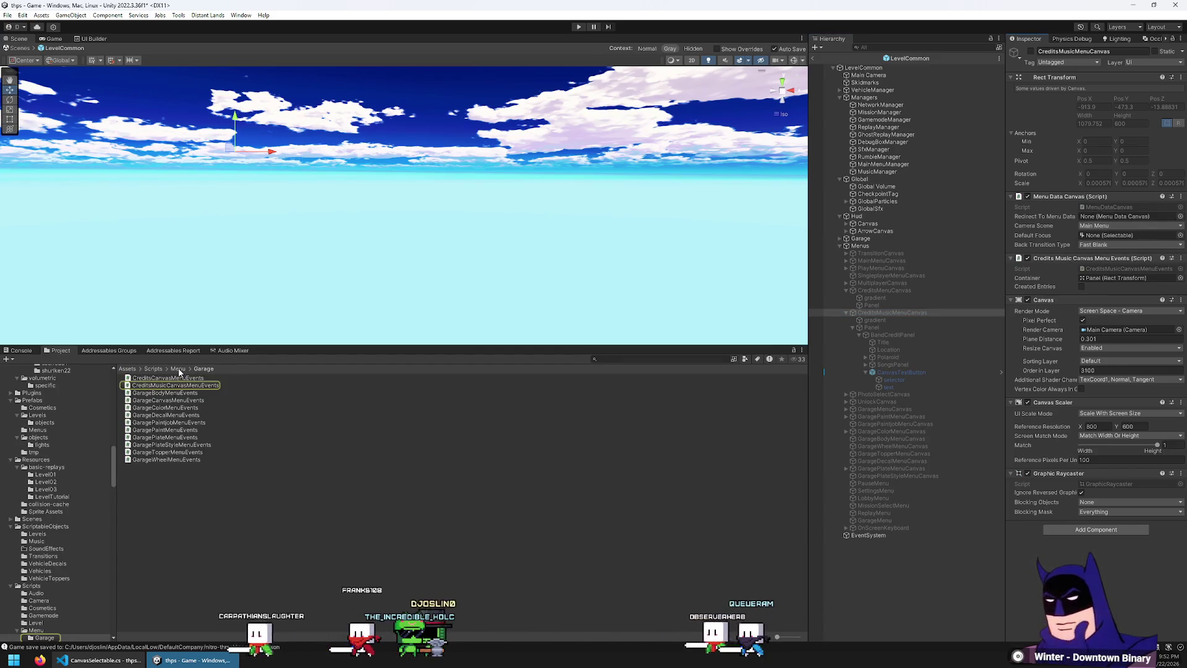
click(173, 386)
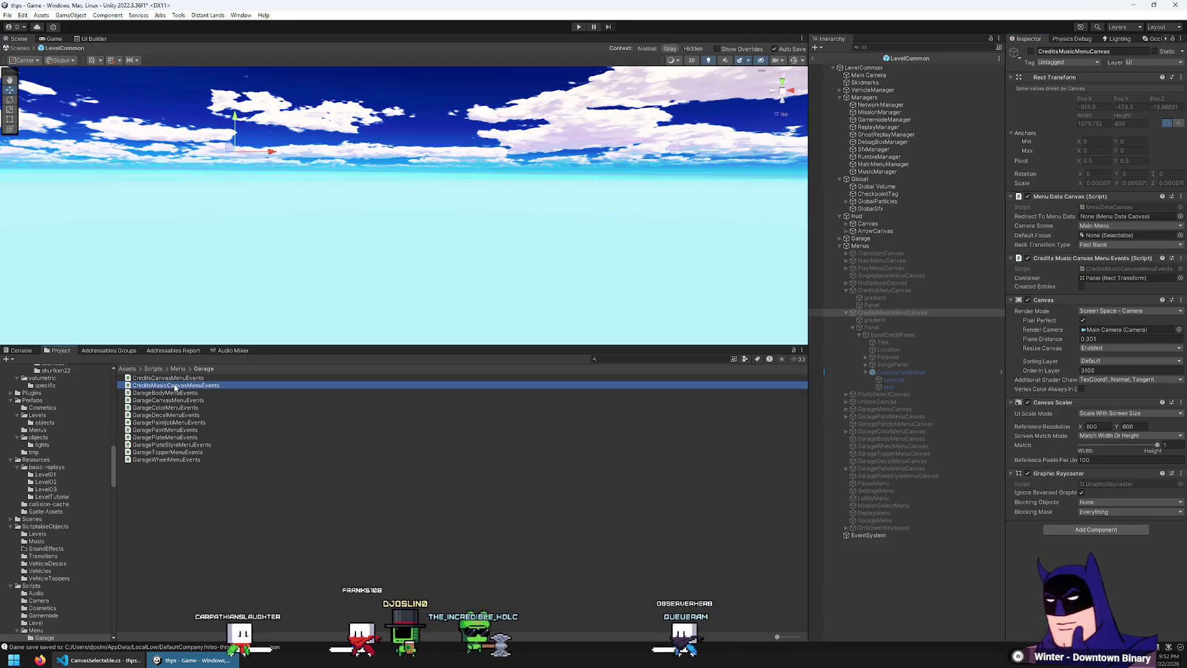
shift+click(173, 378)
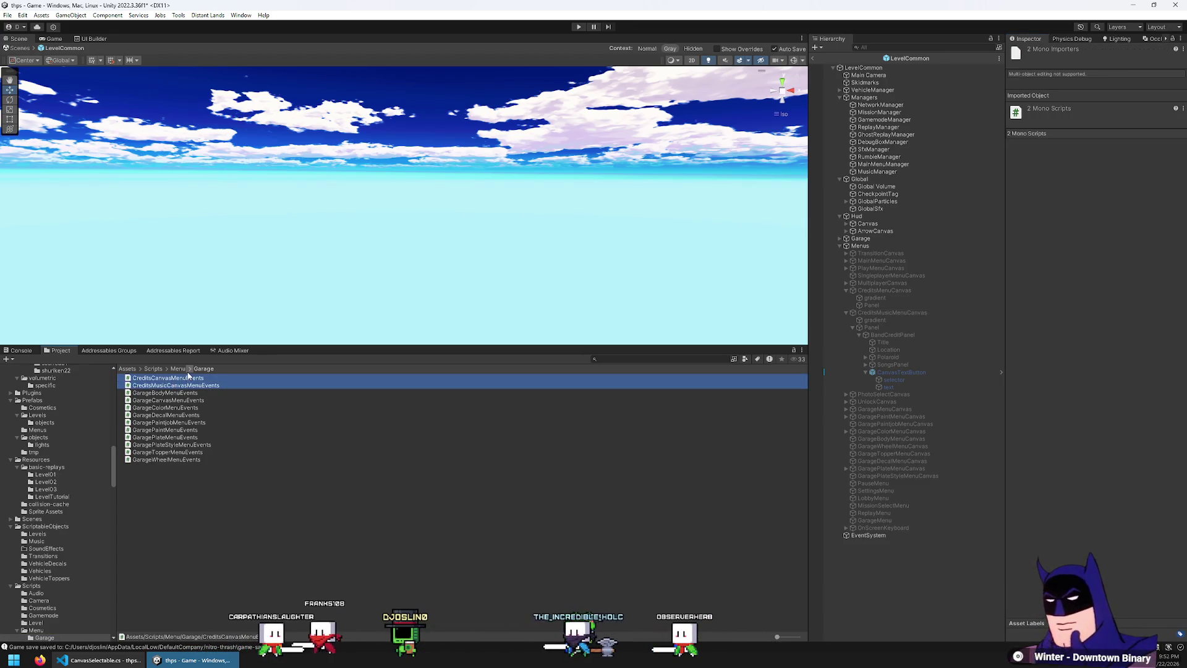
click(176, 370)
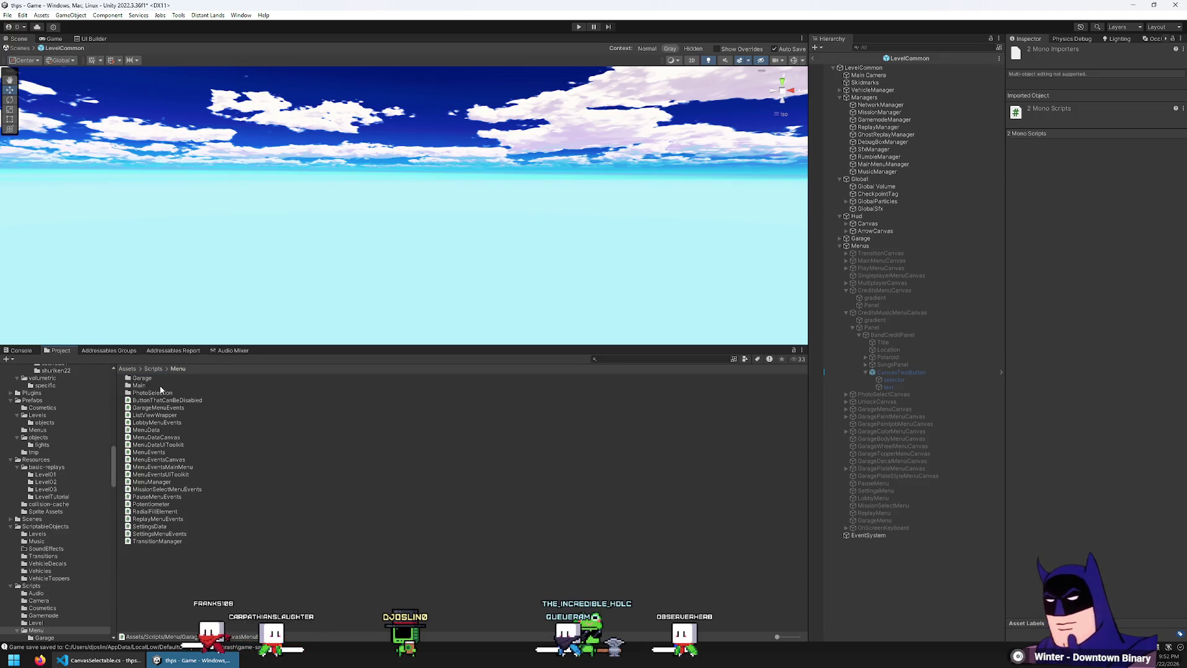
double_click(159, 385)
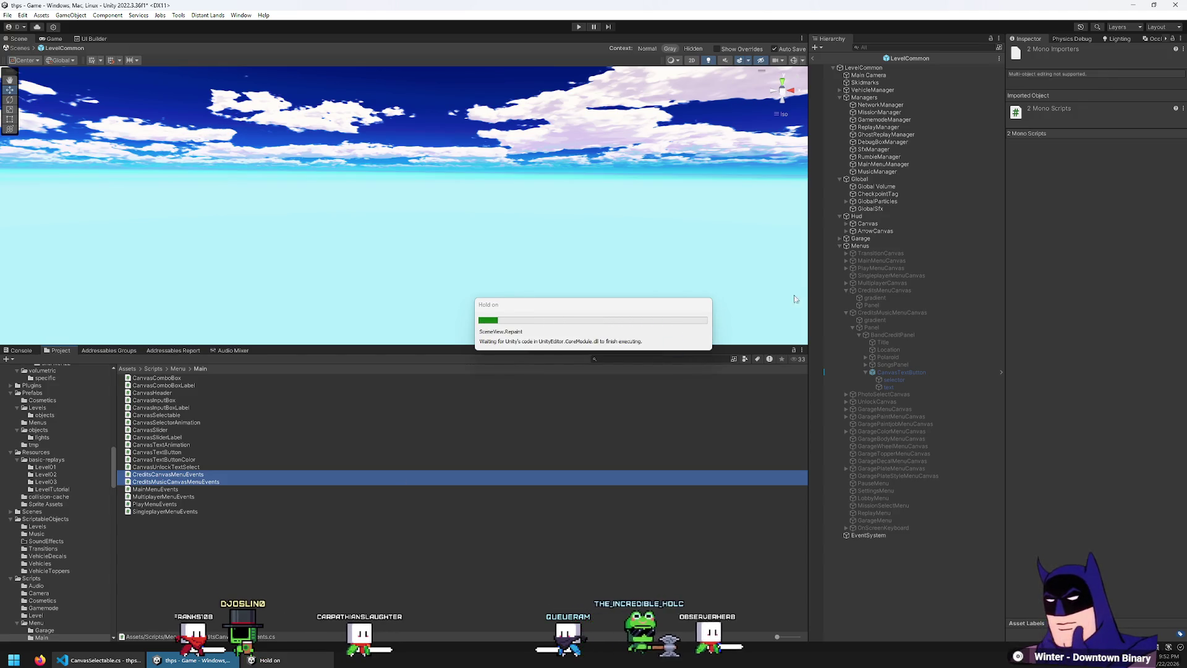
- Preview the Main menu scripts and open CreditsMusicCanvasMenuEvents for editing
click(919, 314)
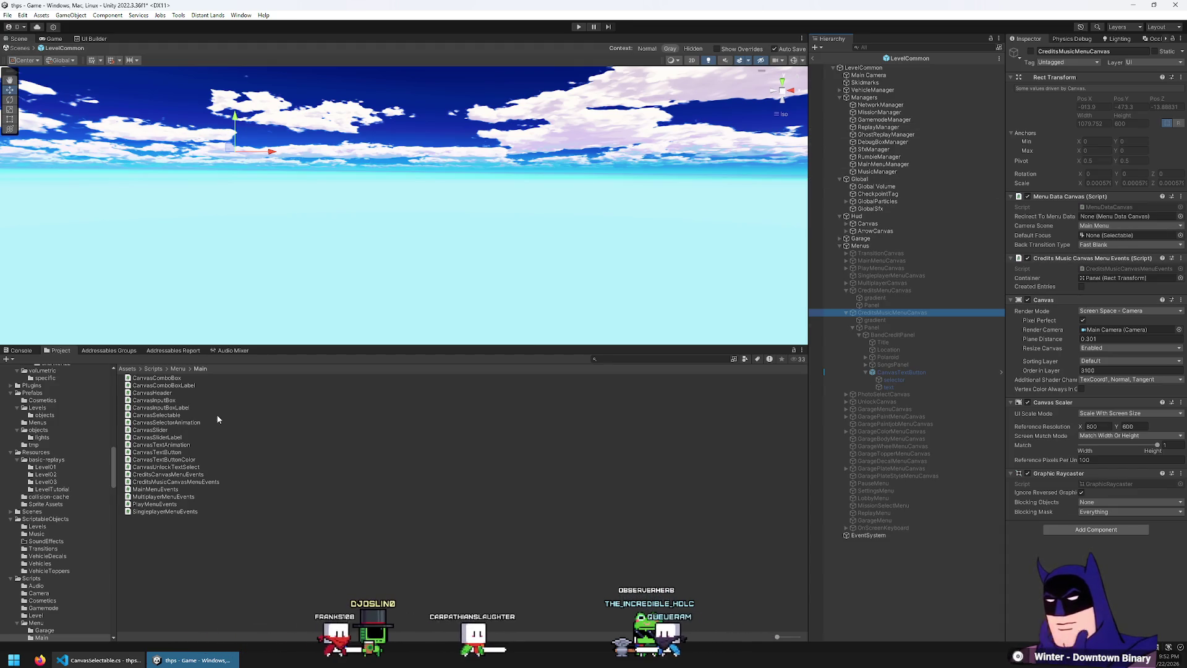
click(185, 467)
click(187, 475)
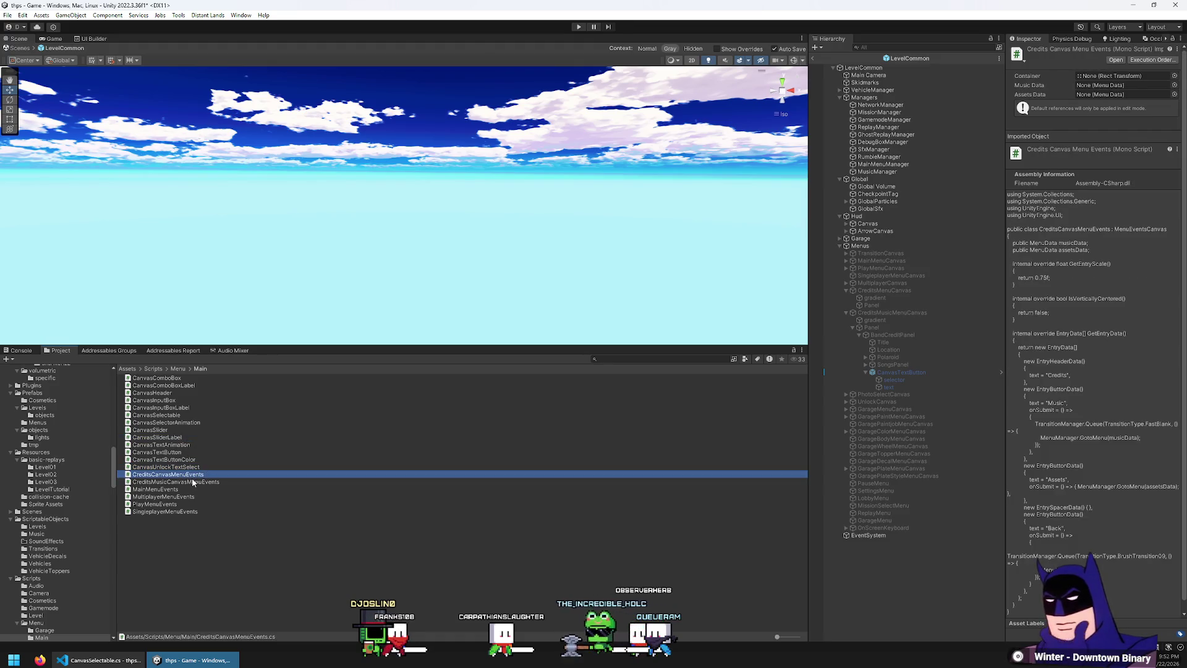
click(176, 483)
double_click(175, 485)
- Close the other editor tabs and add a 'public Label bandNameLabel' field after the class brace
right_click(663, 25)
click(696, 40)
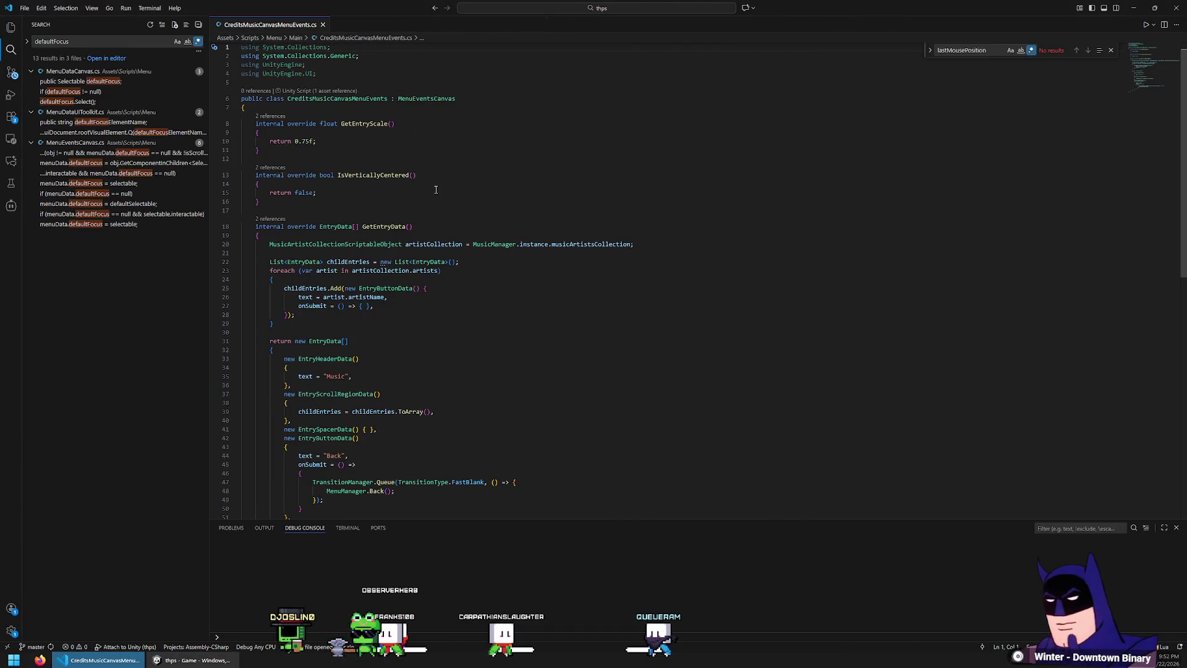
text(p)
key(Return)
text(public)
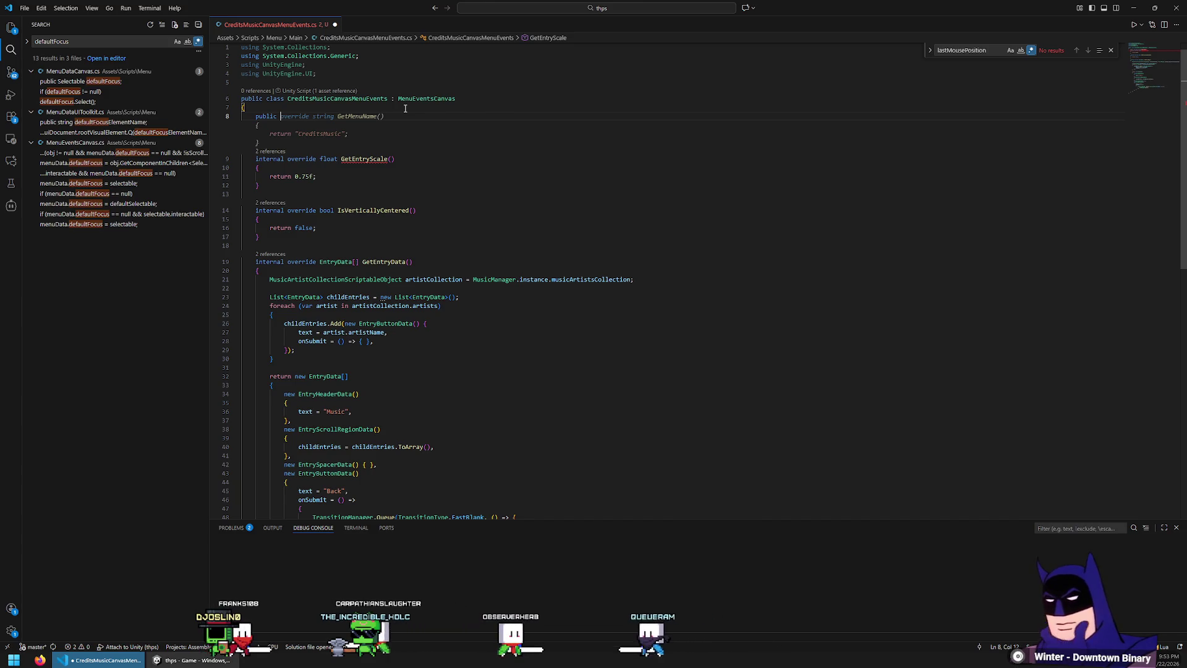
text(Label)
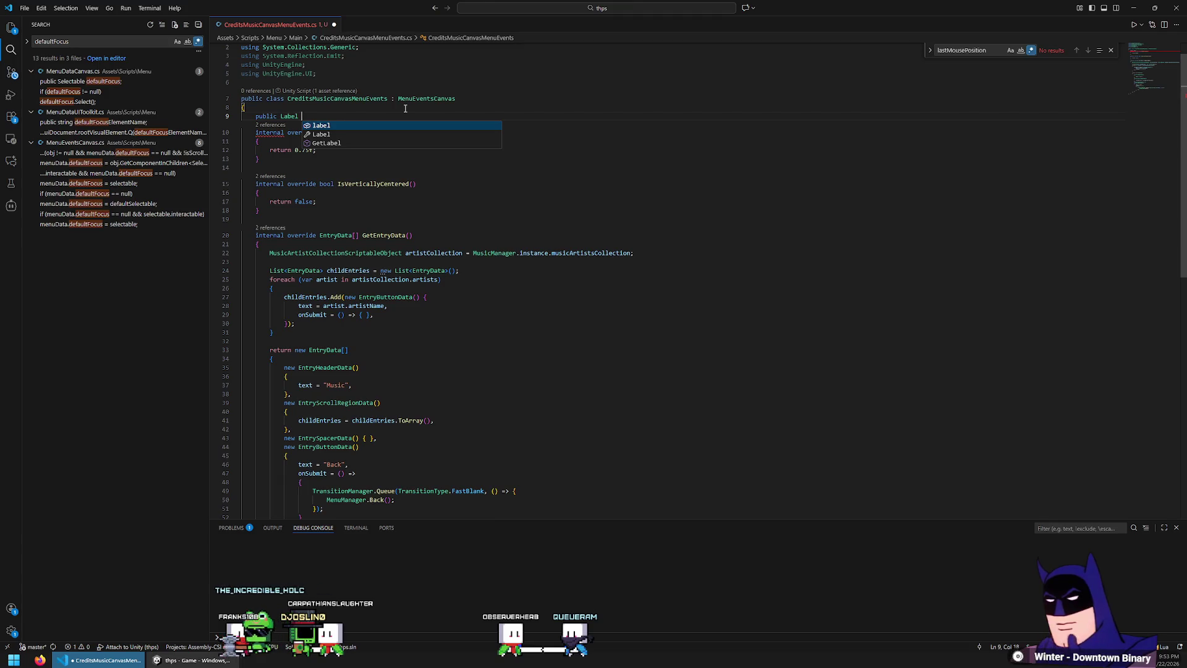
text( bandNameLabel;)
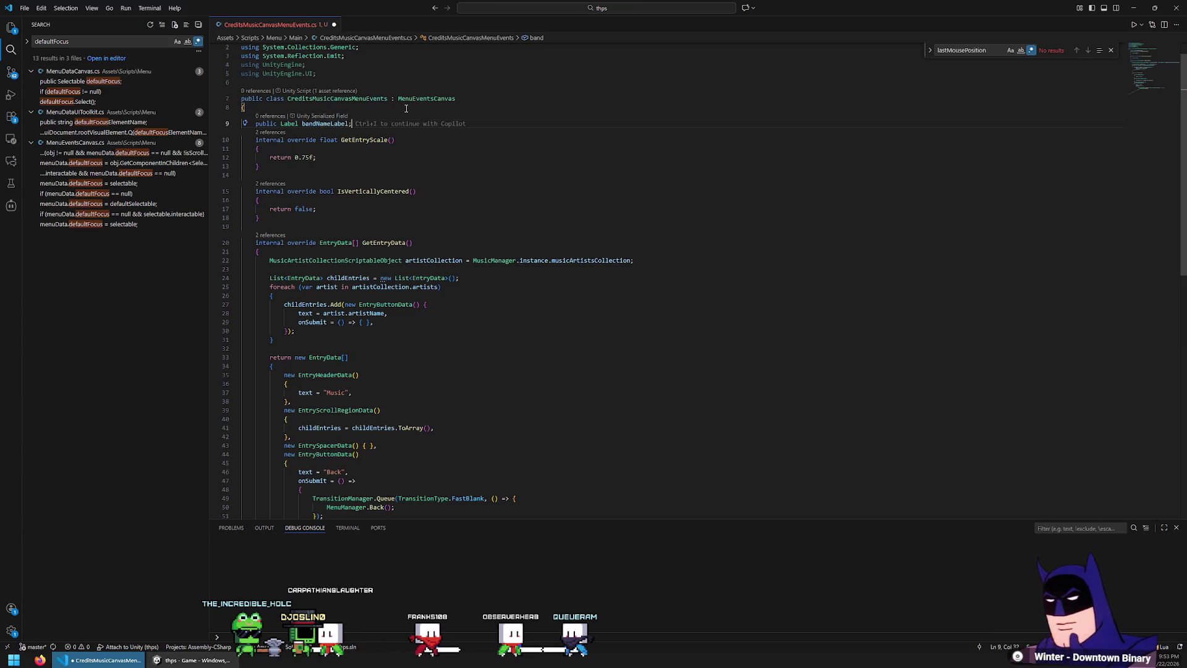
key(Return)
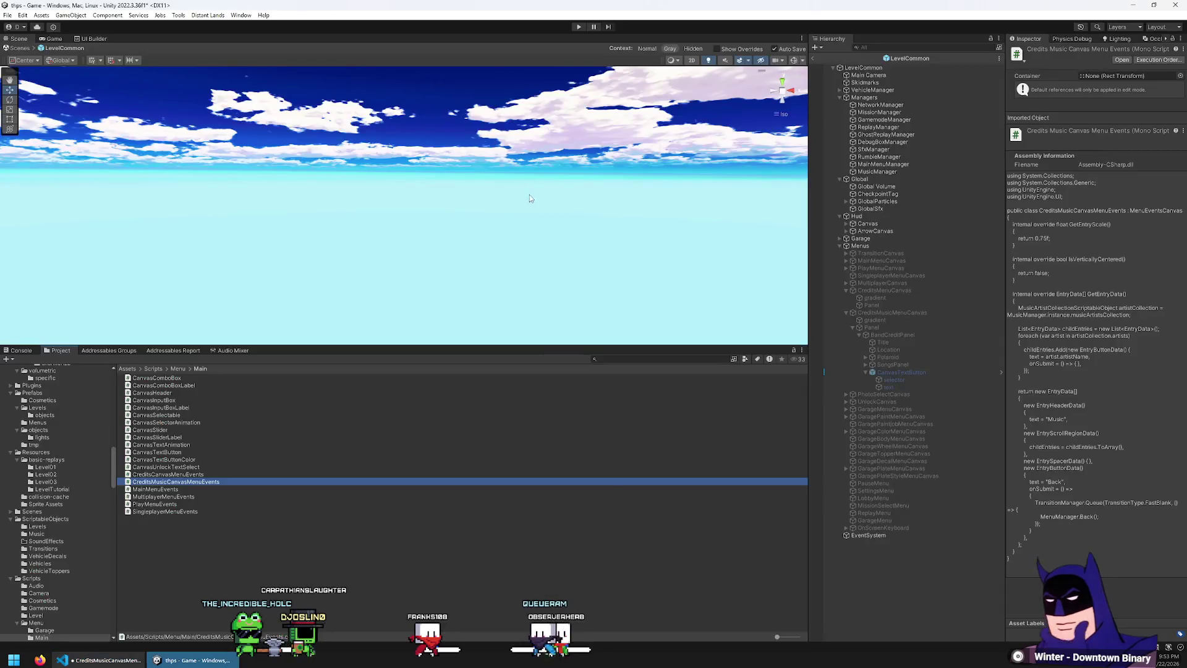
- After Unity's script reload, select BandCreditPanel's Title object to confirm it is TextMeshPro text
key(alt+Tab)
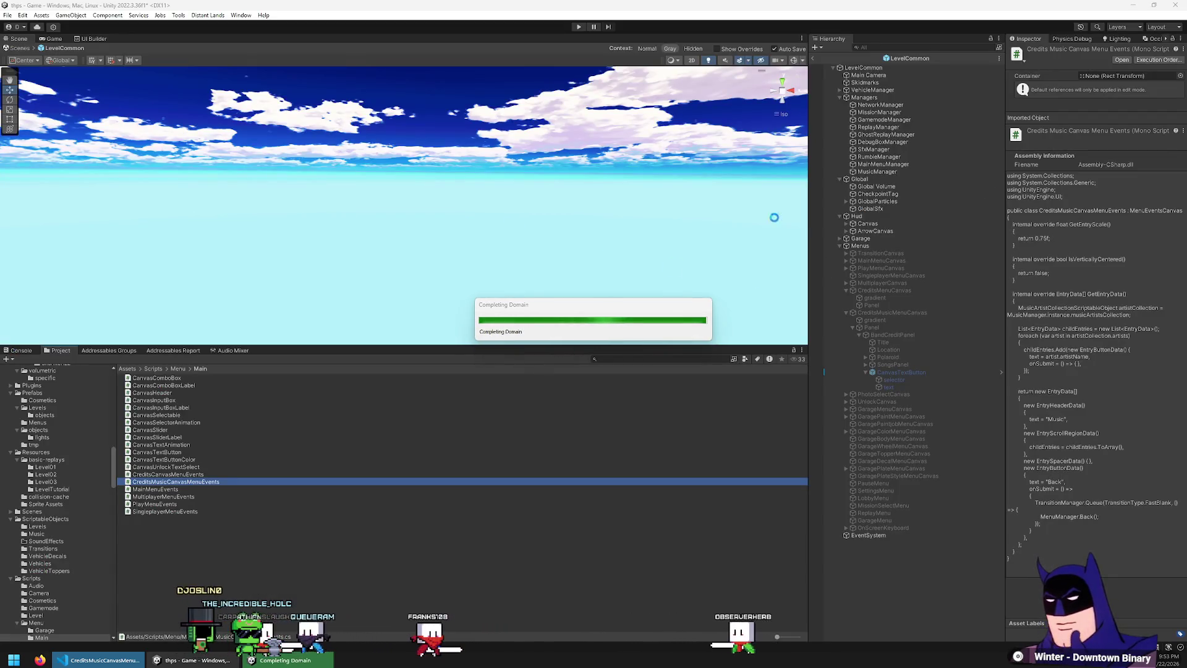
click(926, 334)
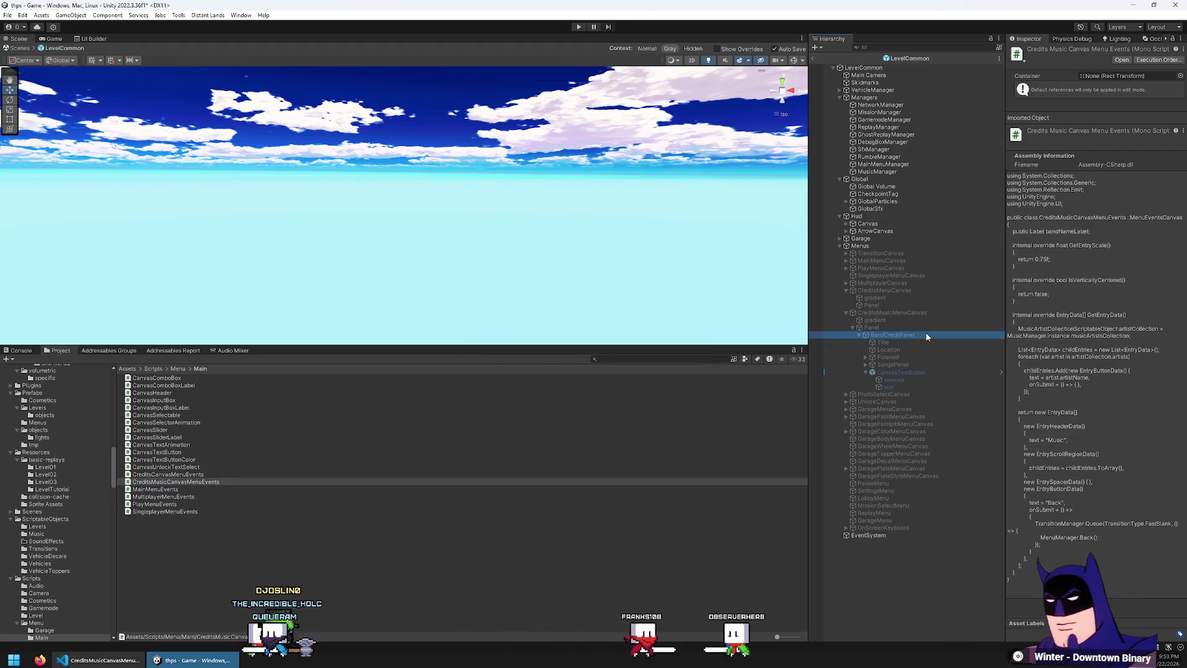
key(Down)
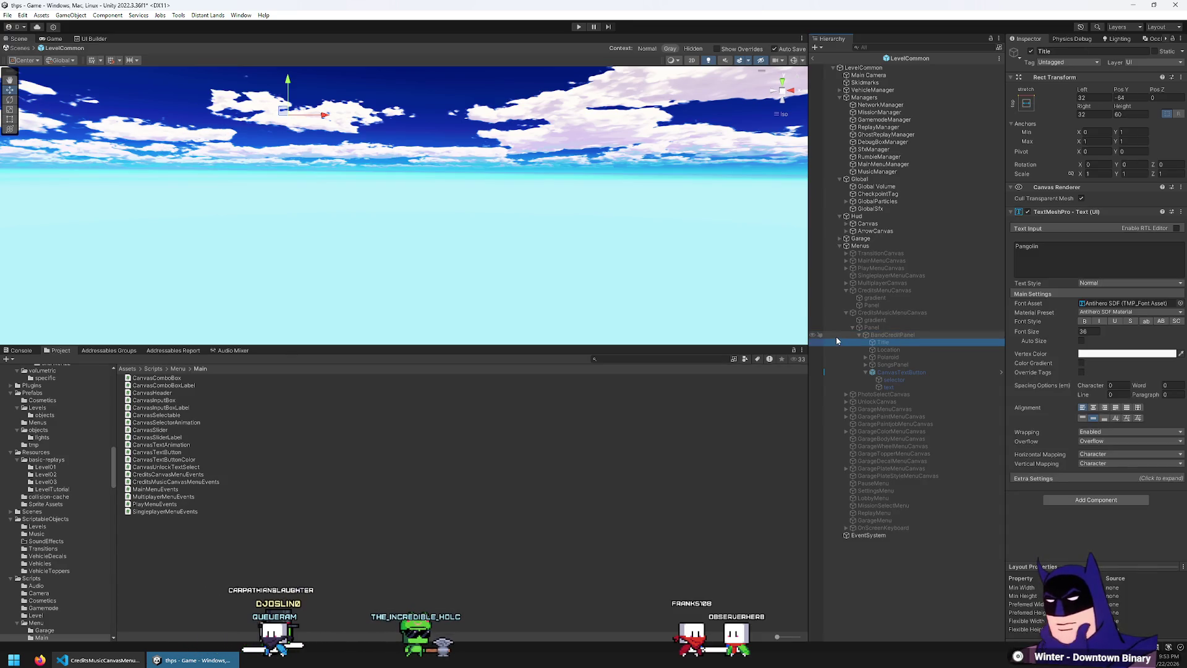
key(alt+Tab)
- Replace bandNameLabel's Label type by typing TMP to bring up TextMeshPro suggestions
double_click(294, 124)
text(TPM)
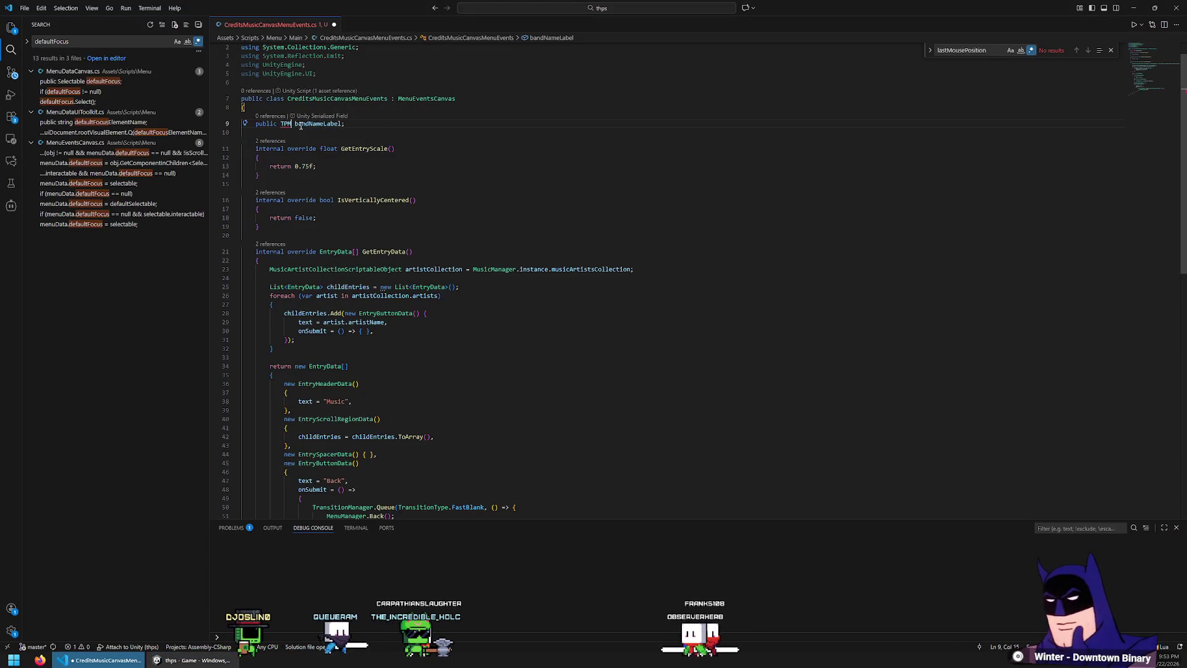
key(BackSpace)
key(BackSpace)
text(MP)
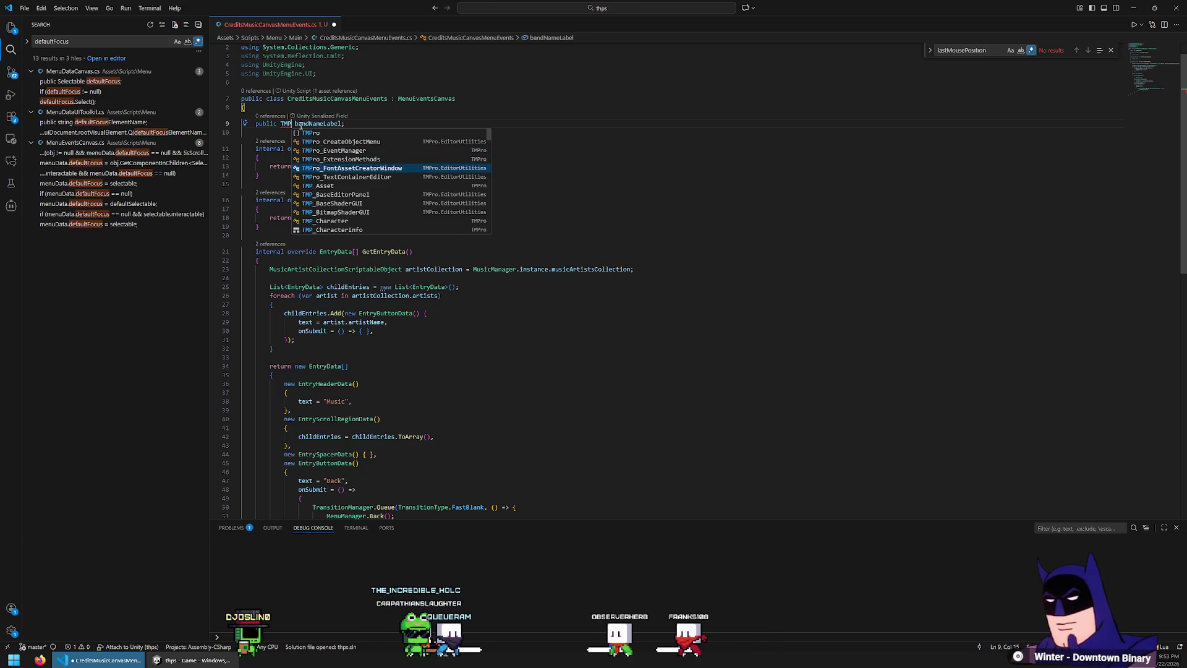
text(ro)
key(Escape)
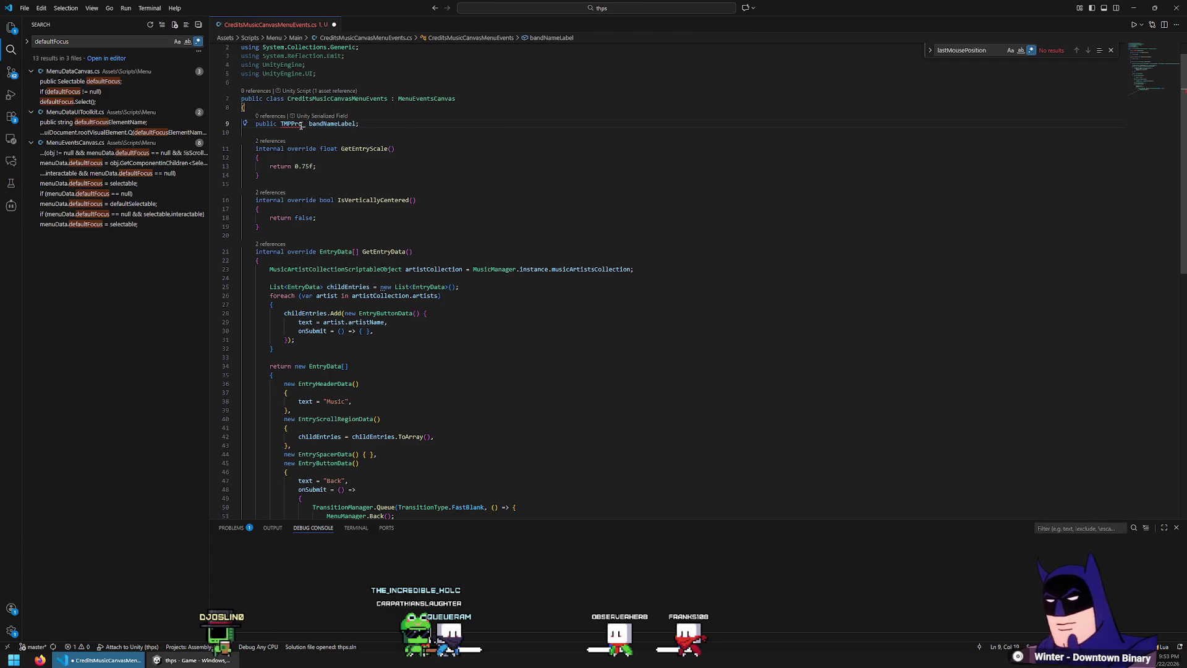
key(BackSpace)
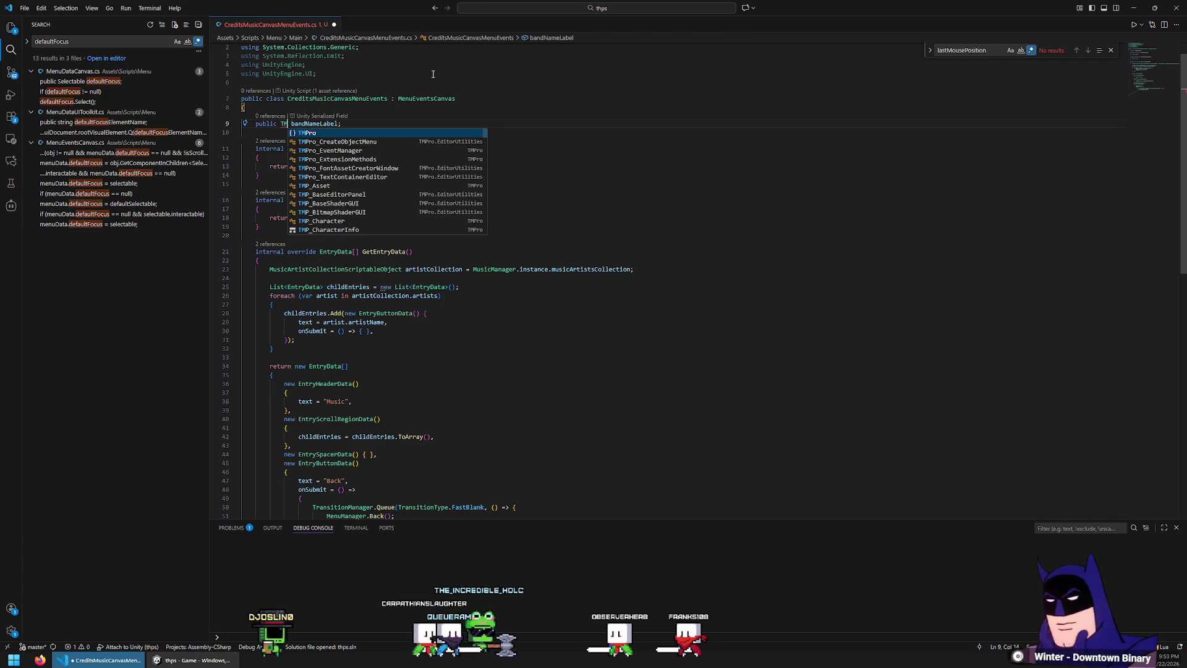
text(P)
- Choose TMP_Text as bandNameLabel's type, which adds the using TMPro directive
key(Down)
key(Down)
key(Down)
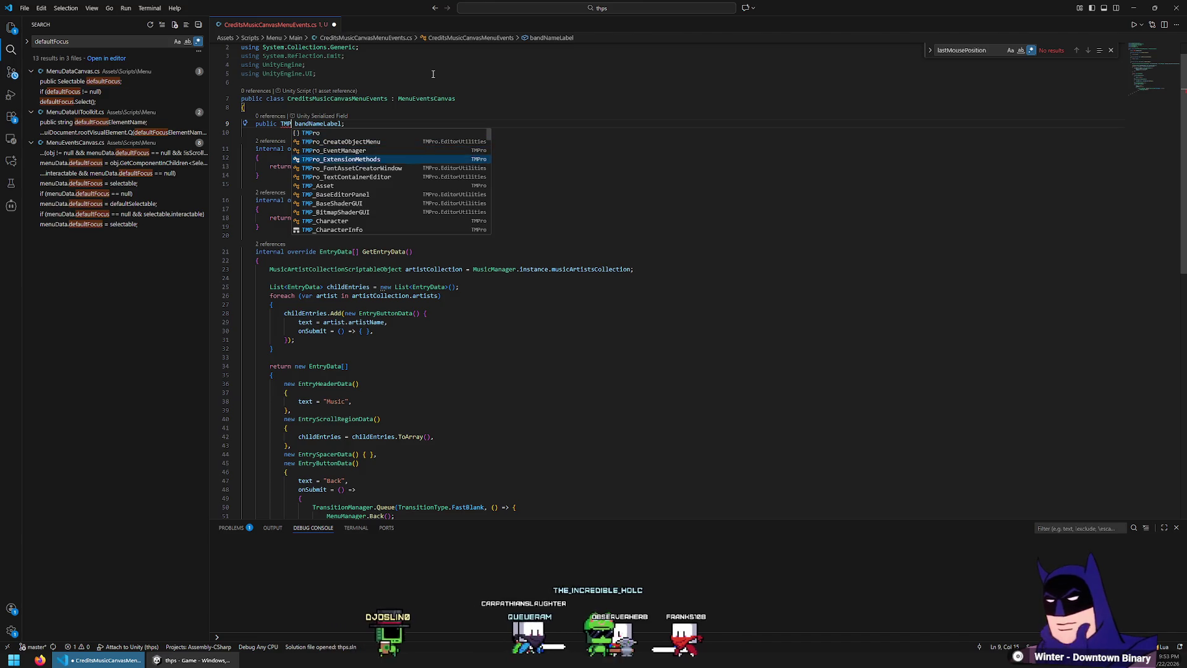
key(Down)
key(Down)
key(Down)
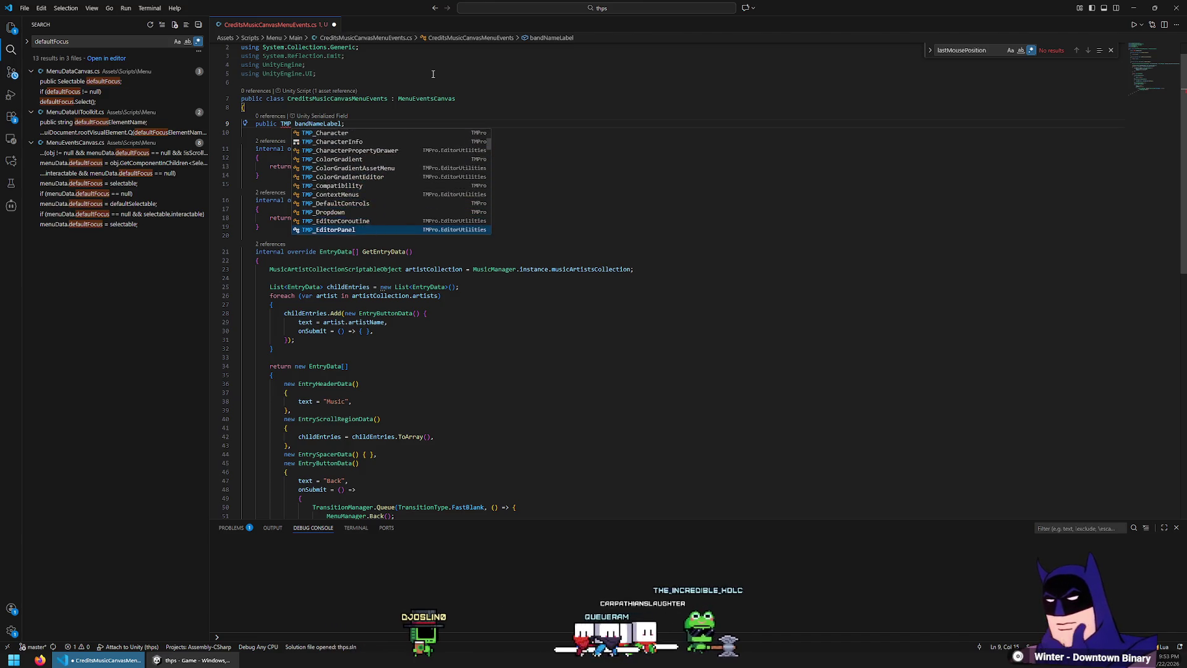
key(Down)
key(Down)
key(Down)
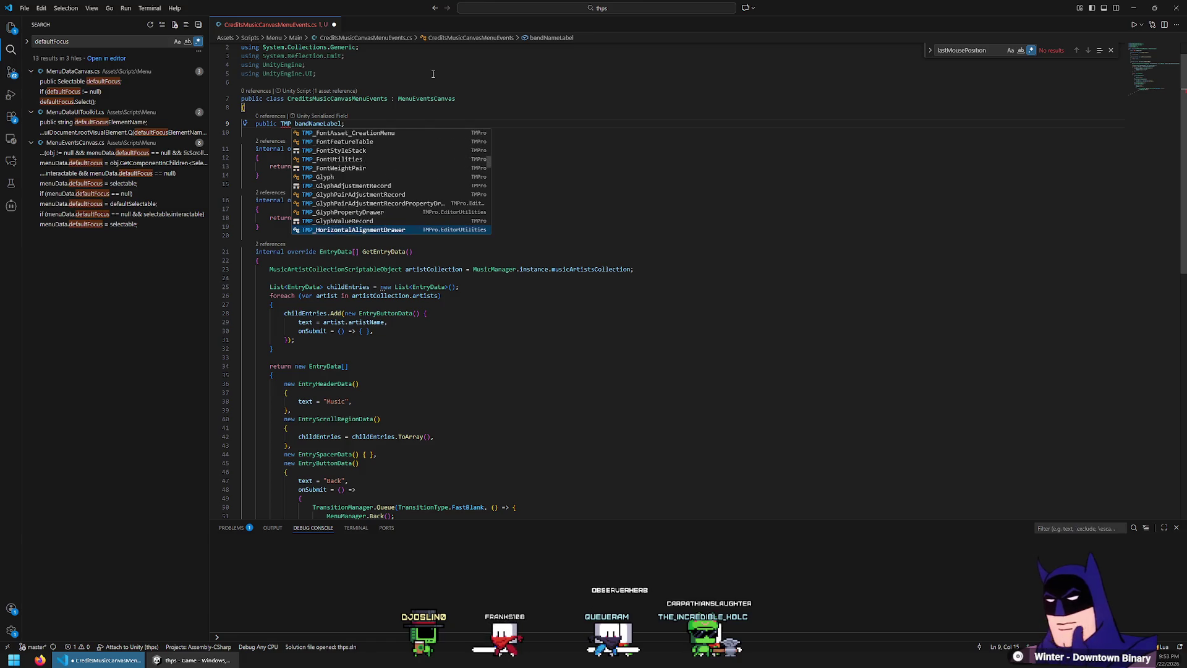
key(Down)
key(Down)
key(Down)
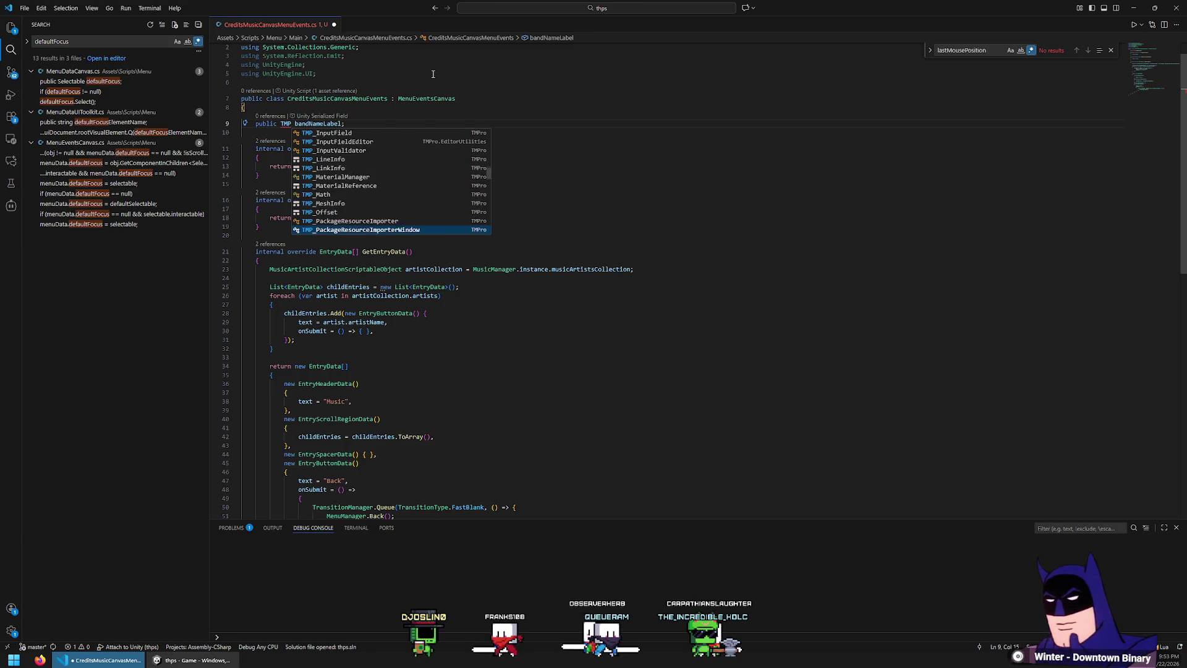
key(Down)
key(Down)
key(Down)
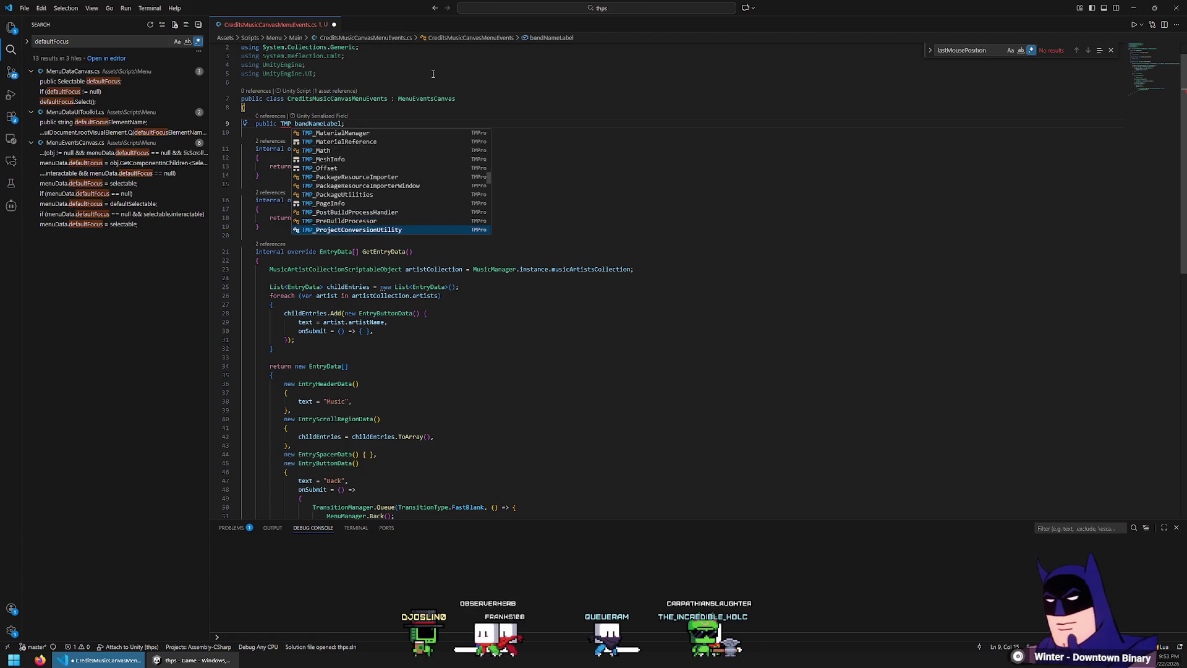
key(Down)
key(Down)
key(Down)
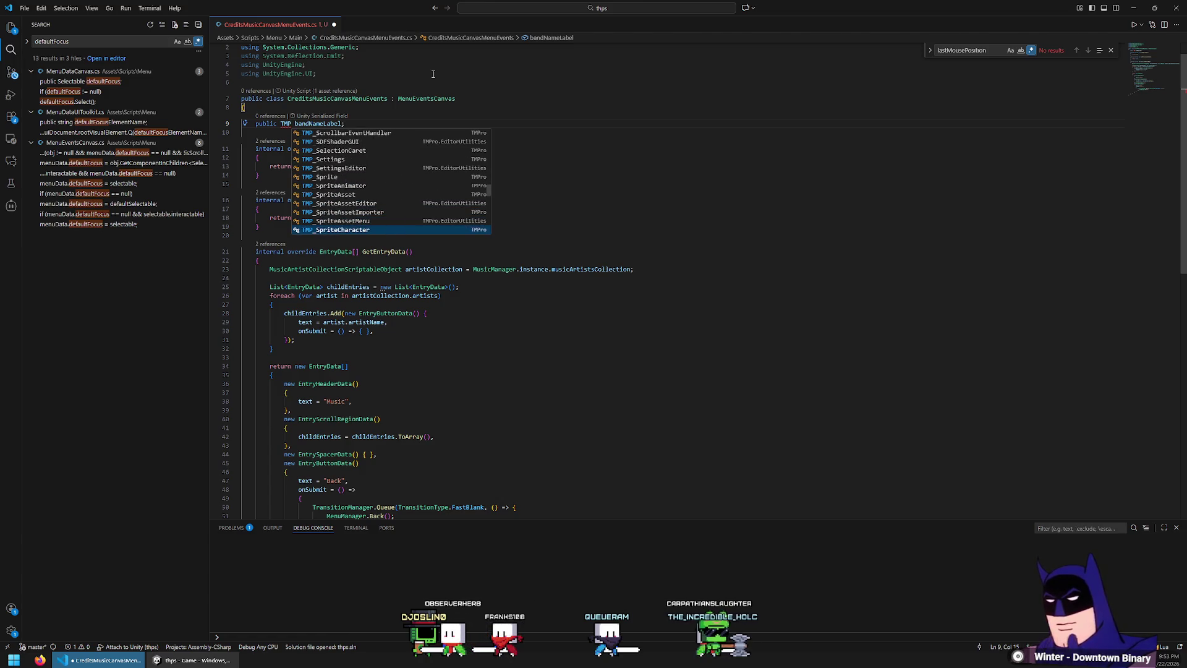
key(Down)
key(Down)
key(Down)
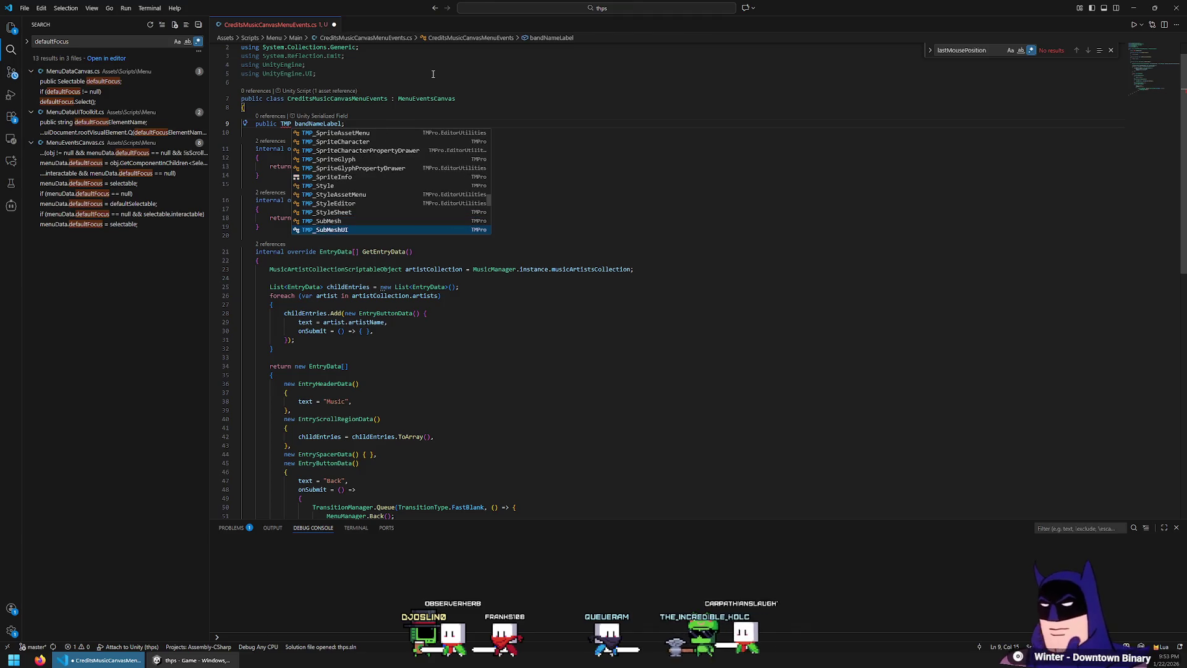
key(Up)
key(Up)
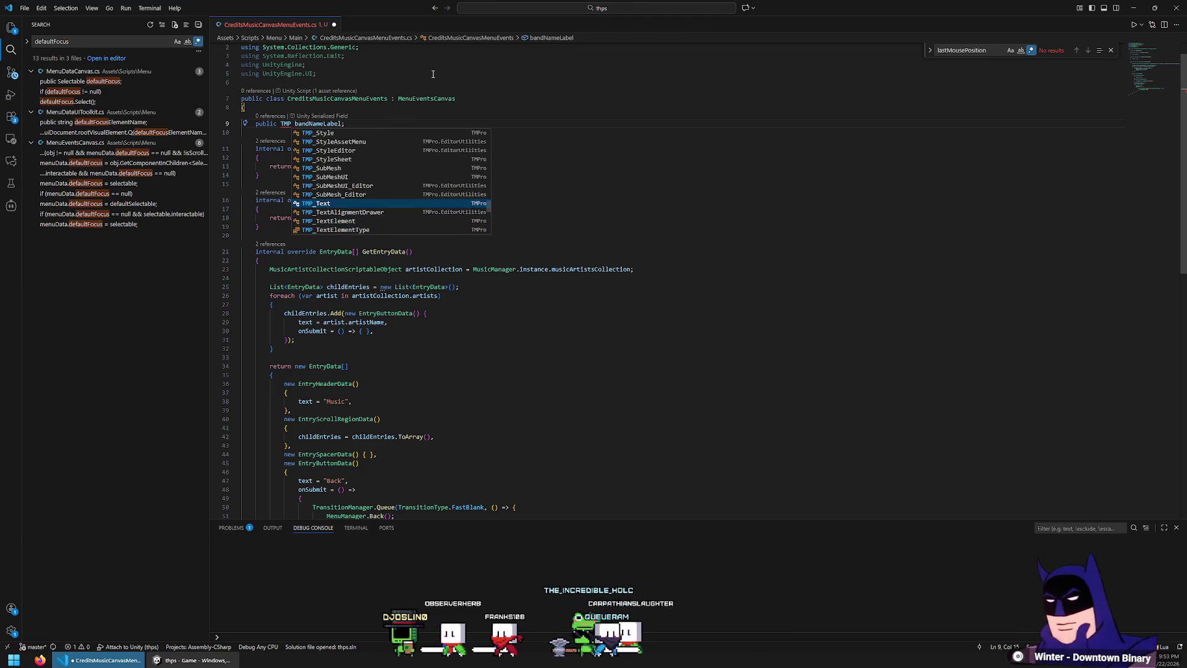
key(Return)
key(Down)
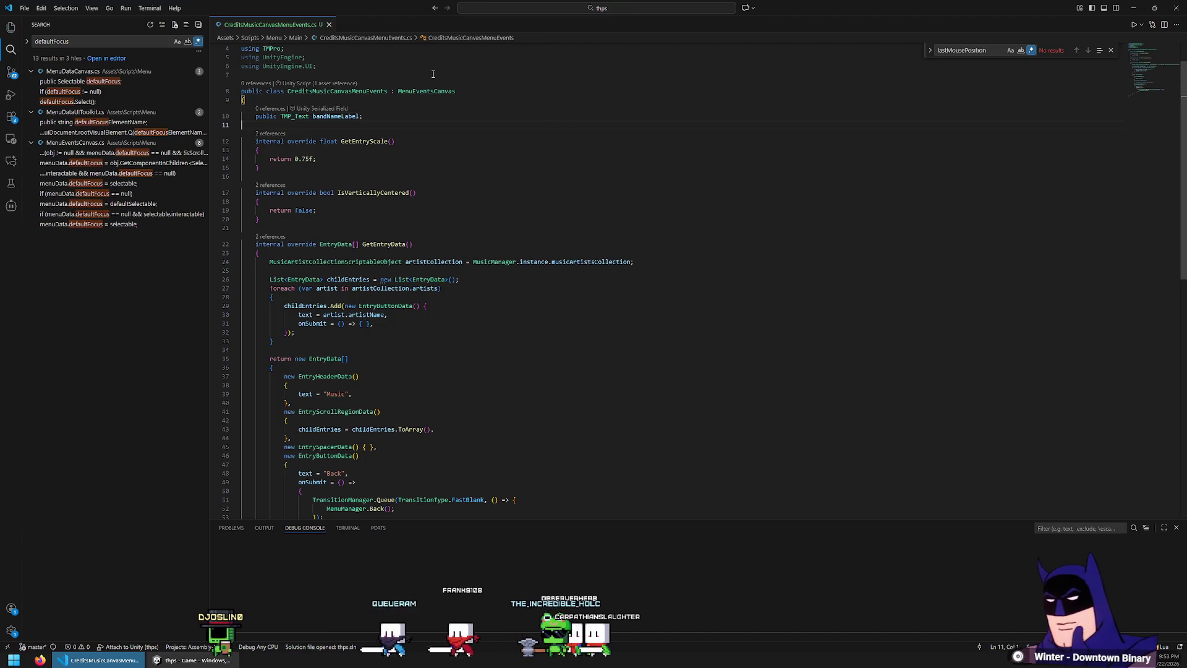
key(alt+Tab)
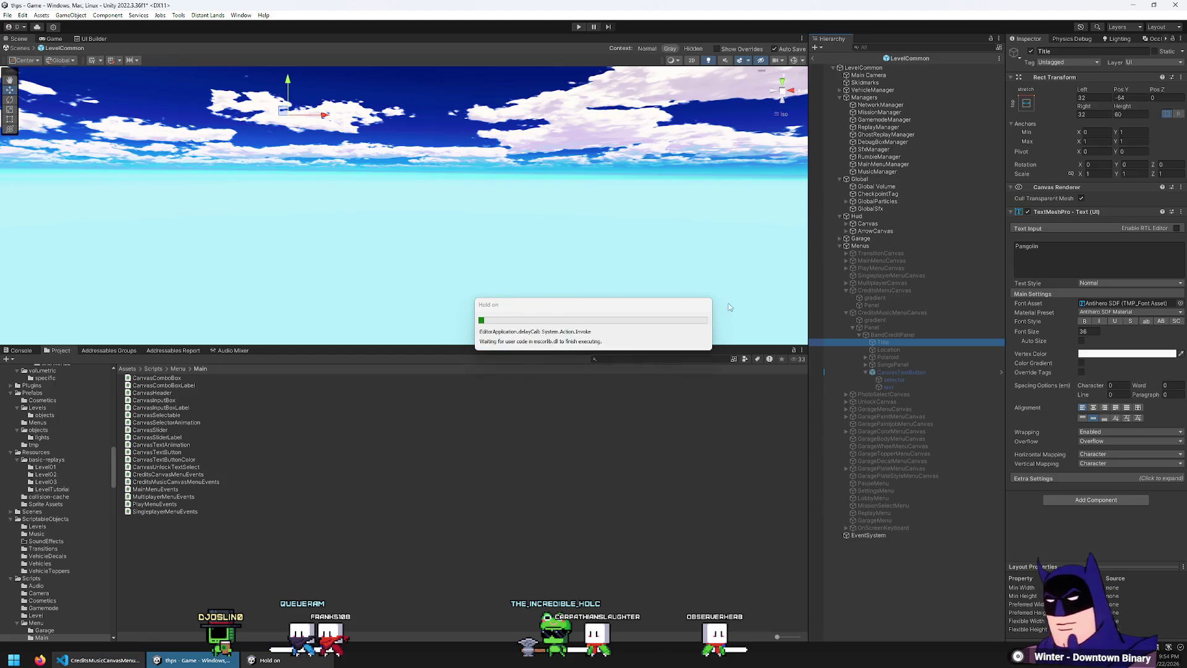
- Assign BandCreditPanel's Title text to the CreditsMusicMenuCanvas's Band Name Label slot
click(888, 334)
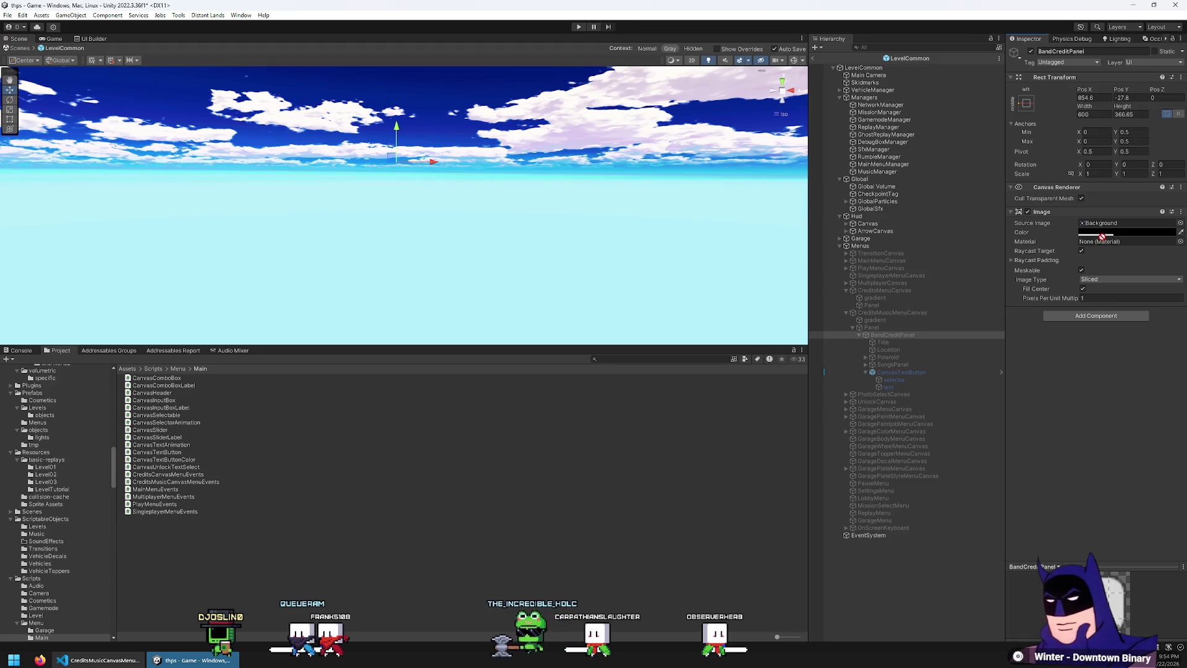
mouse_move(1081, 187)
mouse_down()
mouse_move(948, 328)
mouse_move(899, 338)
mouse_up()
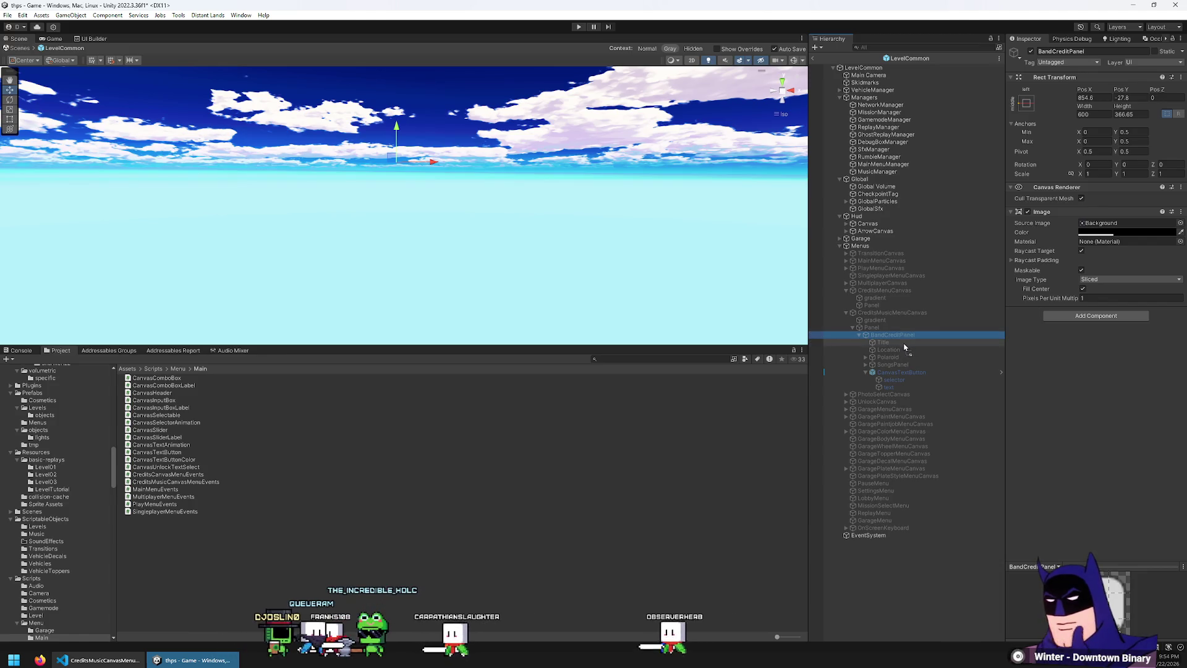
click(901, 342)
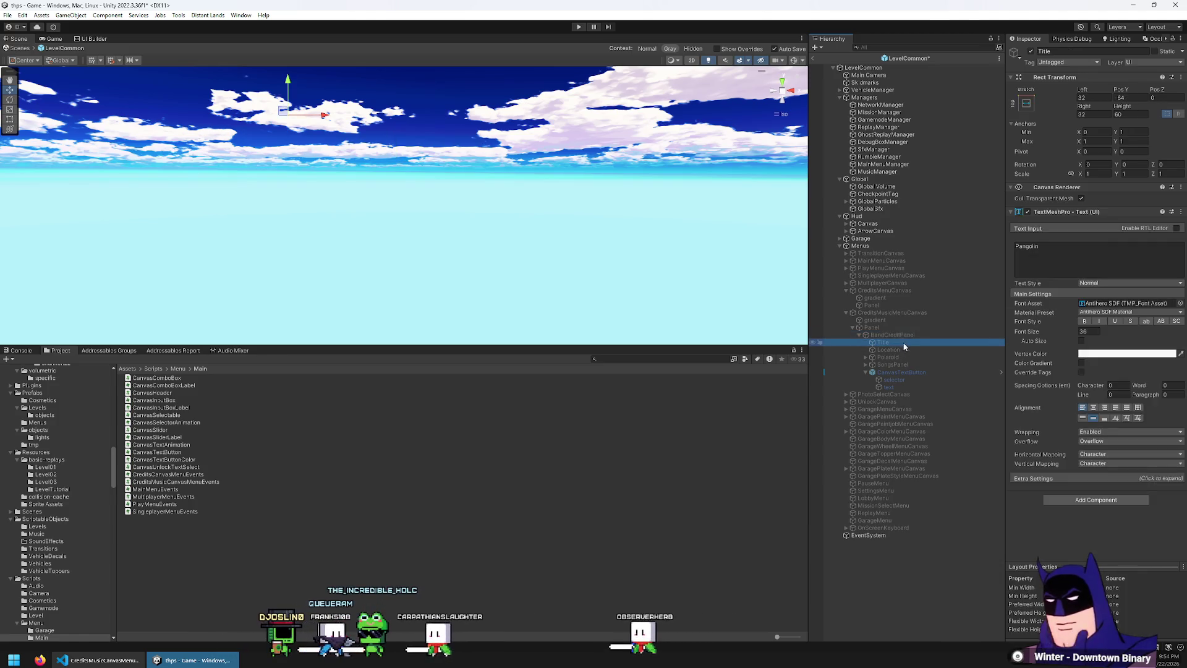
click(895, 312)
drag(893, 344, 1114, 317)
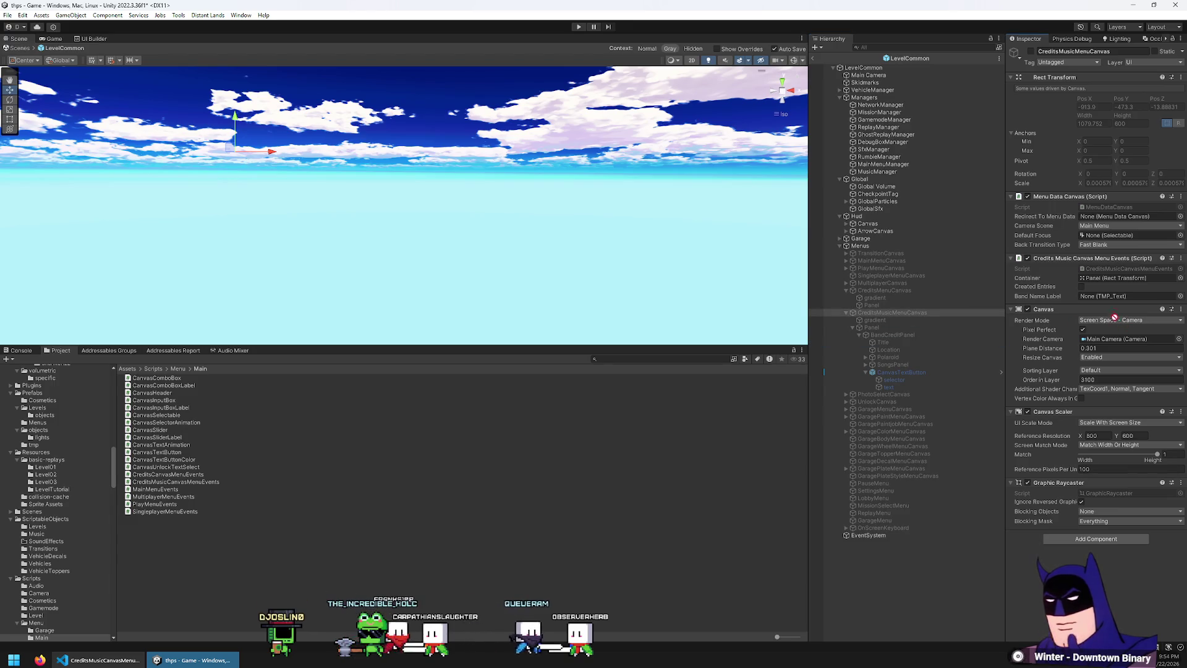
mouse_move(1047, 250)
mouse_down()
mouse_move(1023, 326)
mouse_move(1086, 300)
mouse_up()
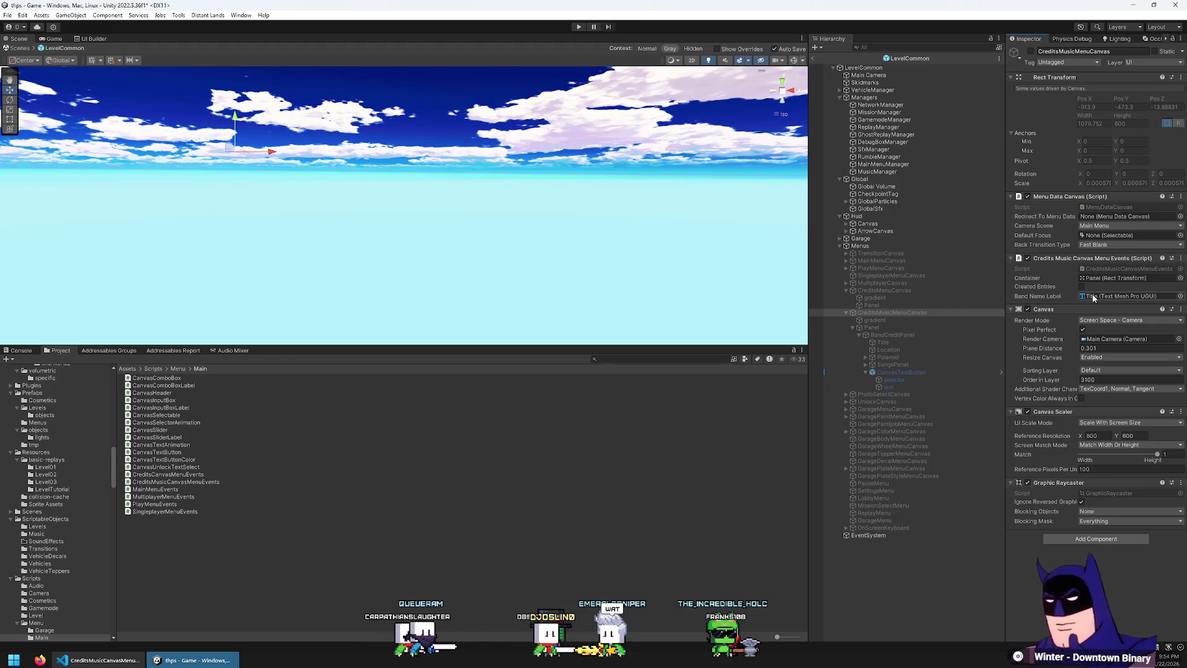
- Activate the credits music canvas and frame the Pangolin band panel in the Scene view
key(alt+Tab)
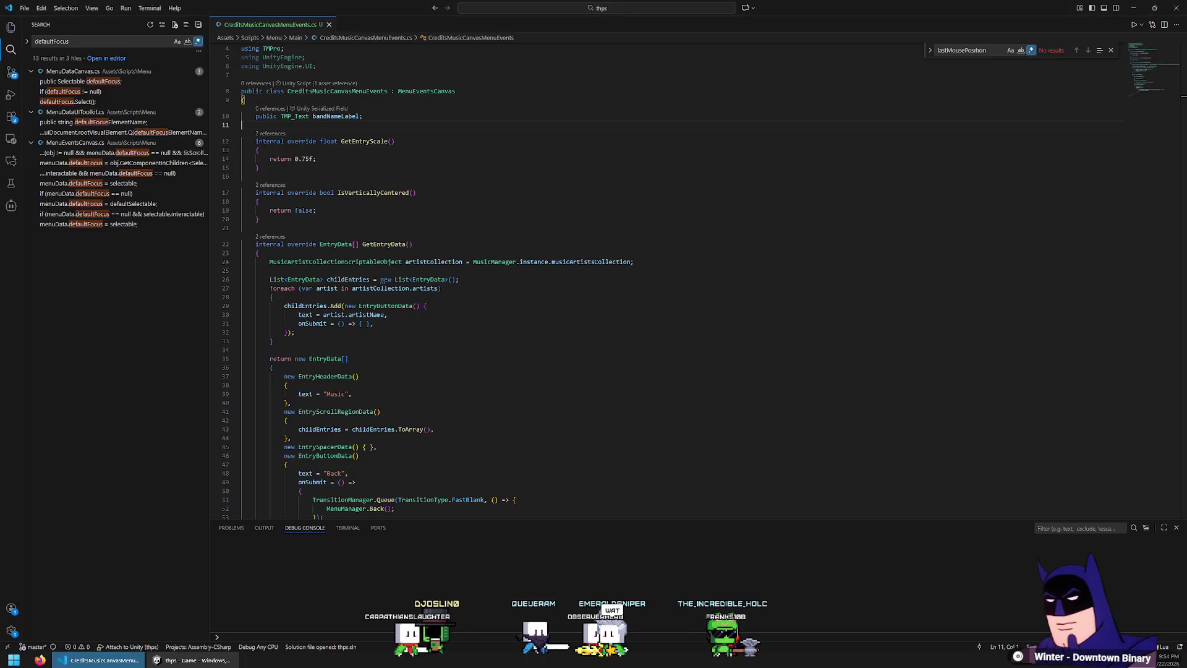
key(alt+Tab)
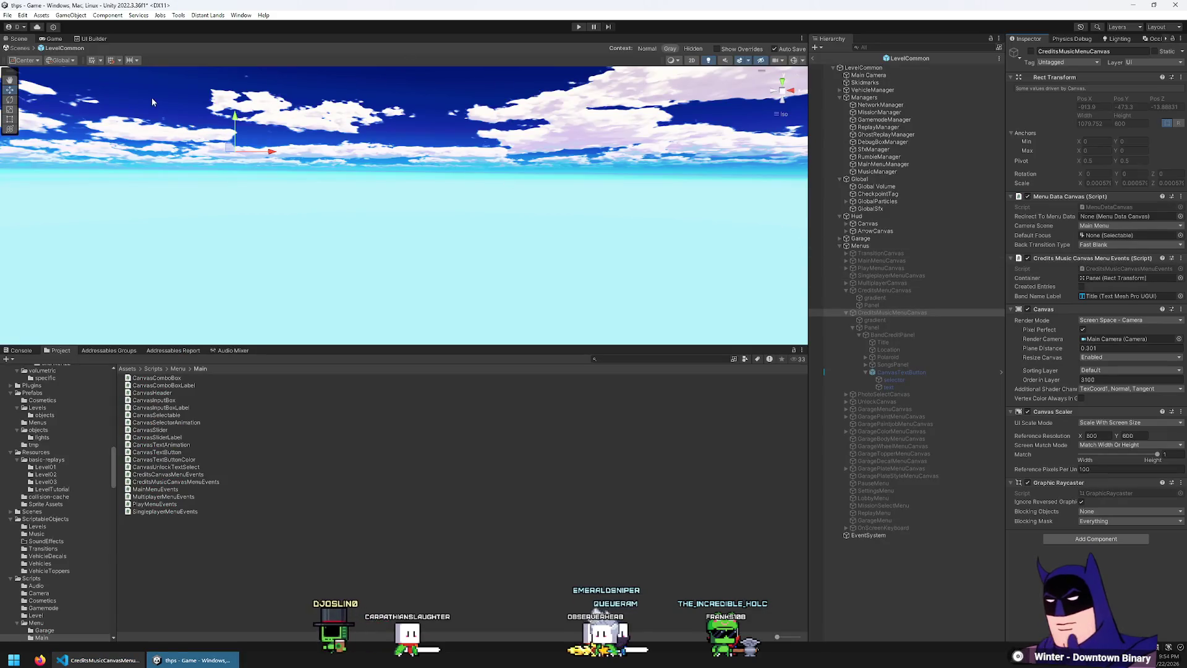
click(1031, 51)
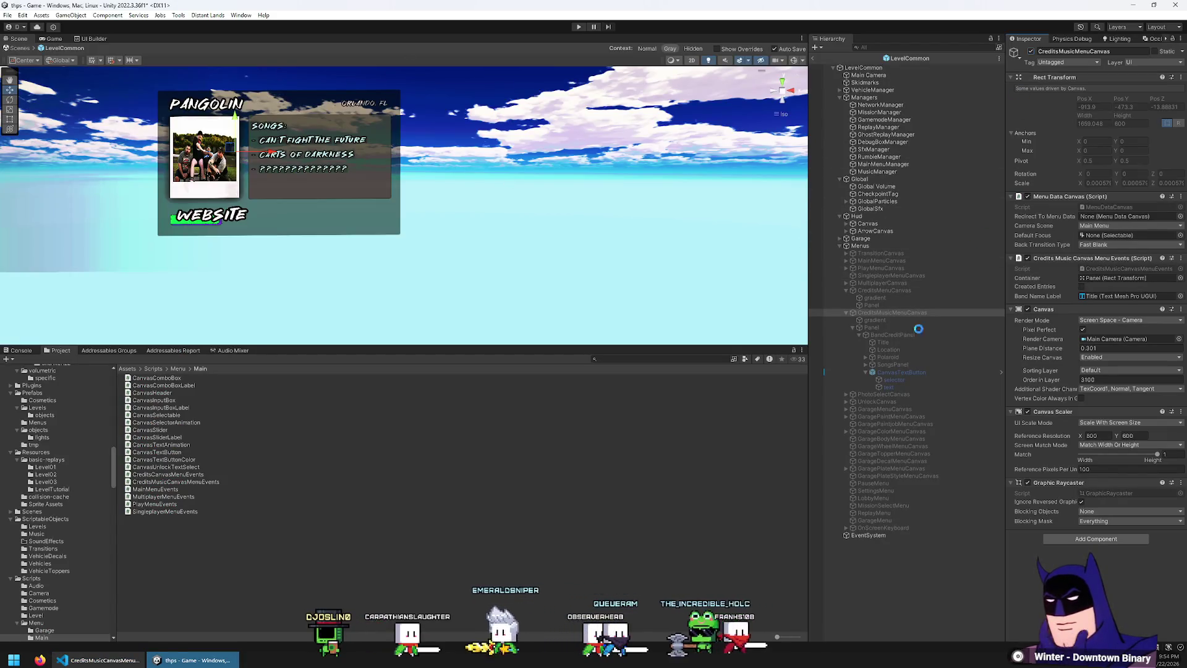
mouse_move(581, 204)
mouse_down()
mouse_move(615, 221)
mouse_move(593, 216)
mouse_up()
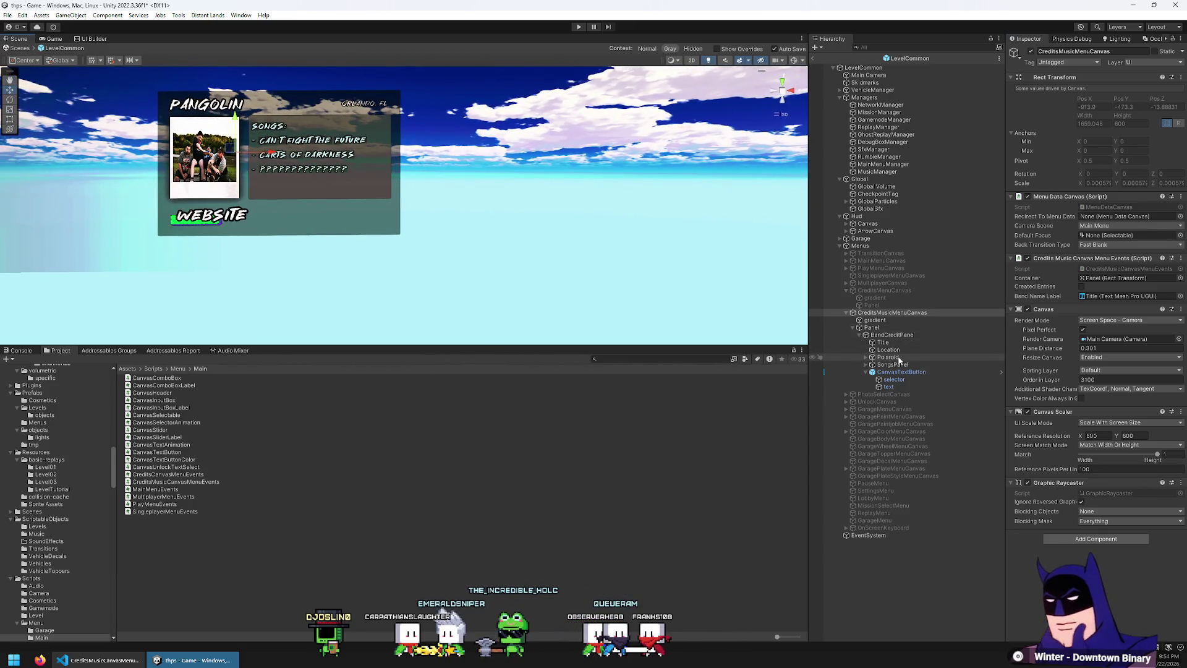
key(alt+Tab)
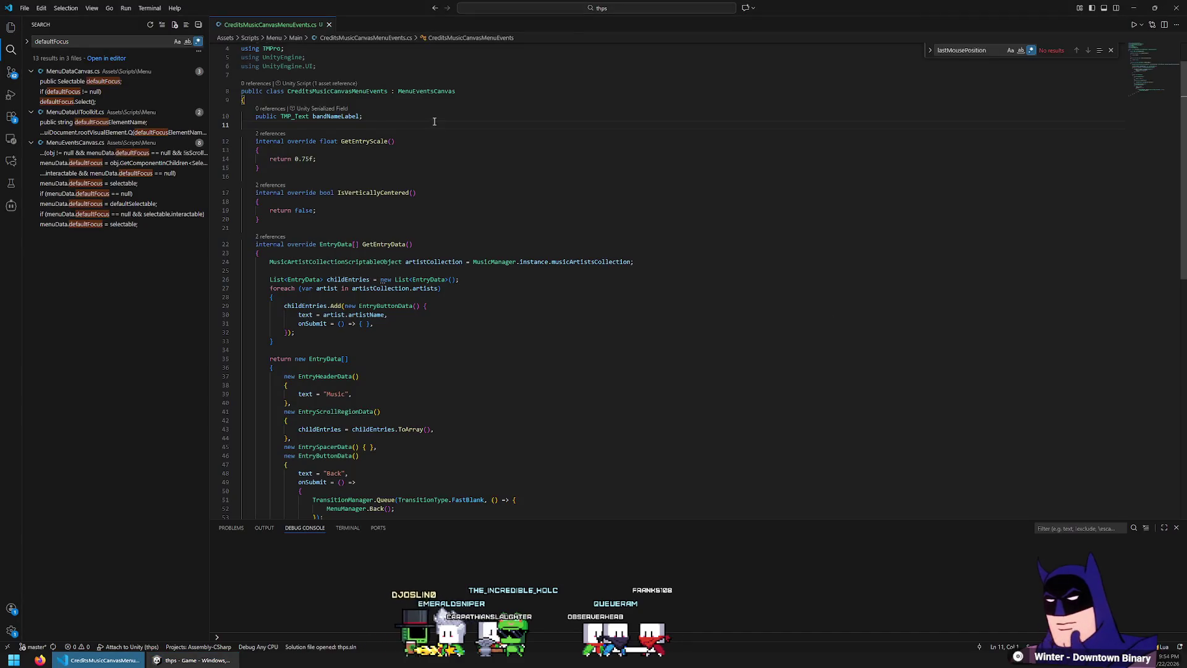
- Duplicate bandNameLabel as bandLocationLabel and add 'public Image bandImage;', checking BandPicture in Unity
key(ctrl+d)
key(BackSpace)
key(BackSpace)
key(BackSpace)
text(public TMP_Text bandLocationLabel;)
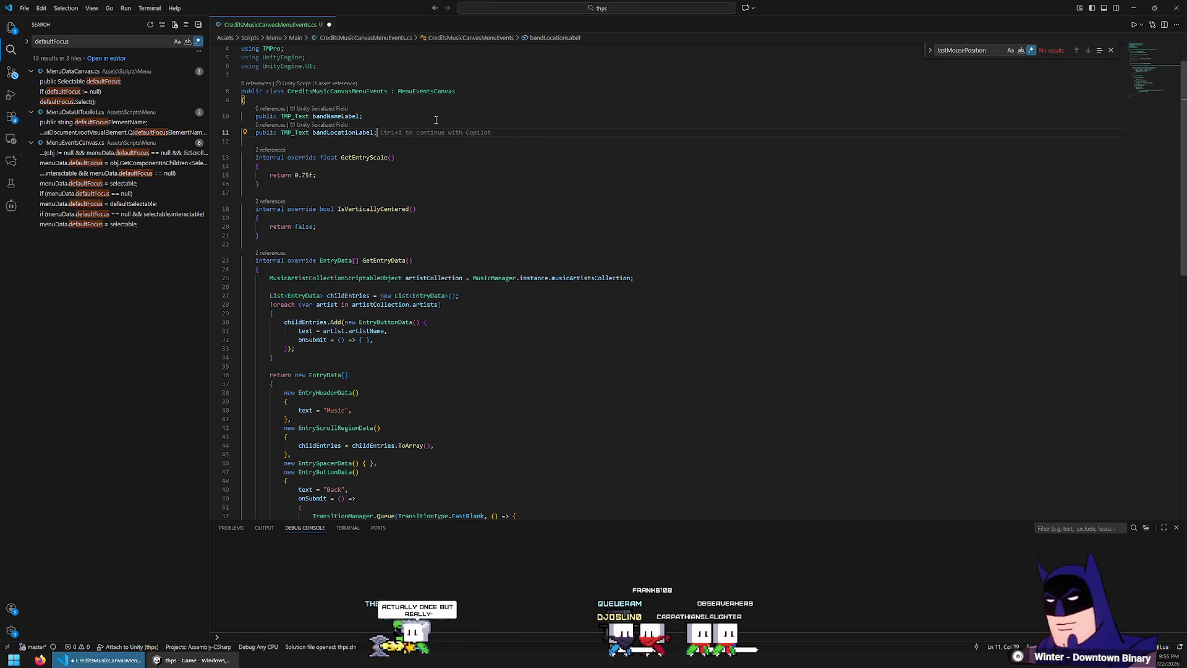
key(alt+Tab)
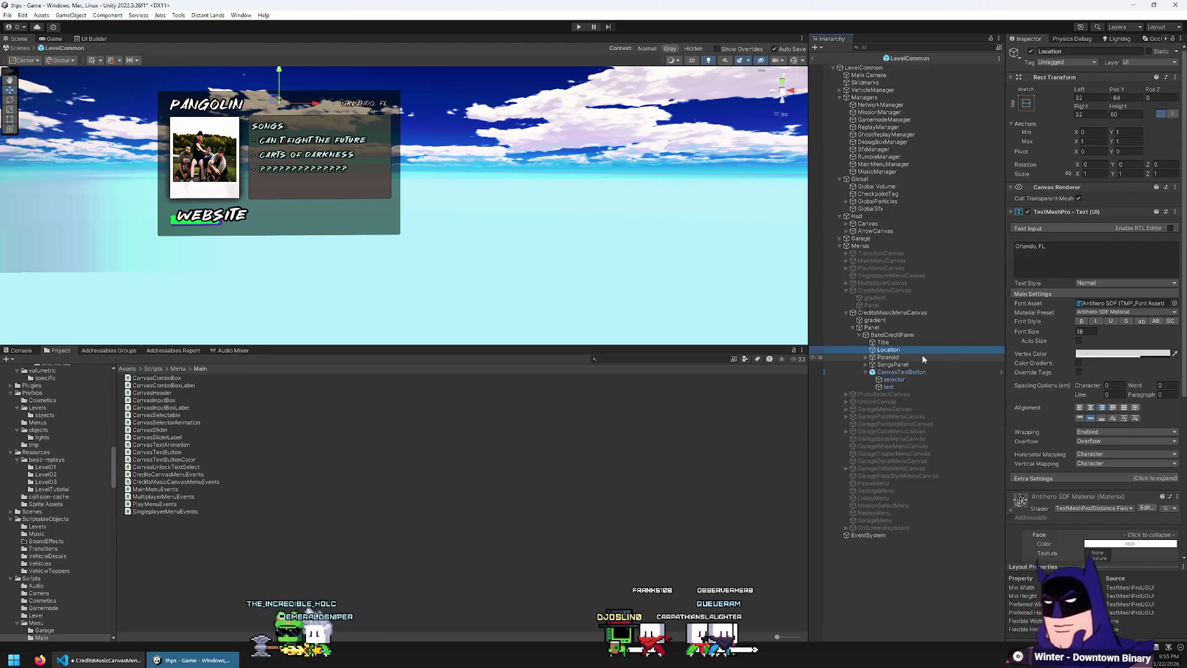
click(922, 357)
key(Right)
key(Down)
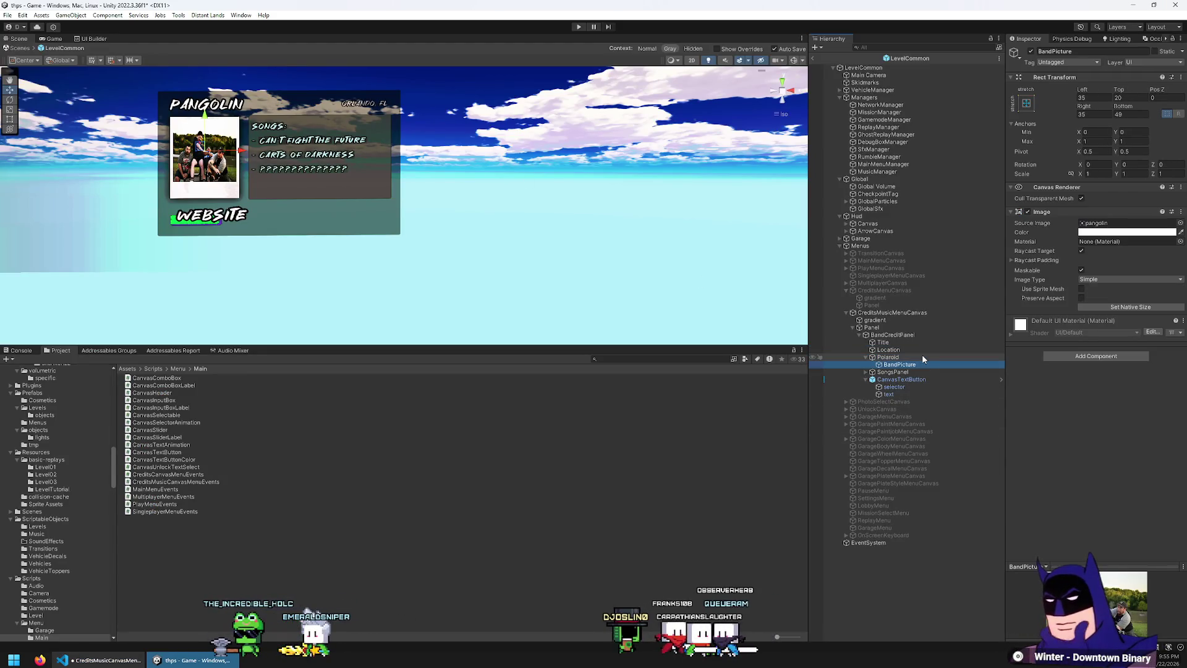
key(alt+Tab)
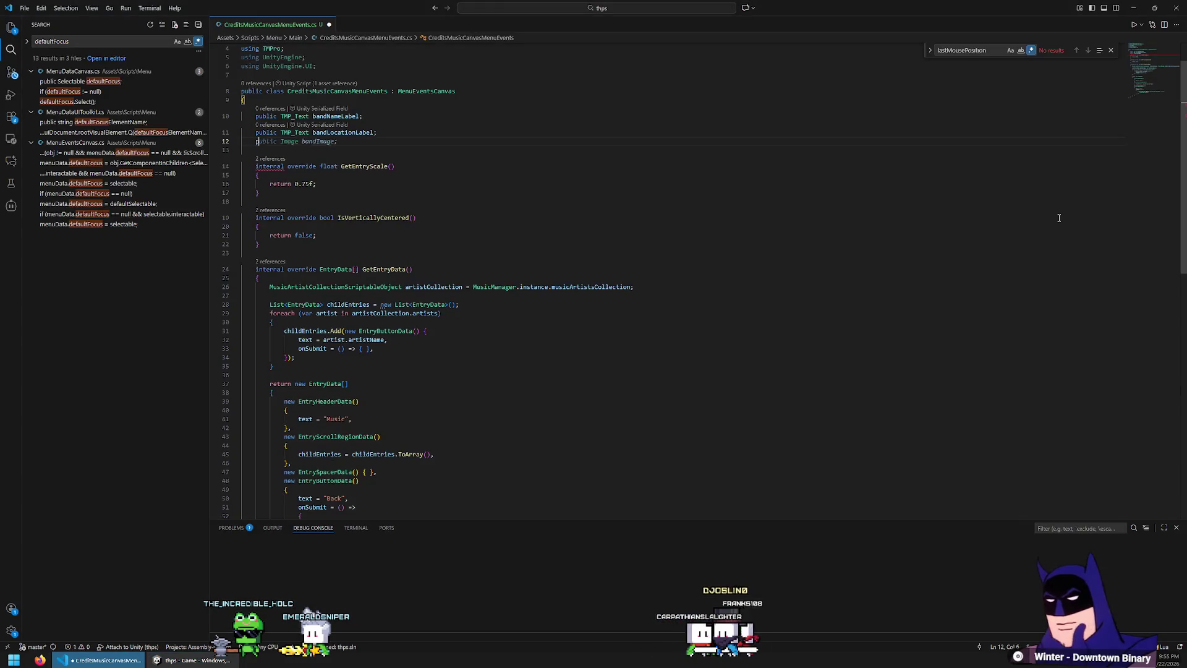
text(ublic Image band)
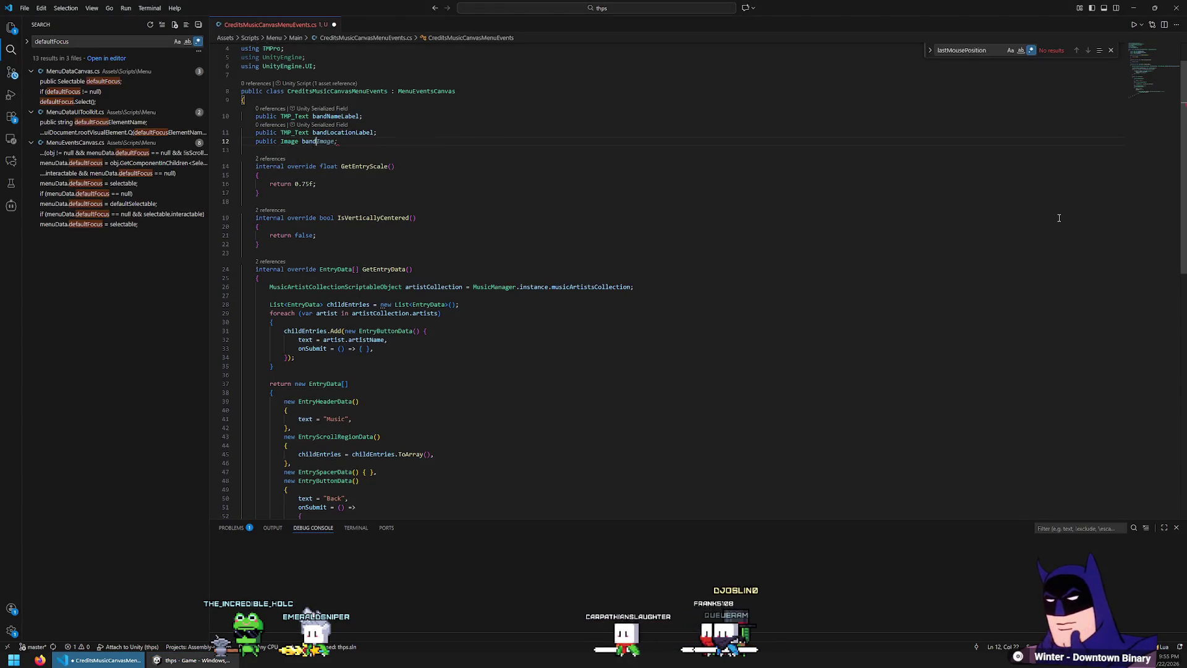
text(Image;)
key(alt+Tab)
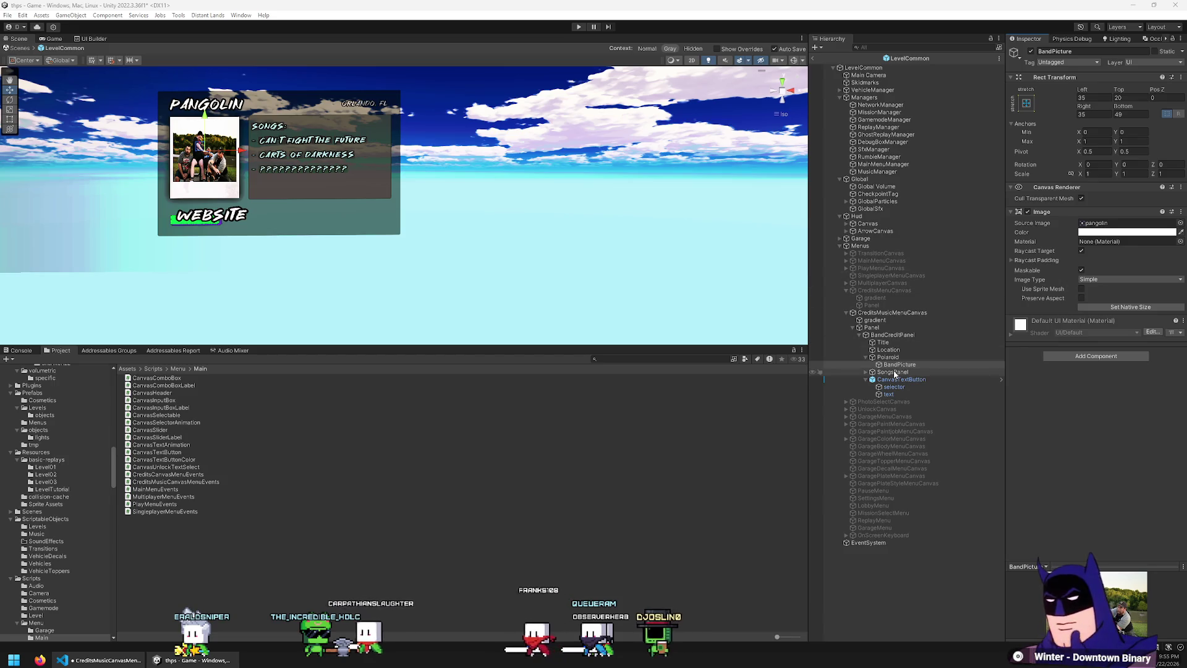
- Inspect the Title text's TextMeshPro component, its source script and presets, without changing anything
click(892, 342)
click(1157, 213)
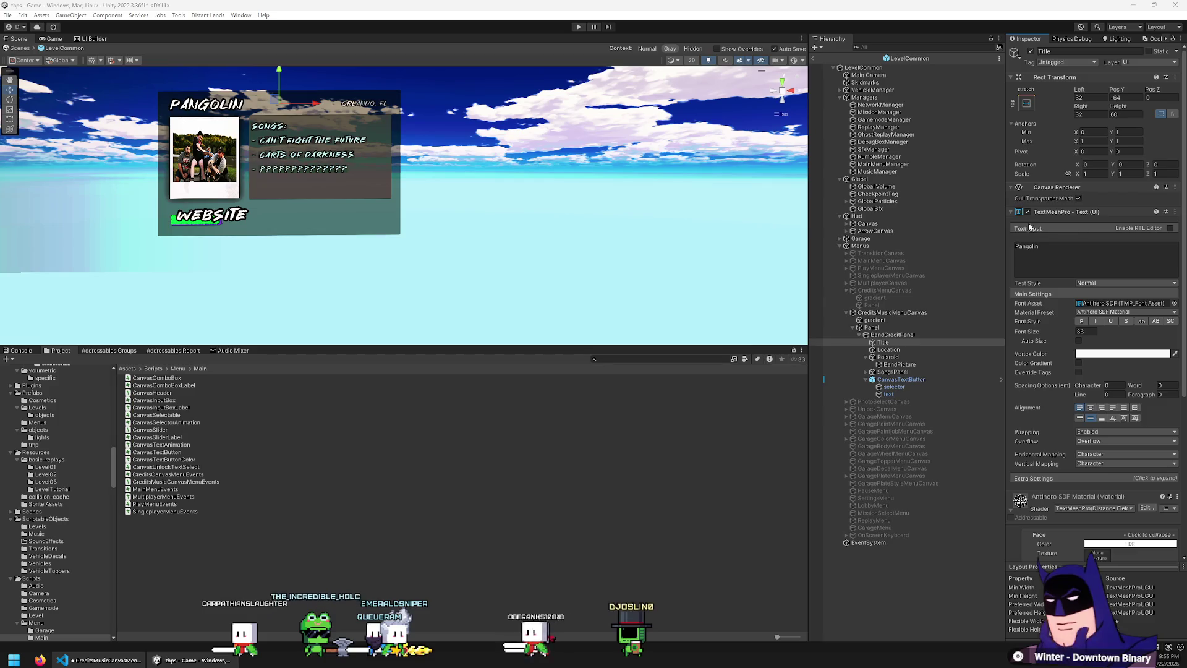
click(1175, 212)
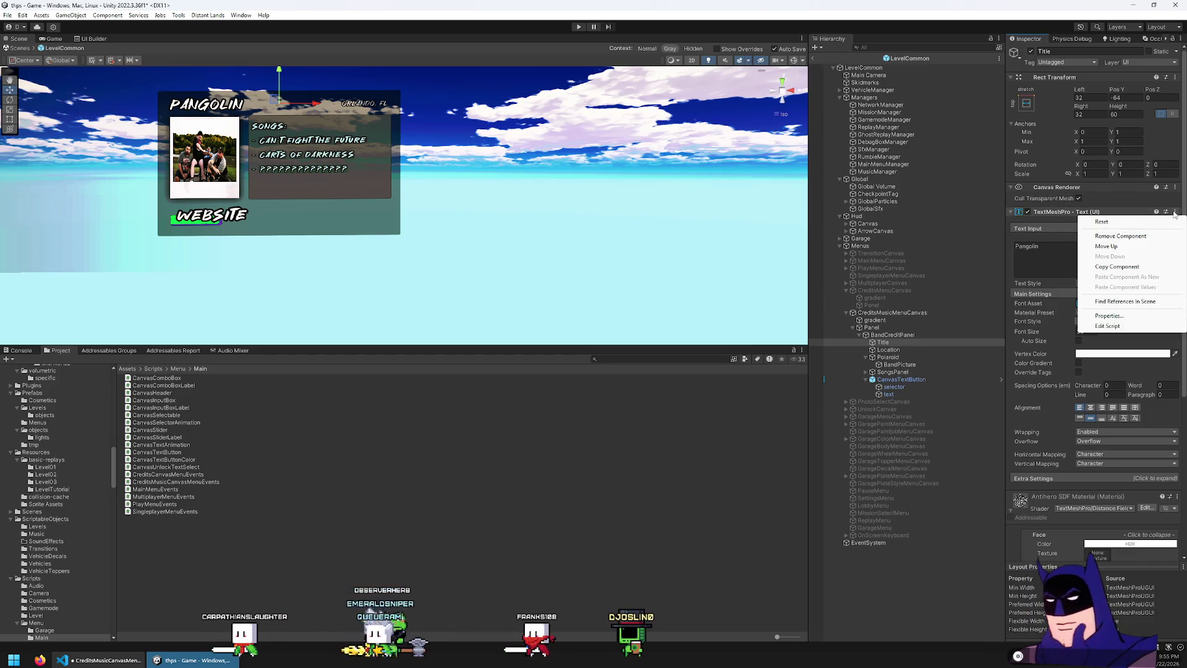
click(1104, 326)
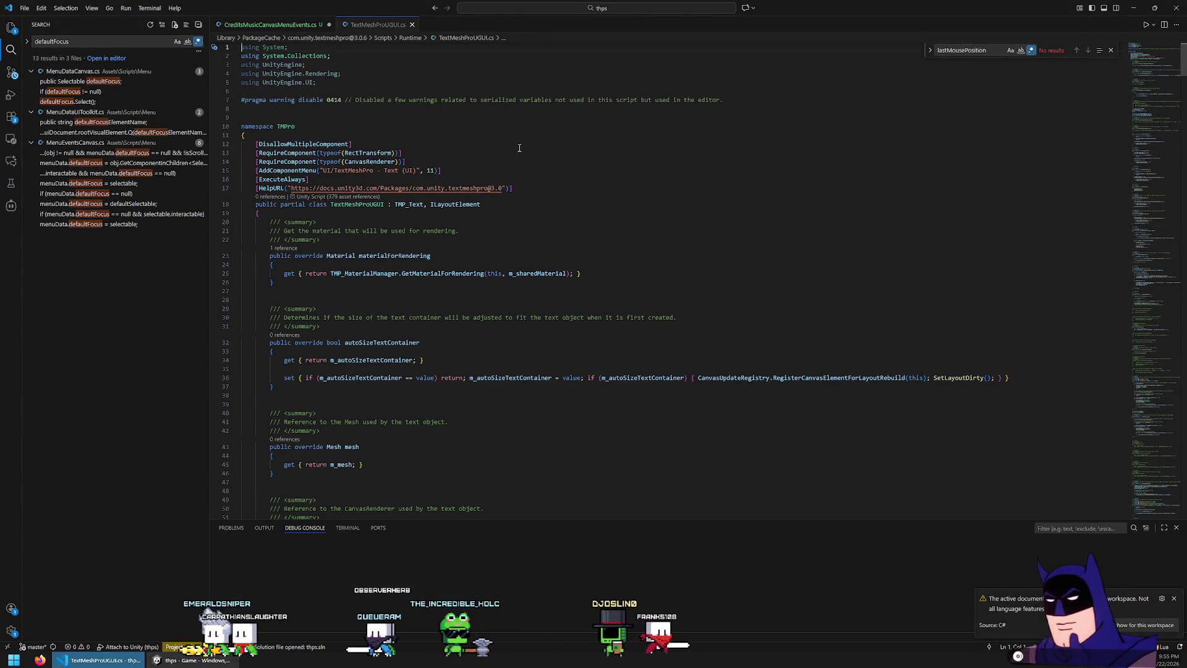
scroll(470, 154, down, 4)
middle_click(362, 23)
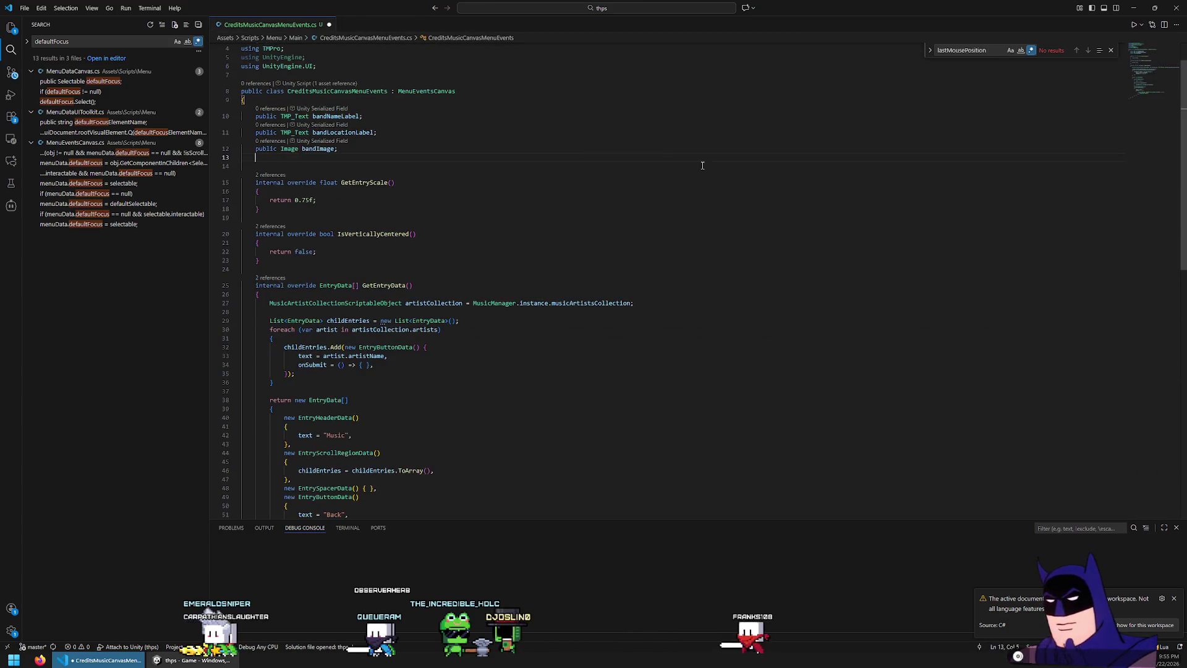
key(alt+Tab)
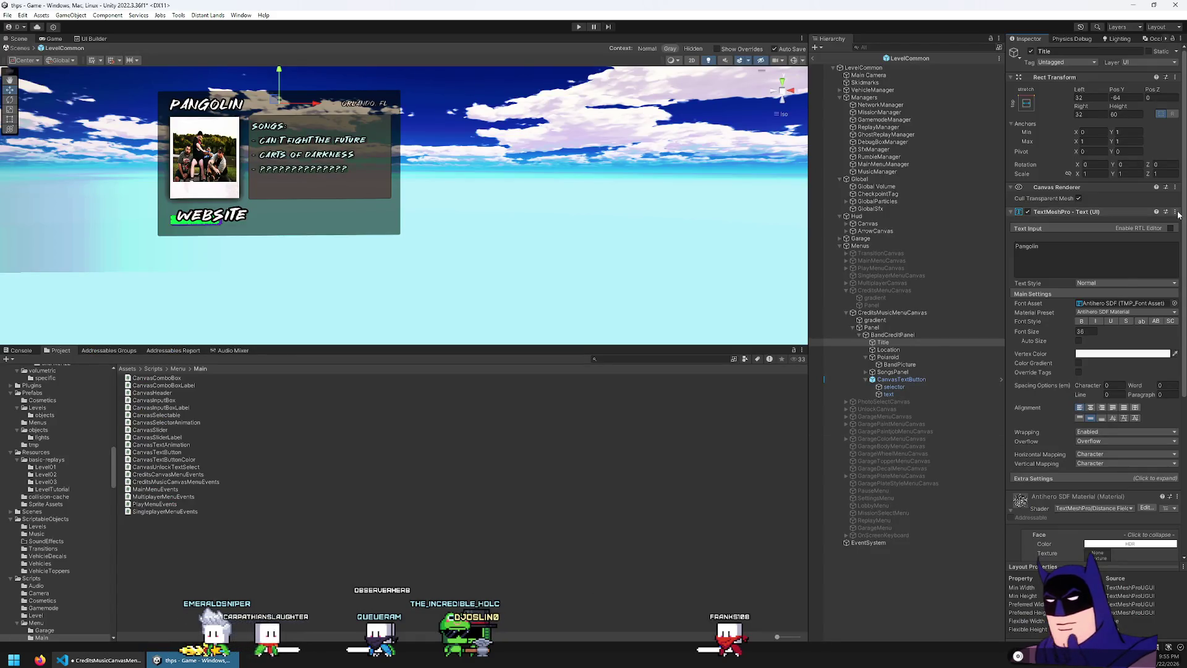
click(1176, 212)
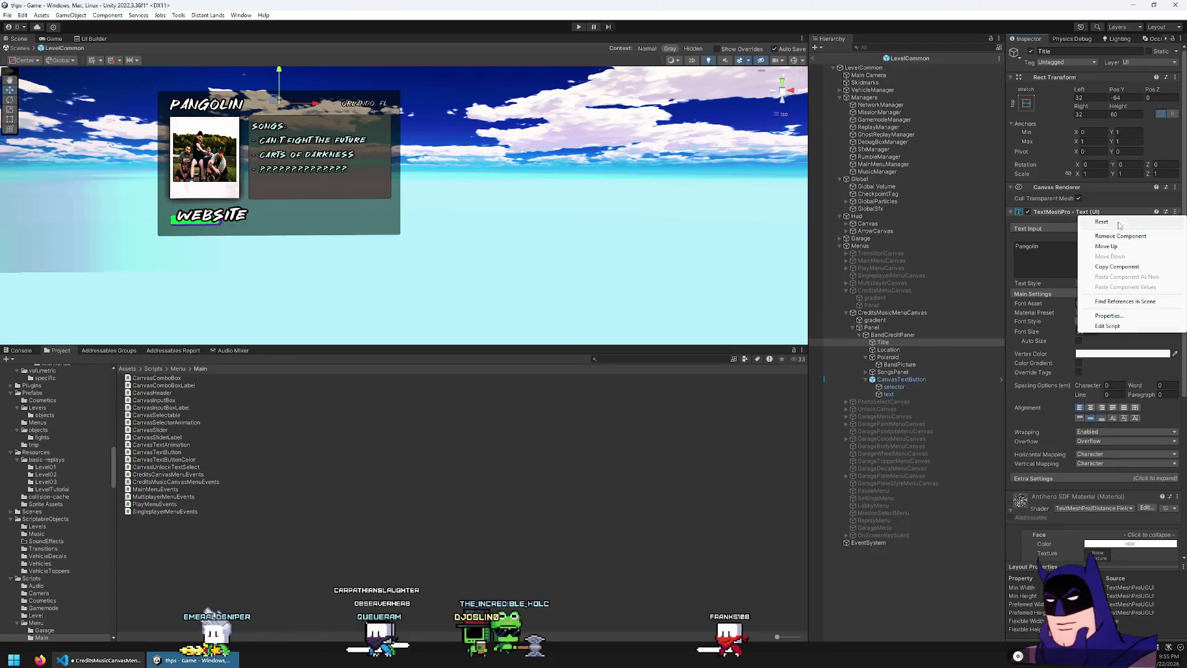
click(1168, 212)
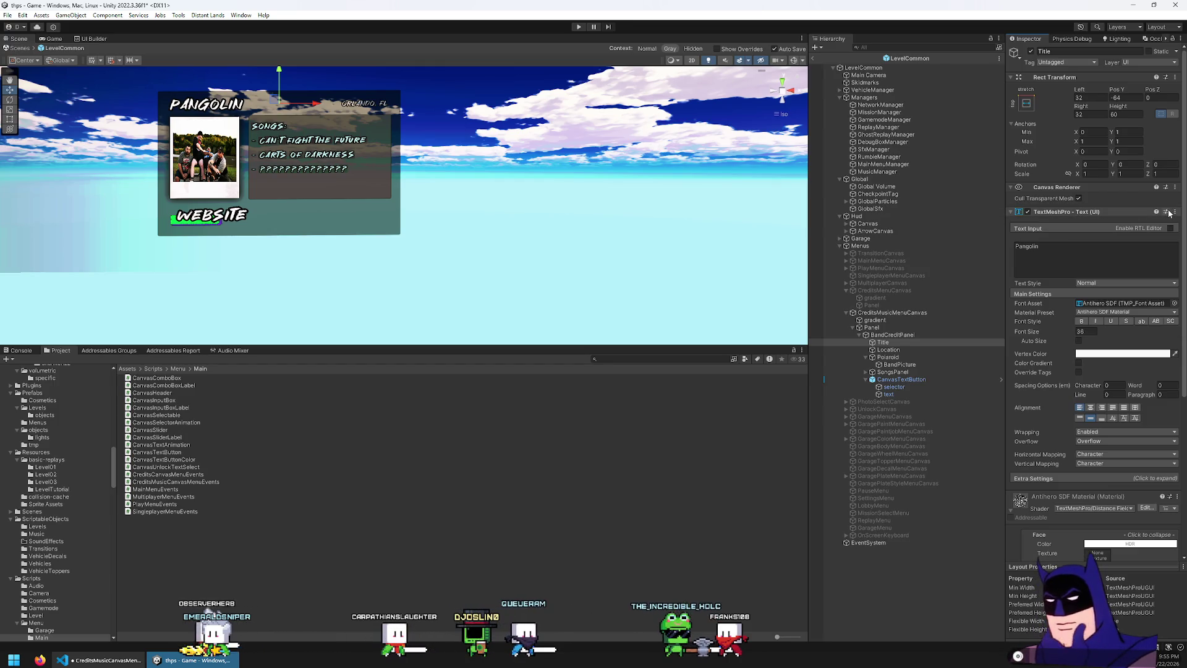
click(1168, 213)
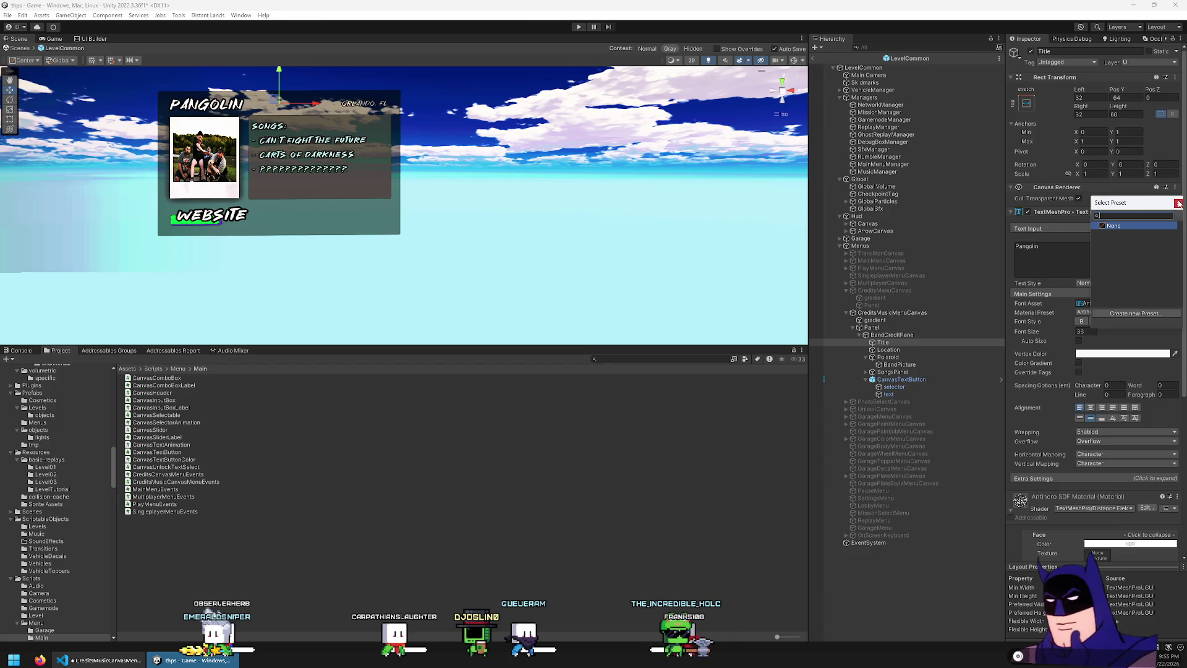
click(1179, 202)
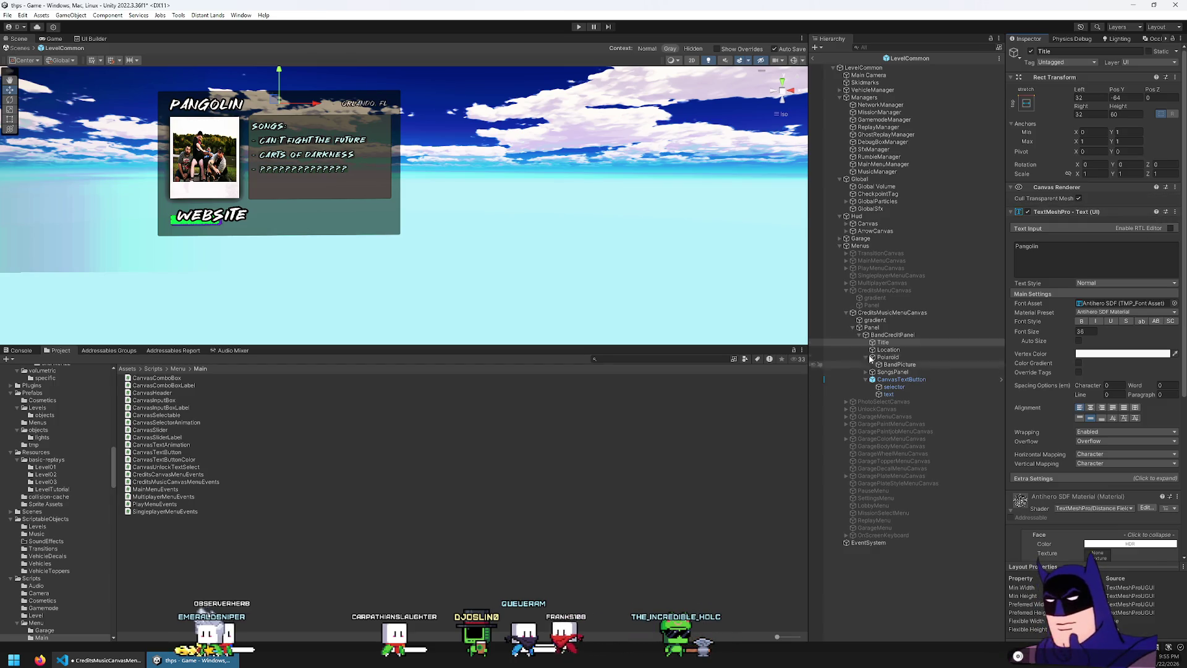
- Inspect the BandPicture image and the Songs text inside SongsPanel
click(900, 365)
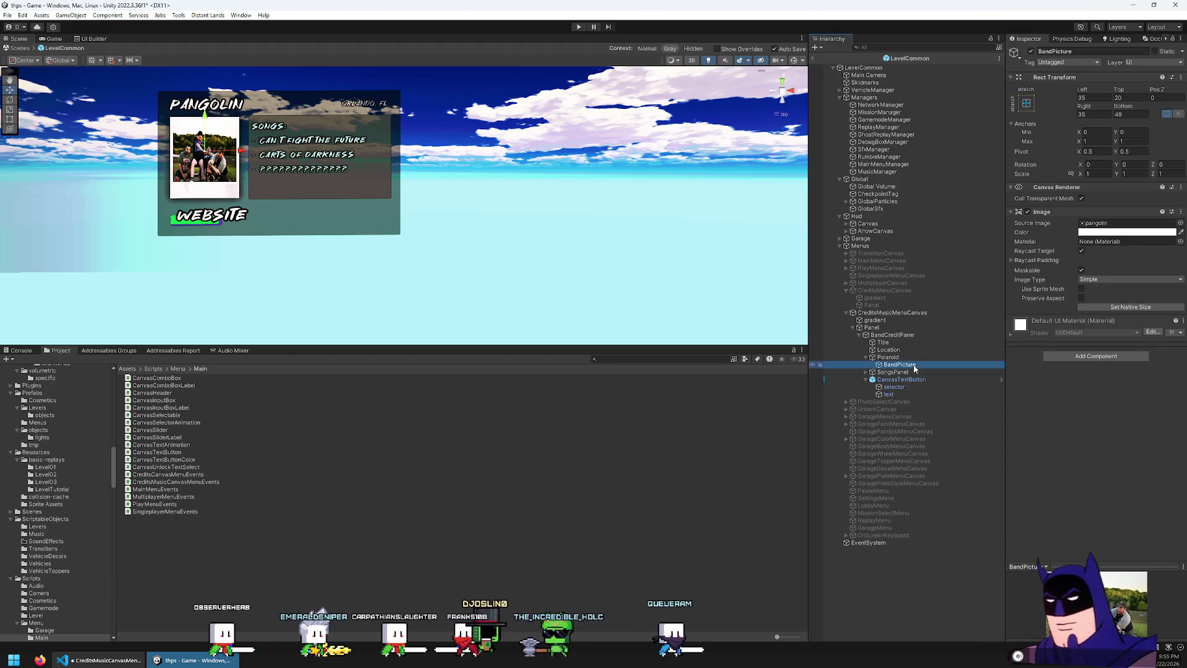
key(Down)
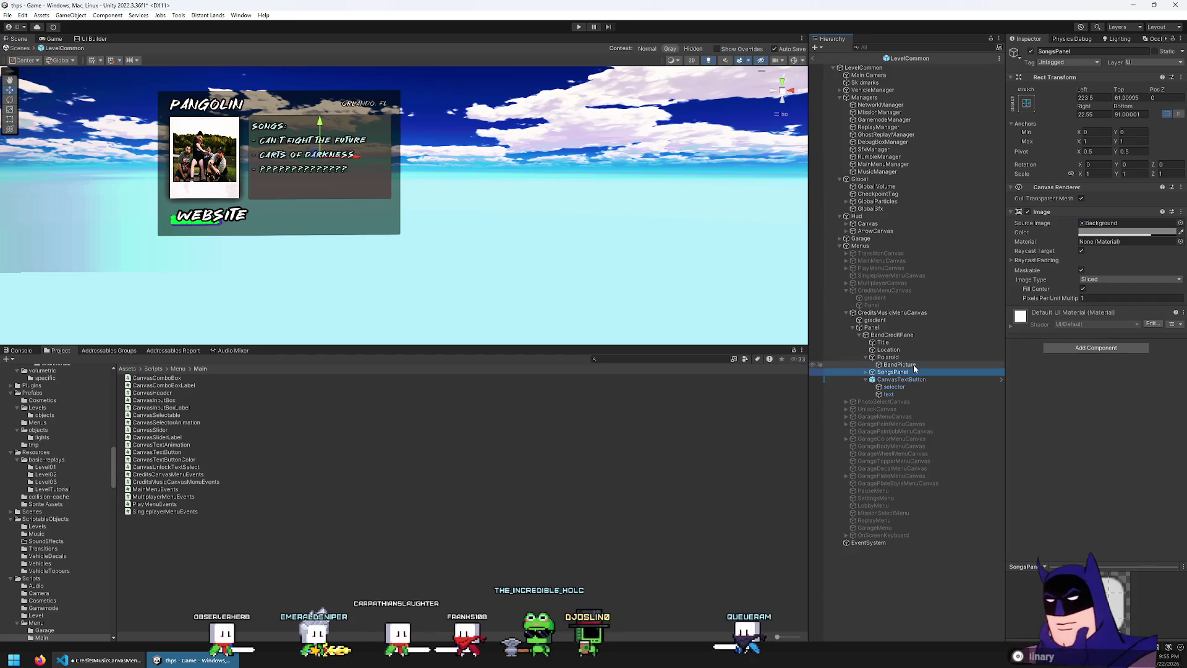
key(Right)
key(Down)
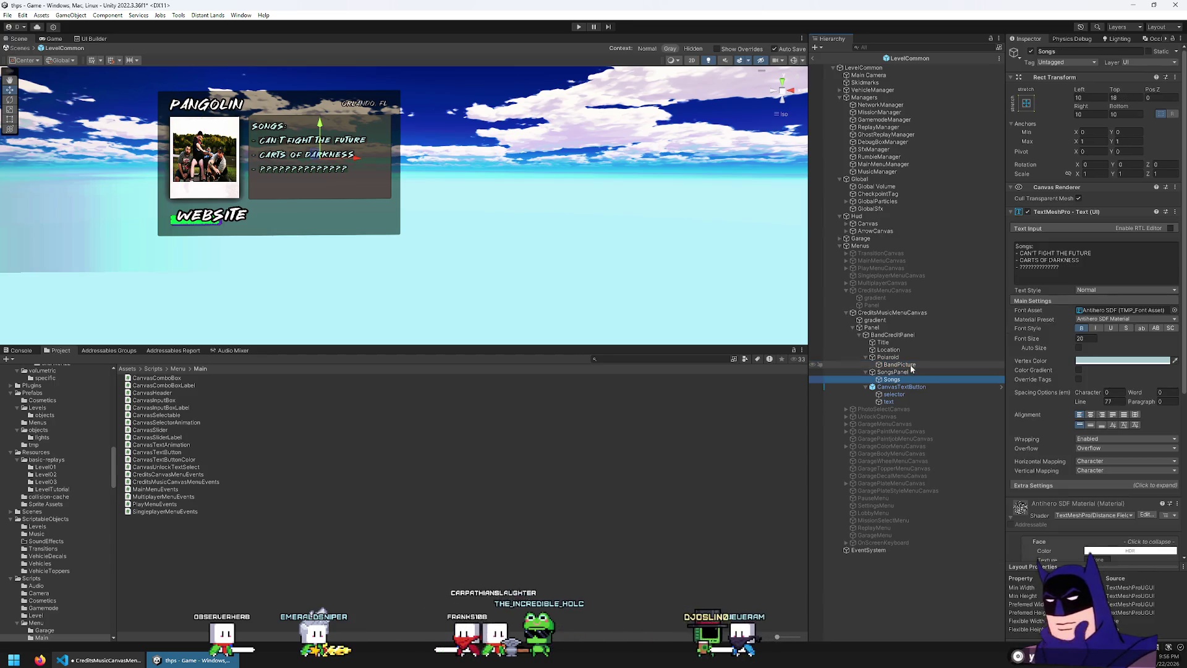
- Duplicate the bandLocationLabel field line in the script and begin renaming the copy
key(alt+Tab)
key(shift+alt+Down)
key(alt+Down)
key(ctrl+Right)
key(ctrl+Right)
key(ctrl+shift+Right)
key(BackSpace)
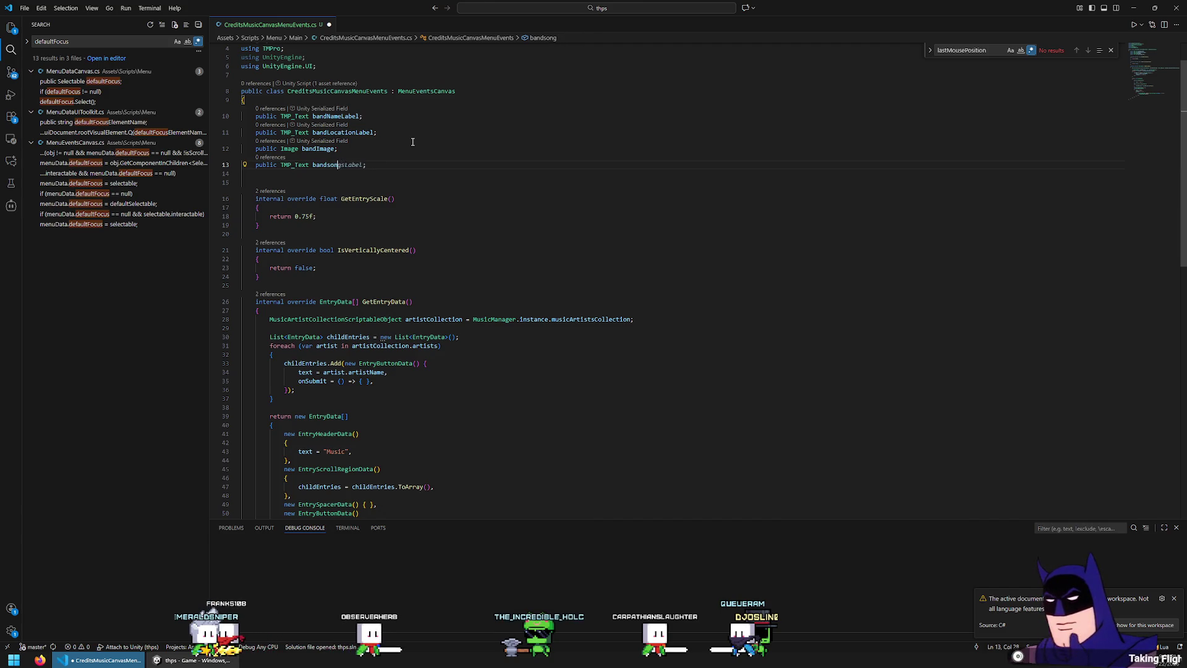
- Name the copied field bandSongsLabel, remove the extra blank line, and save
text(SongsLabel)
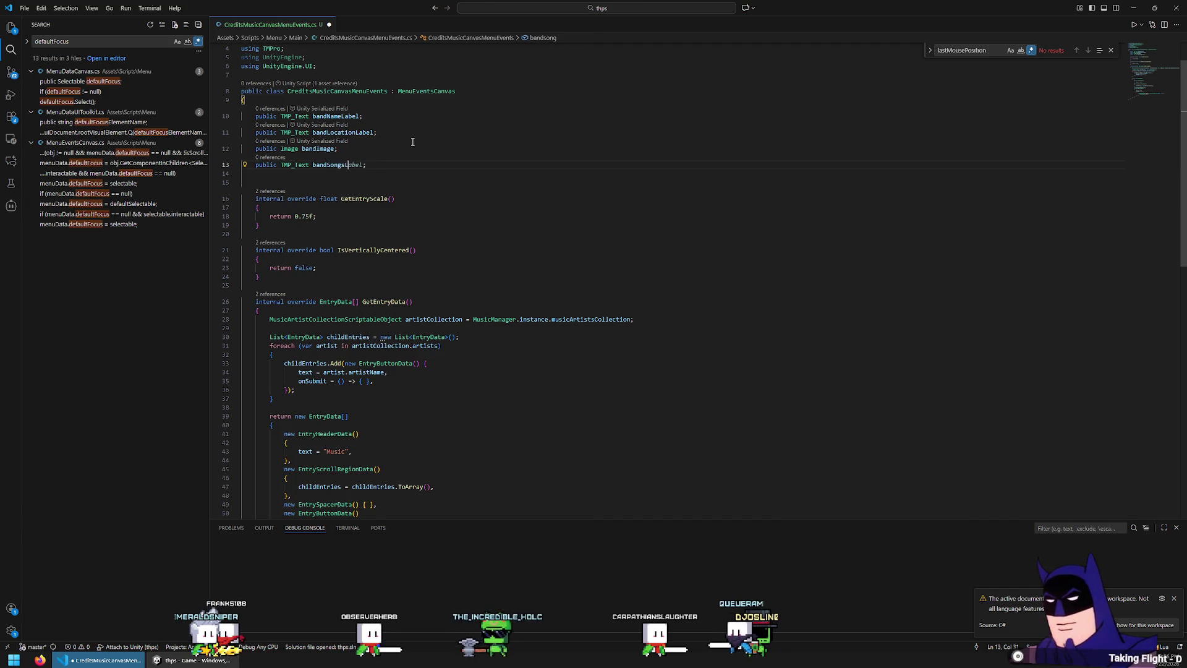
key(ctrl+s)
key(Down)
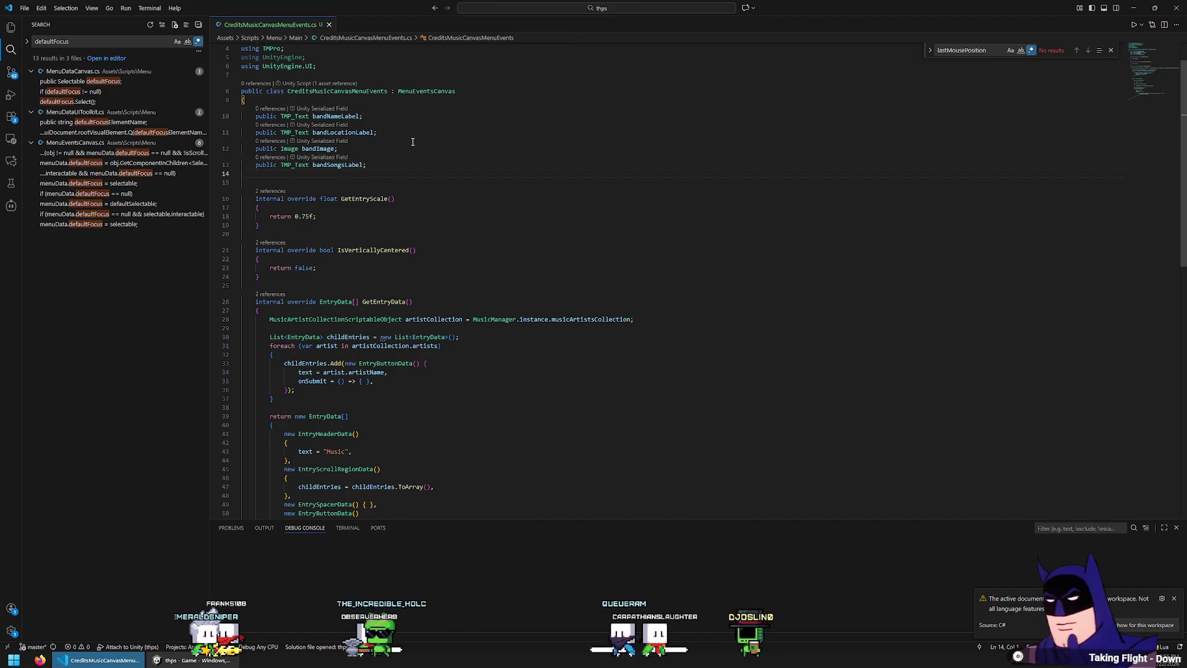
key(Escape)
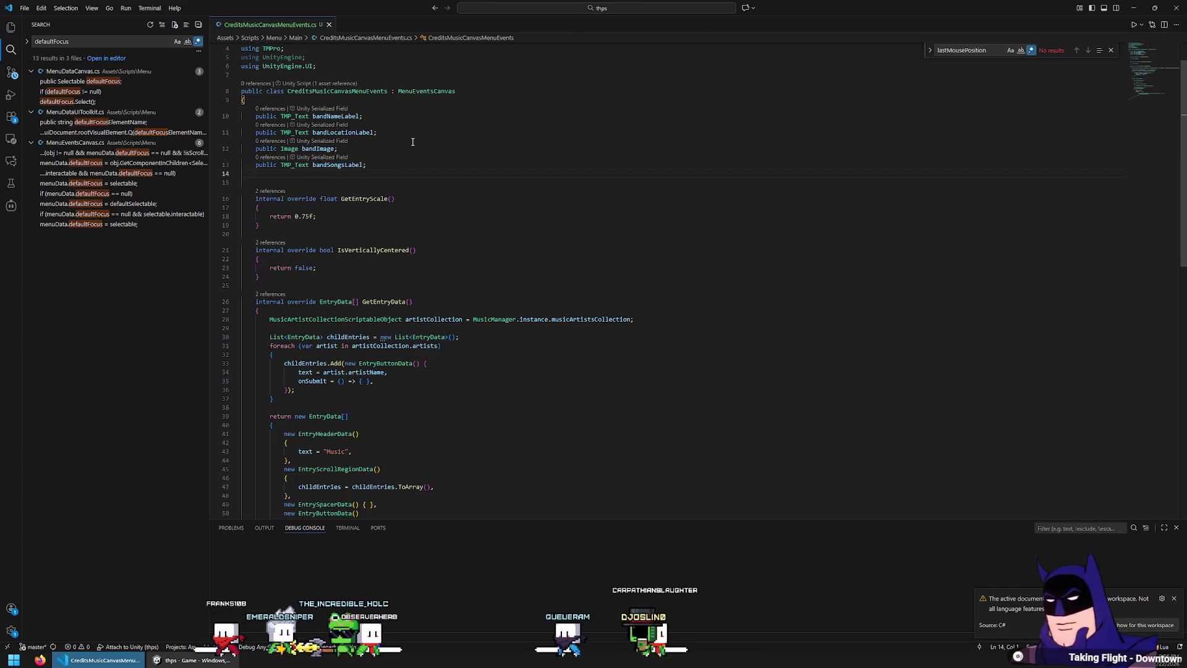
key(Return)
key(BackSpace)
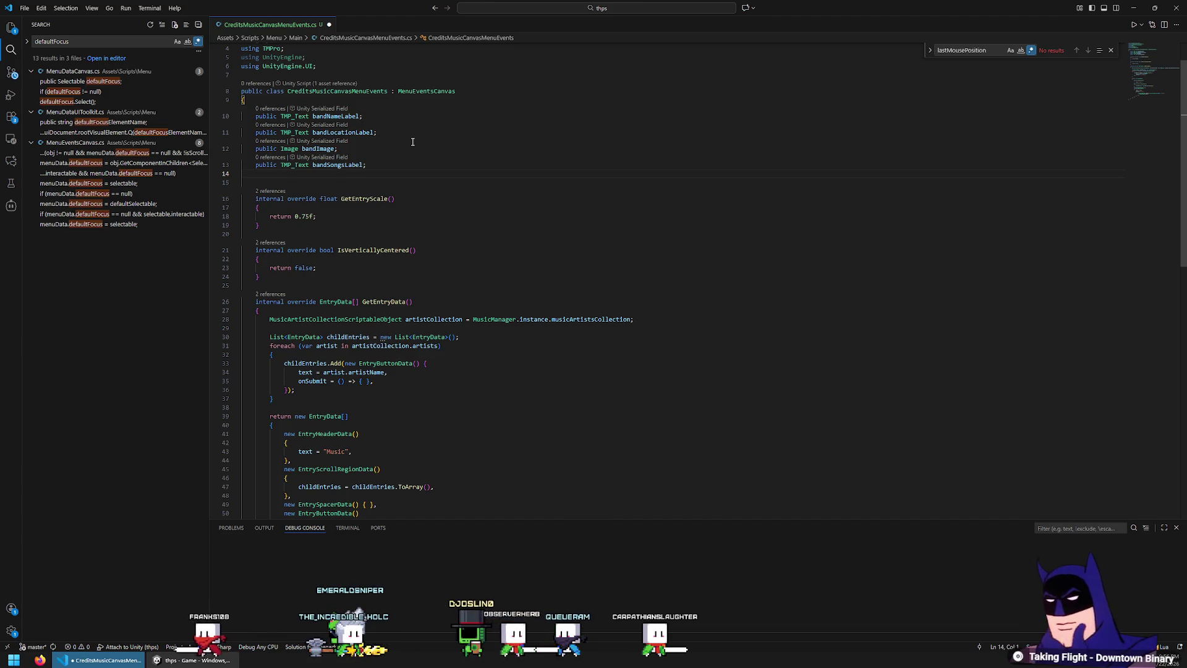
key(Delete)
key(ctrl+s)
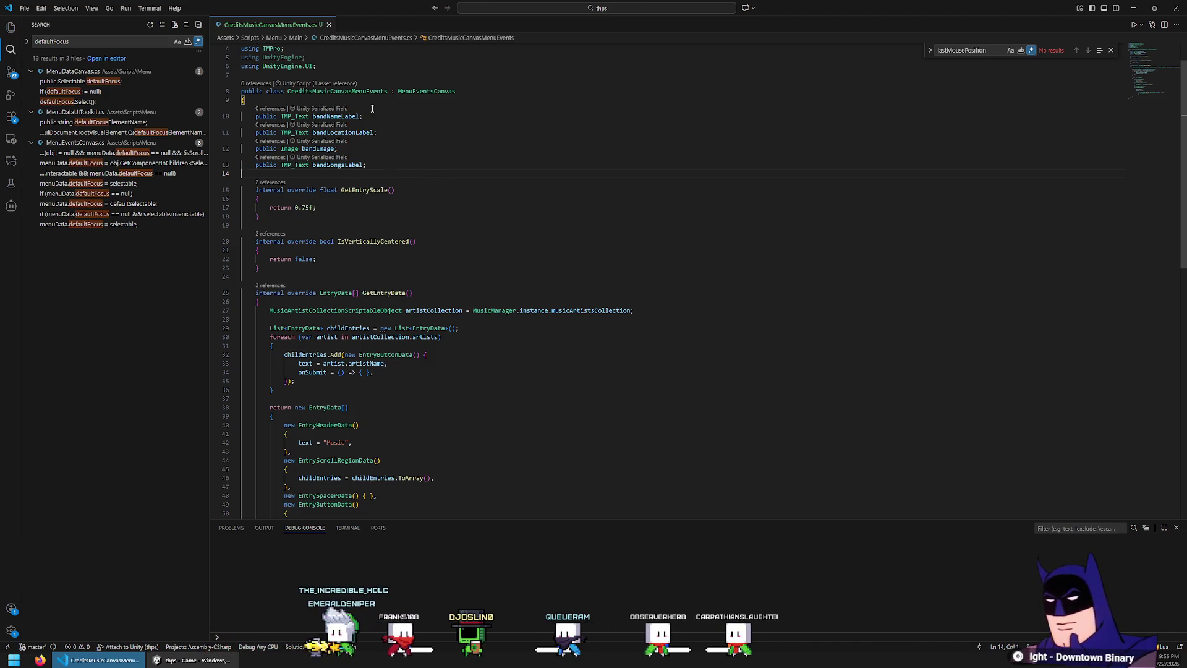
- Add 'public GameObject bandInfoPanel;' after the class brace, save, and return to Unity
click(402, 100)
key(Return)
text(public GameObject)
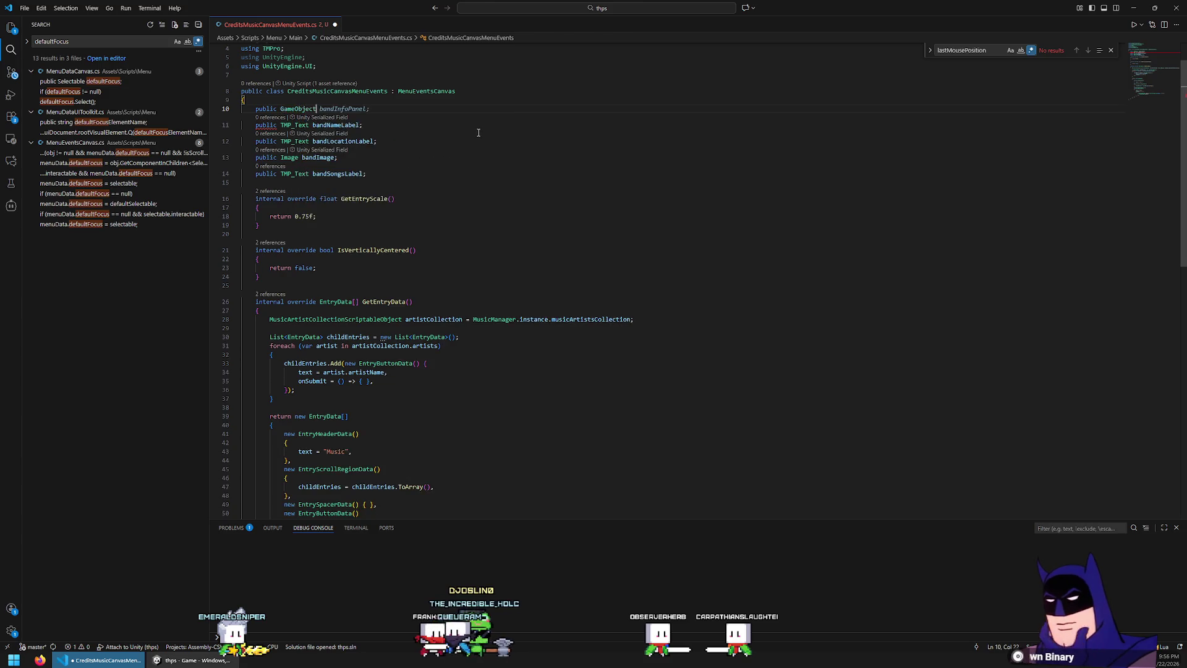
key(Tab)
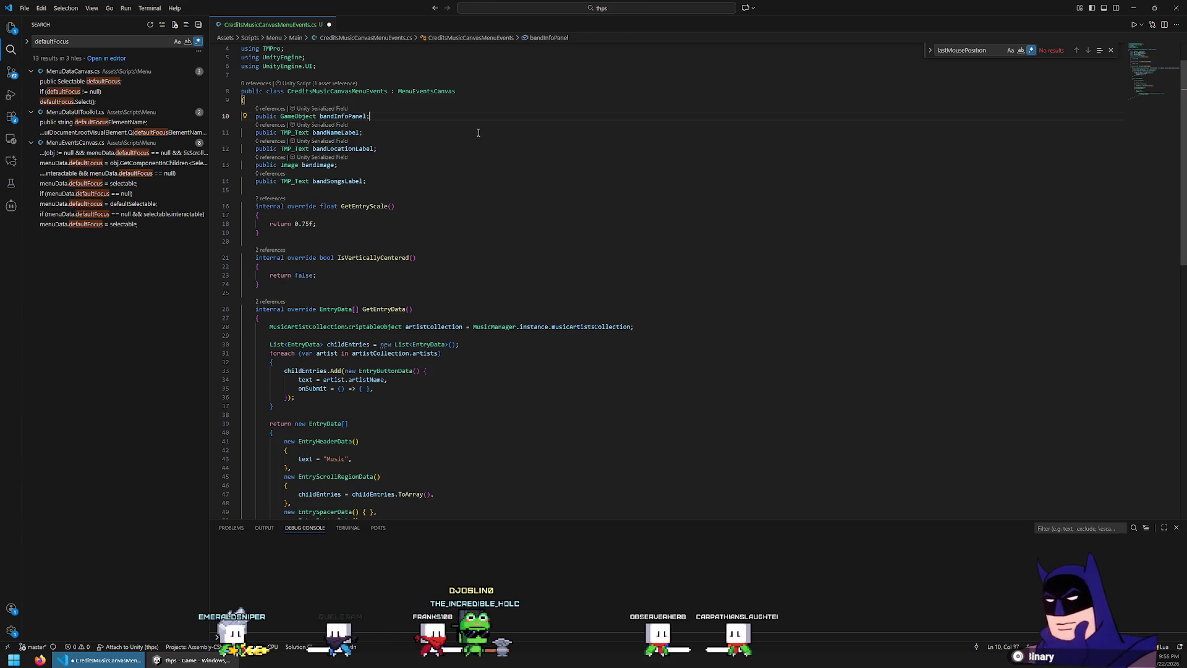
key(ctrl+s)
key(alt+Tab)
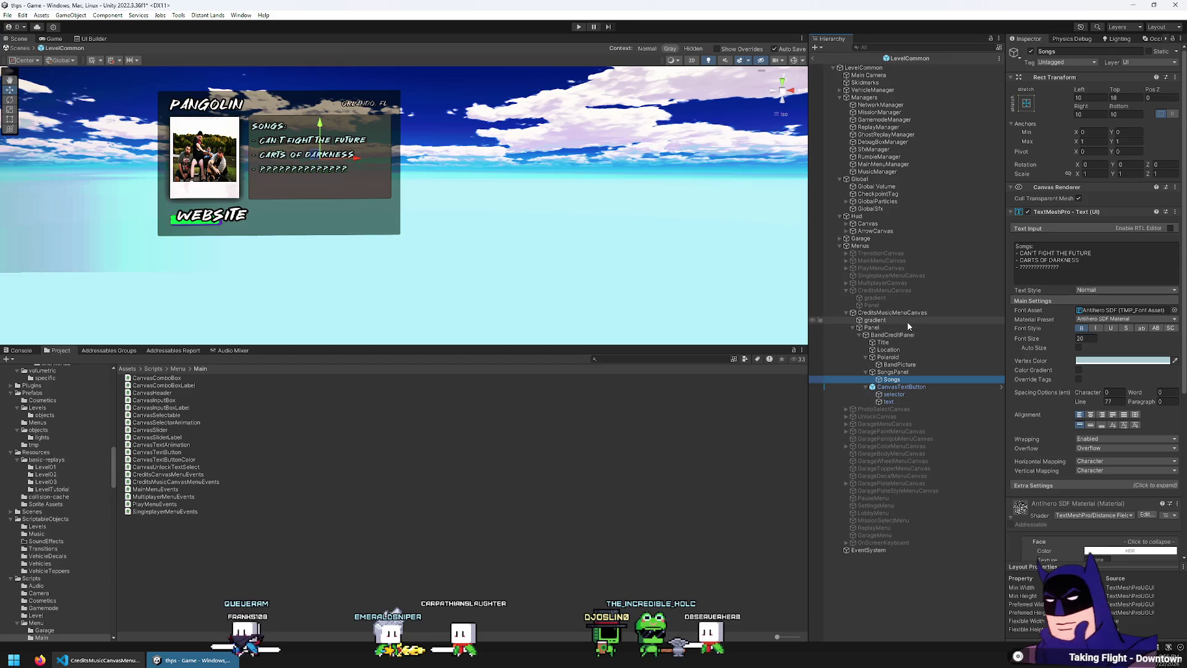
- Select CreditsMusicMenuCanvas to show the empty Band Info Panel, Location, Image and Songs slots
click(915, 388)
key(Down)
key(Down)
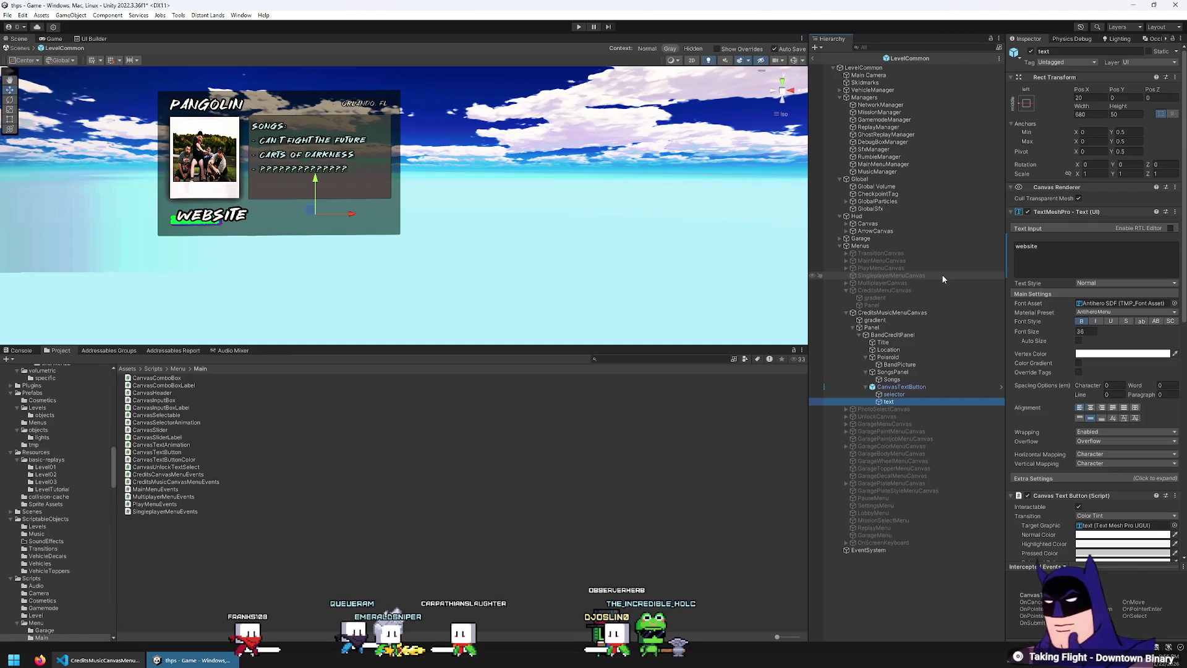
key(Up)
key(Up)
key(Up)
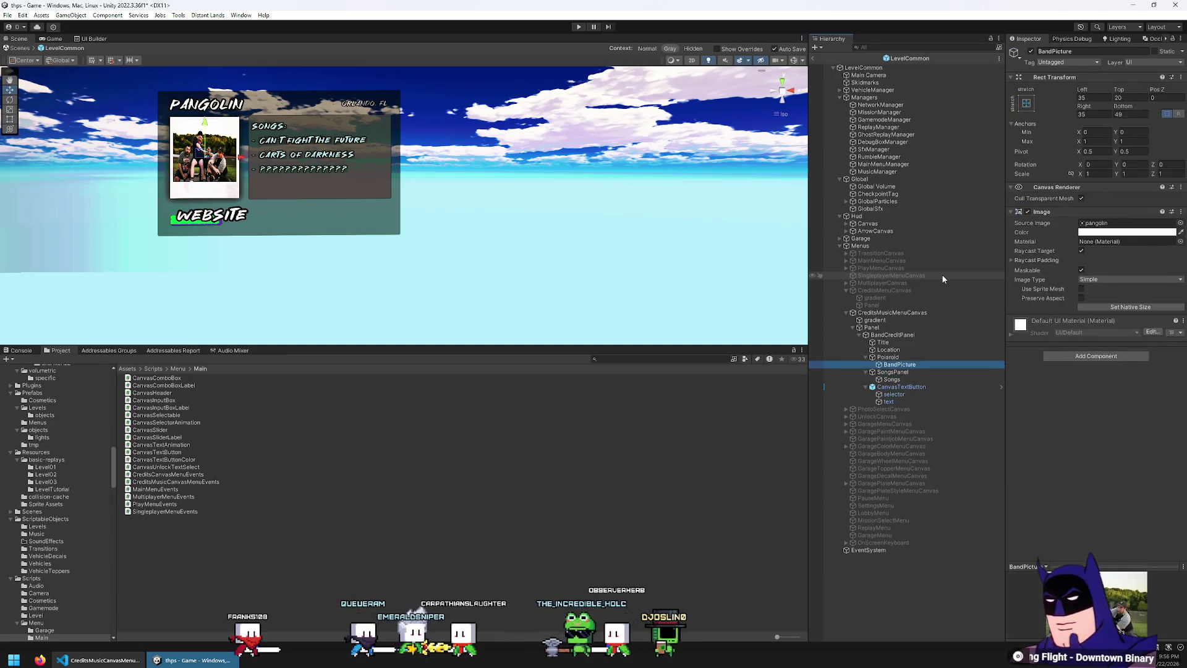
key(Up)
key(Up)
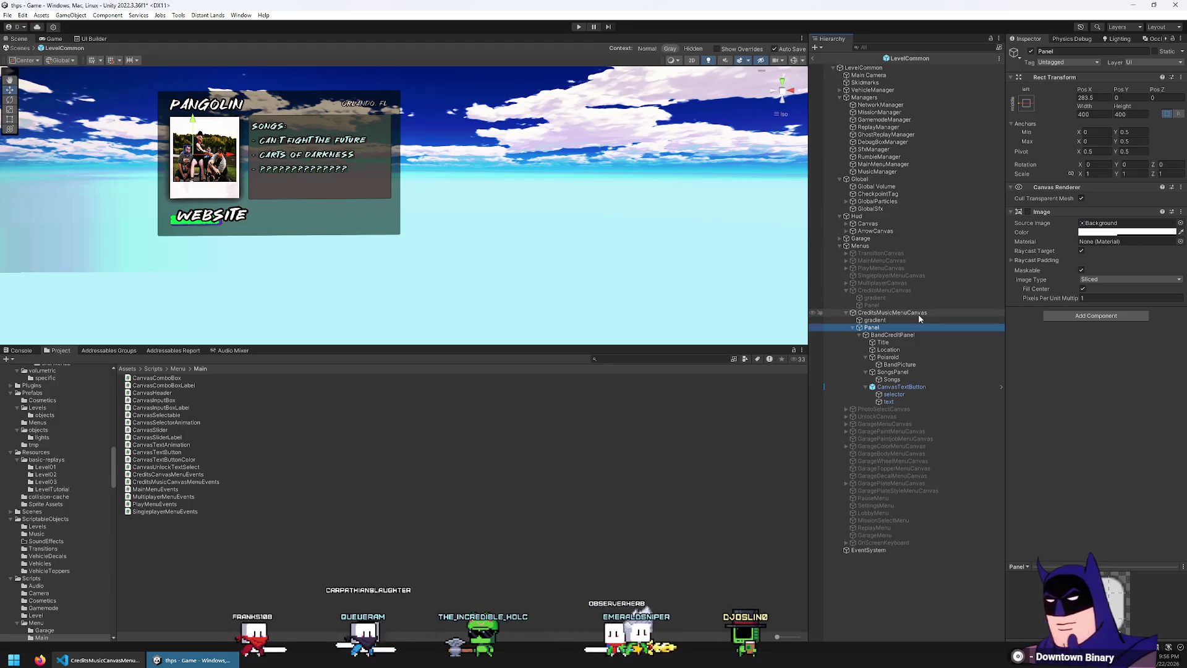
click(894, 312)
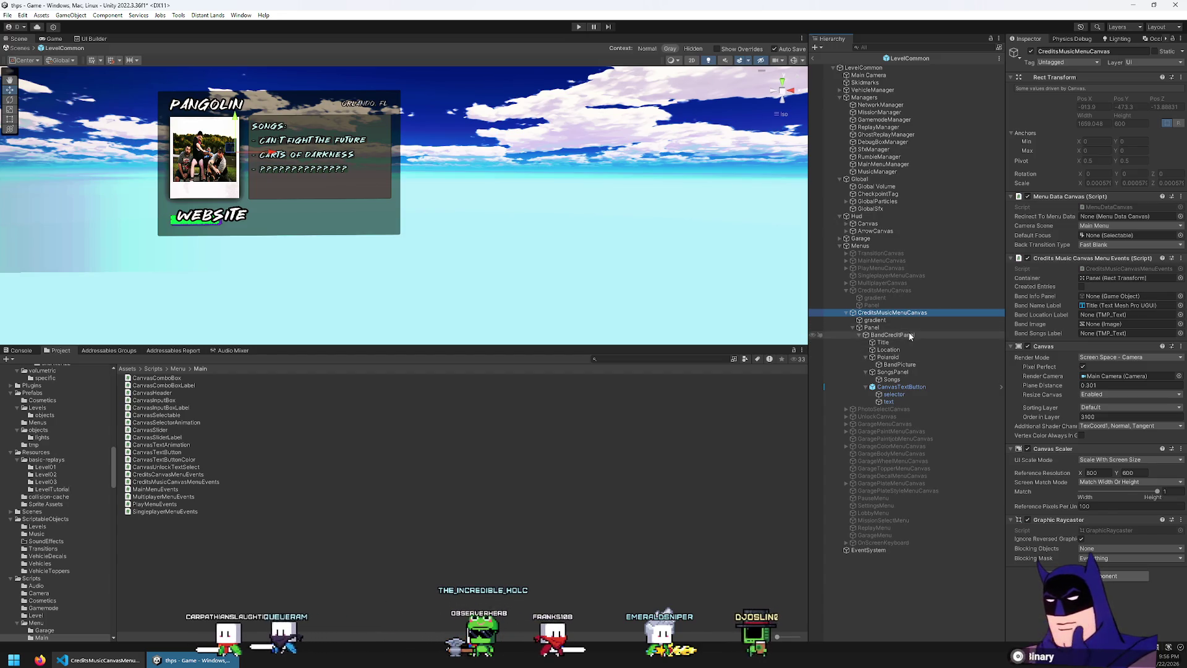
- Assign BandCreditPanel, Location, BandPicture and Songs to the band info panel, location, image and songs slots
drag(910, 336, 1117, 284)
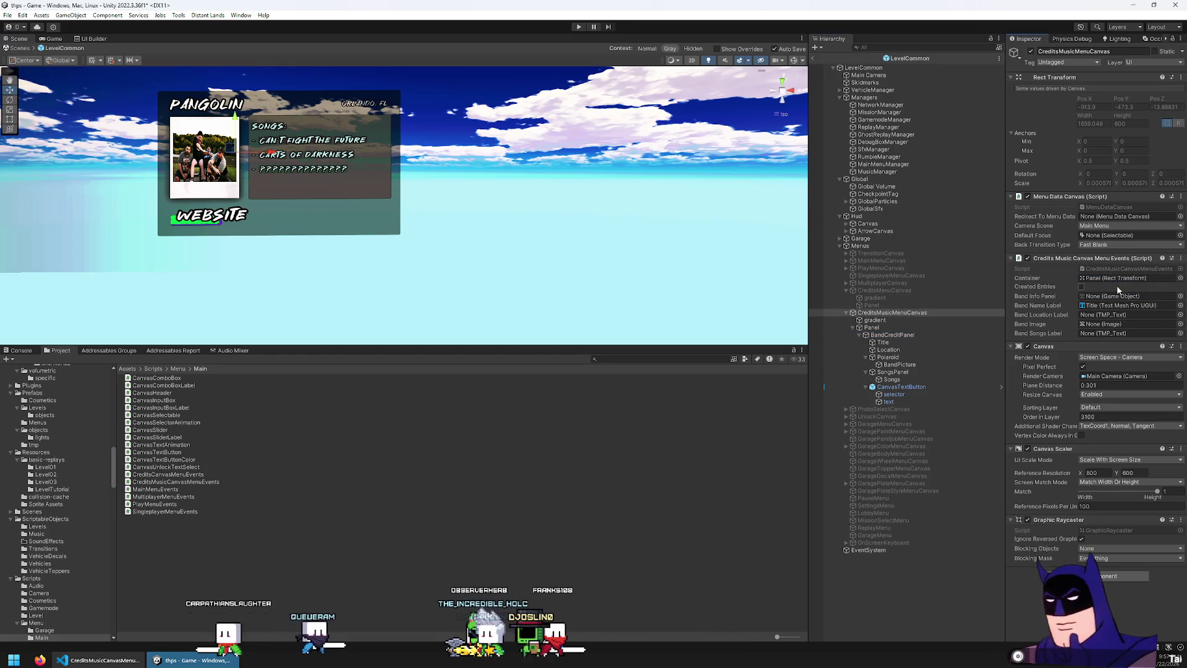
drag(892, 335, 1135, 303)
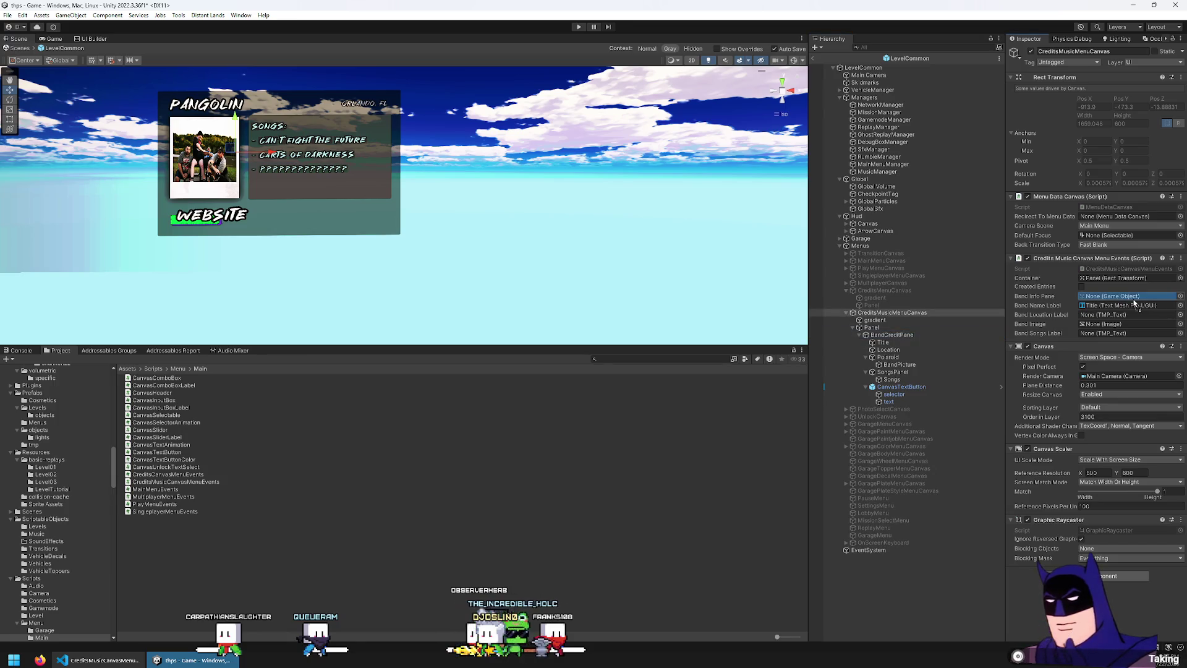
drag(906, 358, 1110, 325)
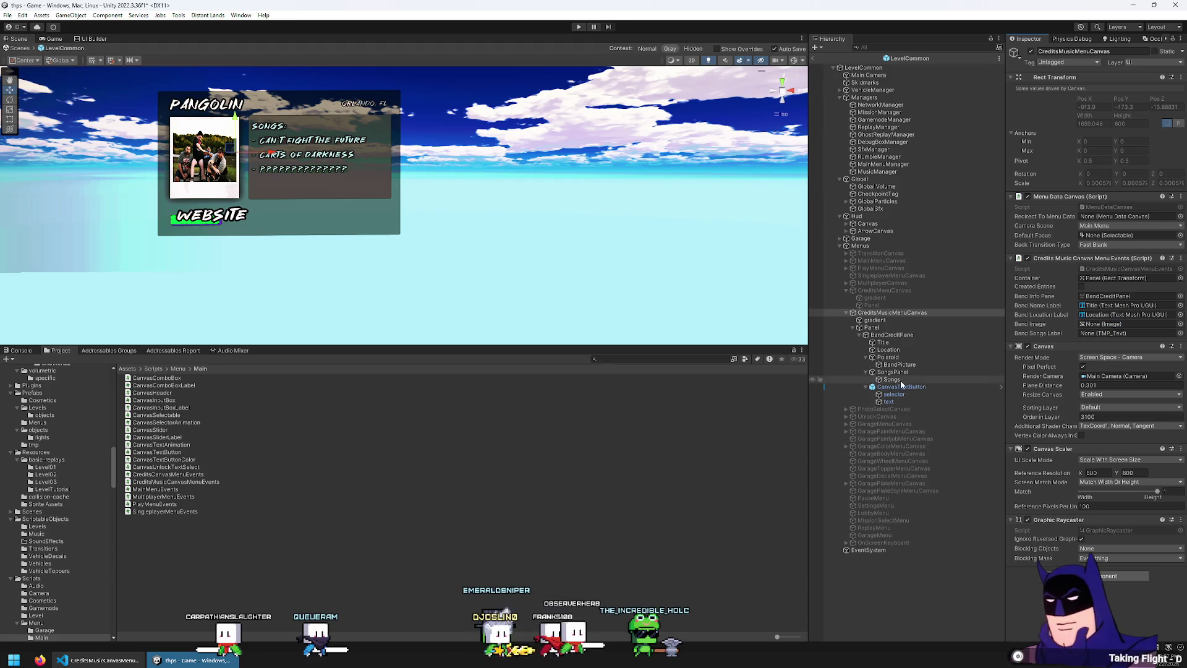
drag(900, 365, 1113, 324)
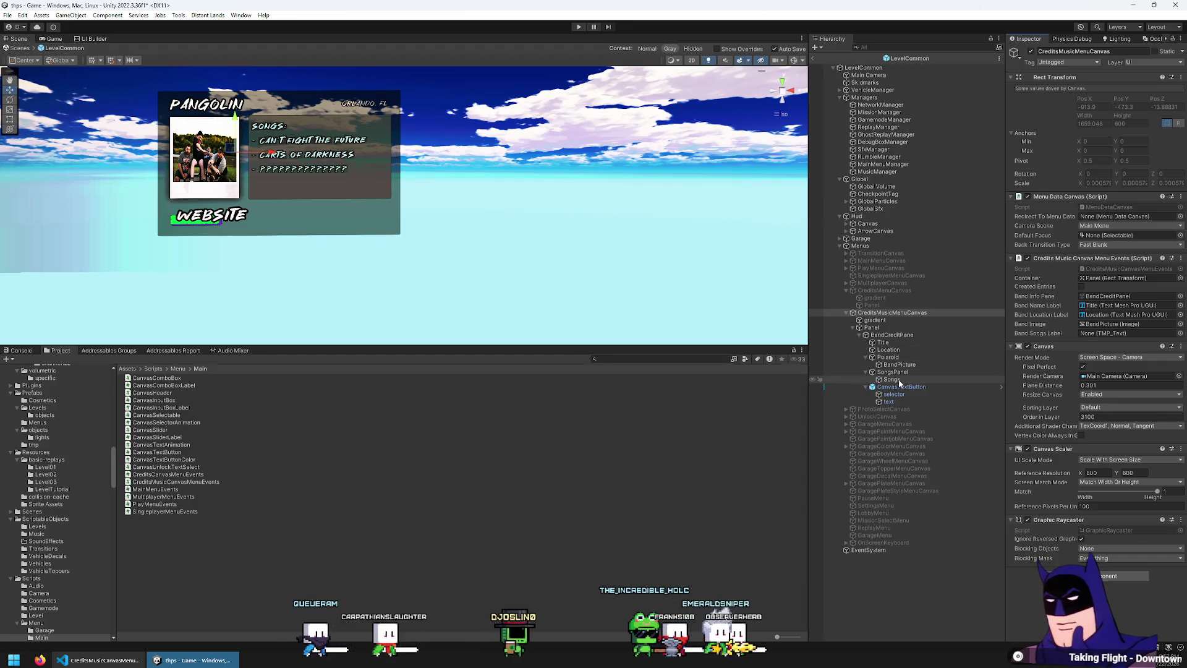
drag(891, 379, 1107, 333)
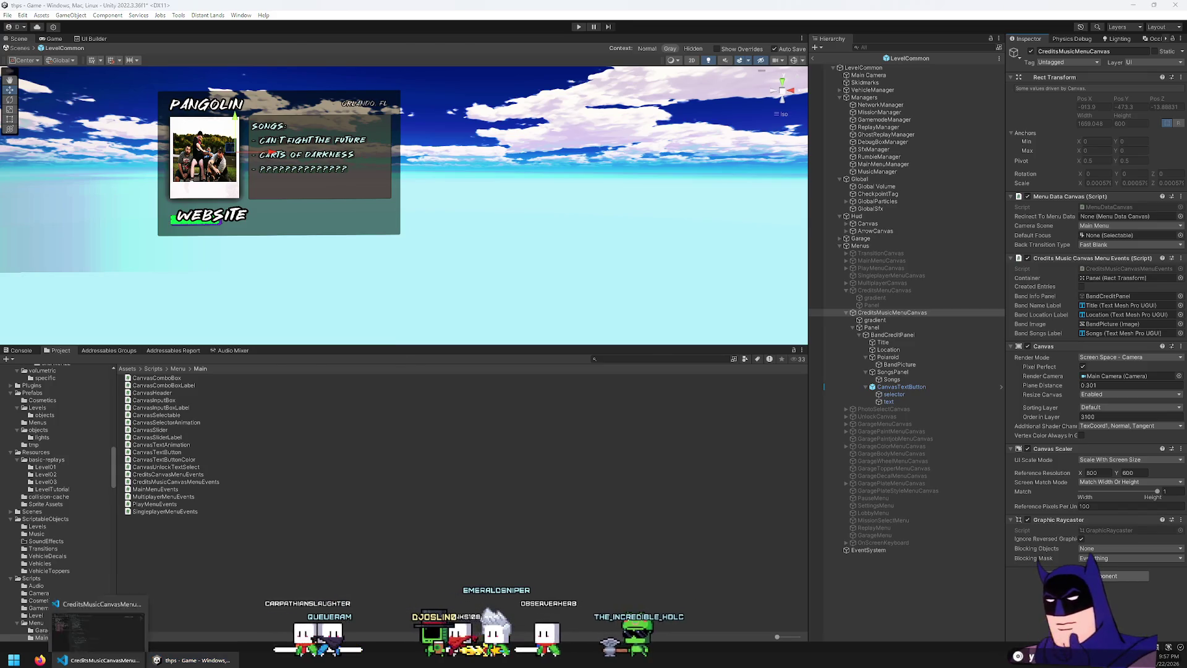
click(99, 660)
scroll(541, 314, down, 5)
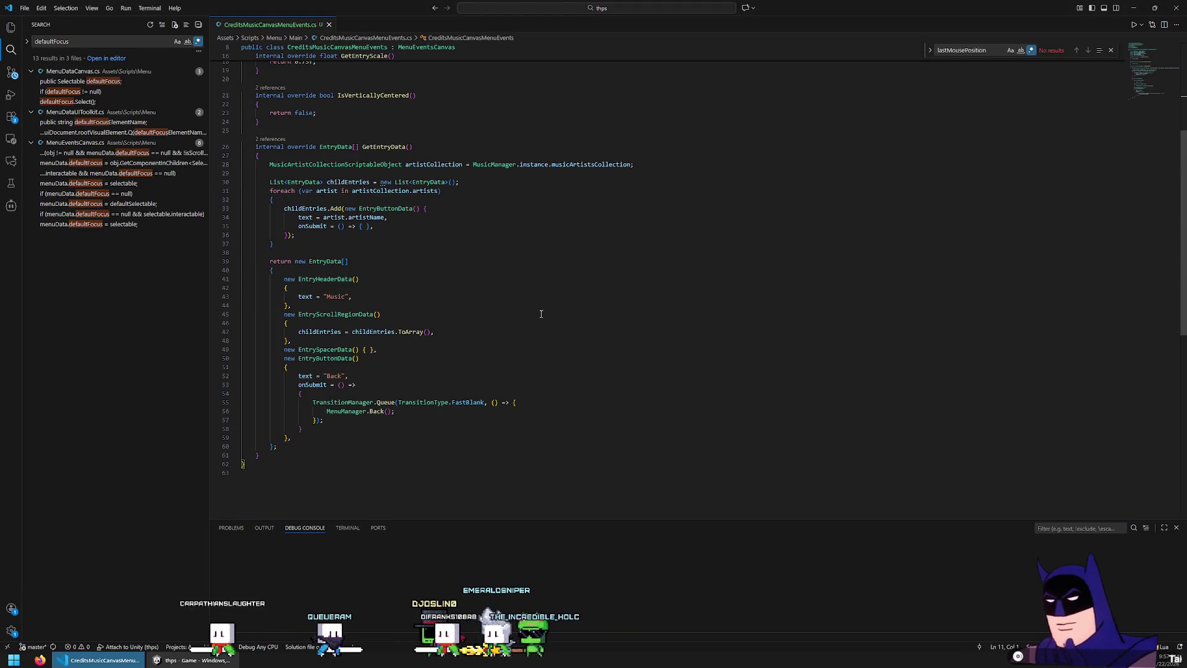
- Follow Go to Definition from MenuEventsCanvas's class declaration to open MenuEvents.cs
scroll(541, 315, up, 5)
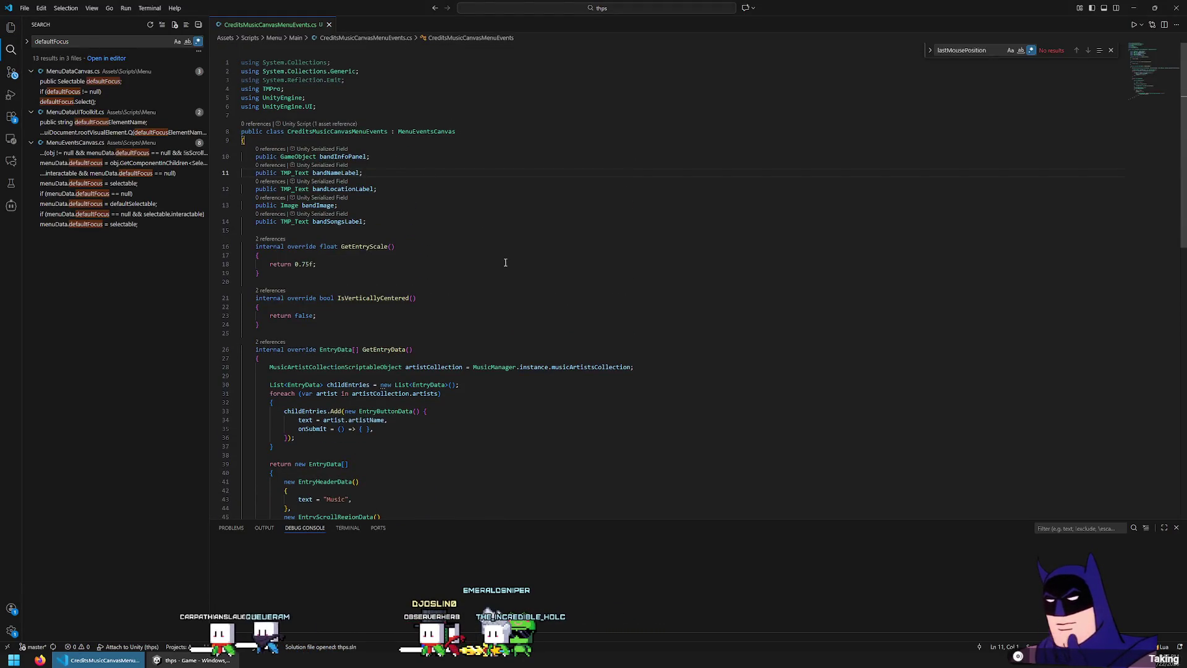
scroll(492, 304, down, 3)
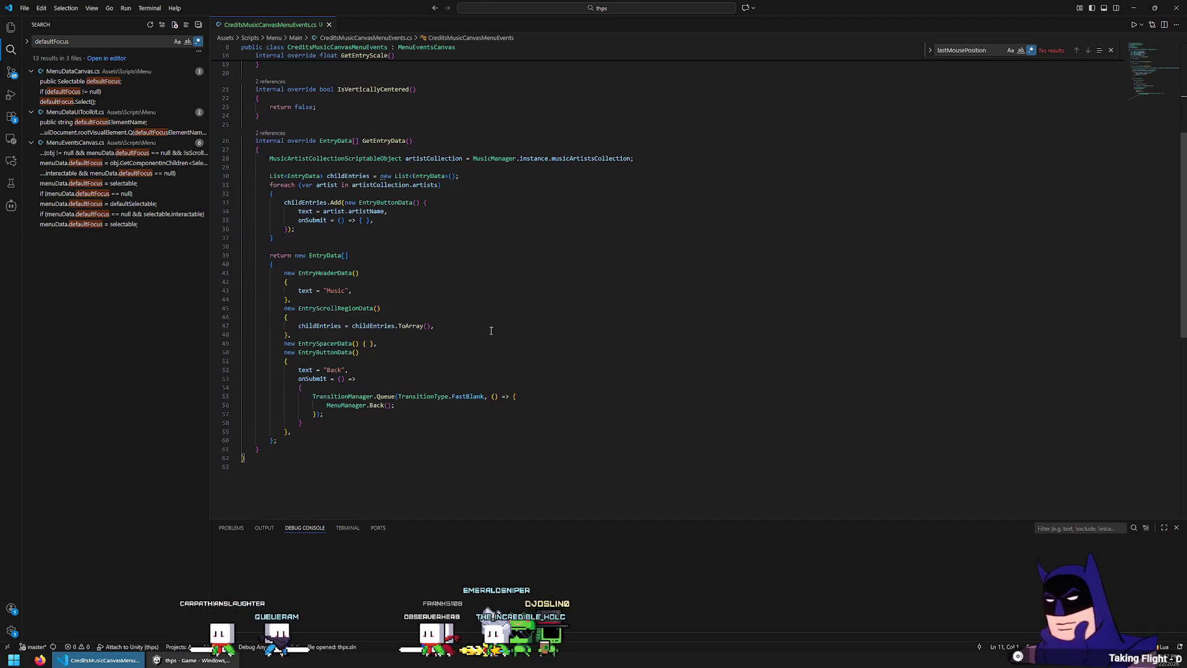
scroll(490, 330, up, 1)
scroll(490, 330, up, 3)
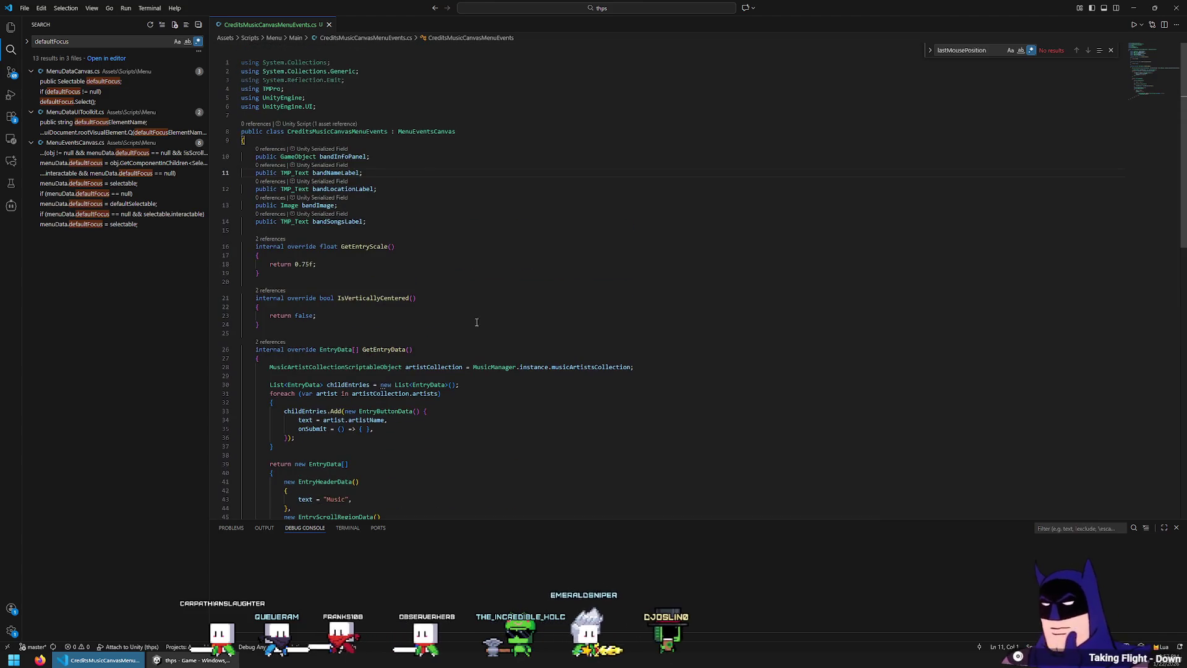
click(413, 127)
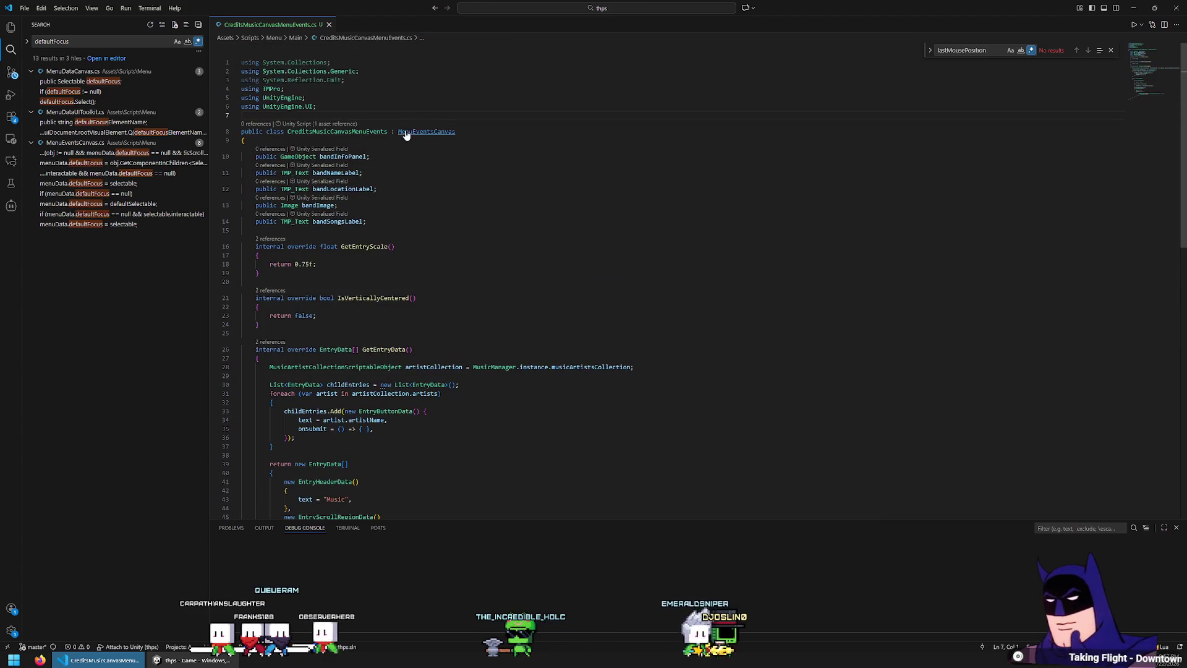
ctrl+click(407, 132)
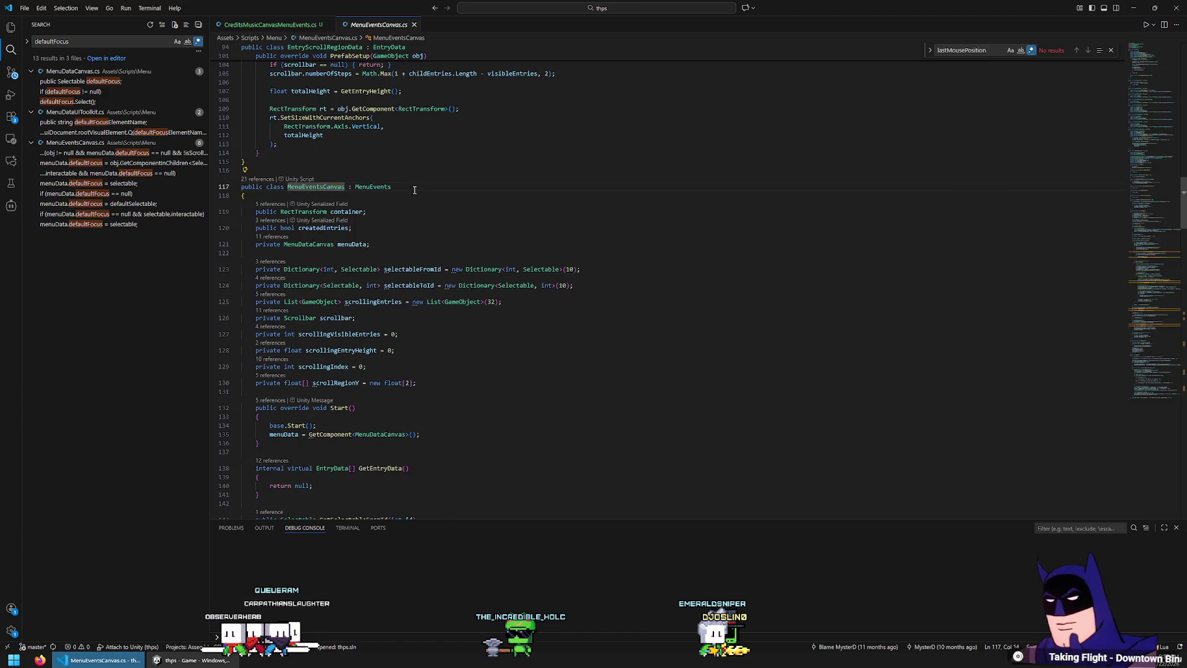
scroll(433, 279, up, 4)
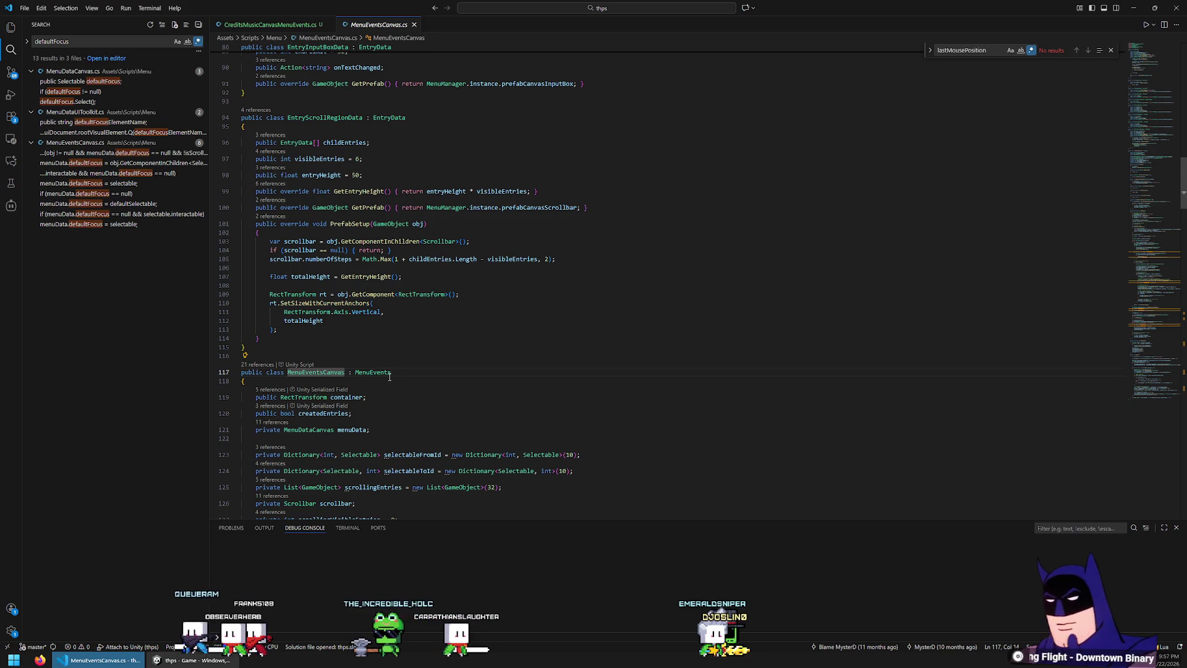
scroll(390, 359, down, 1)
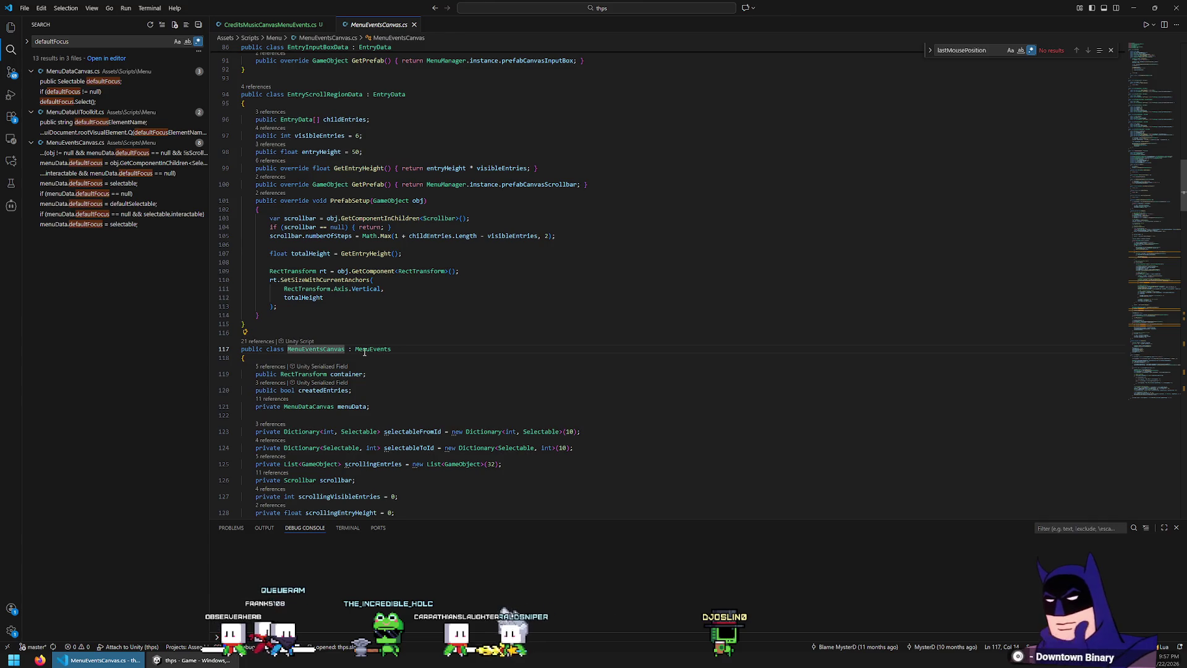
ctrl+click(374, 351)
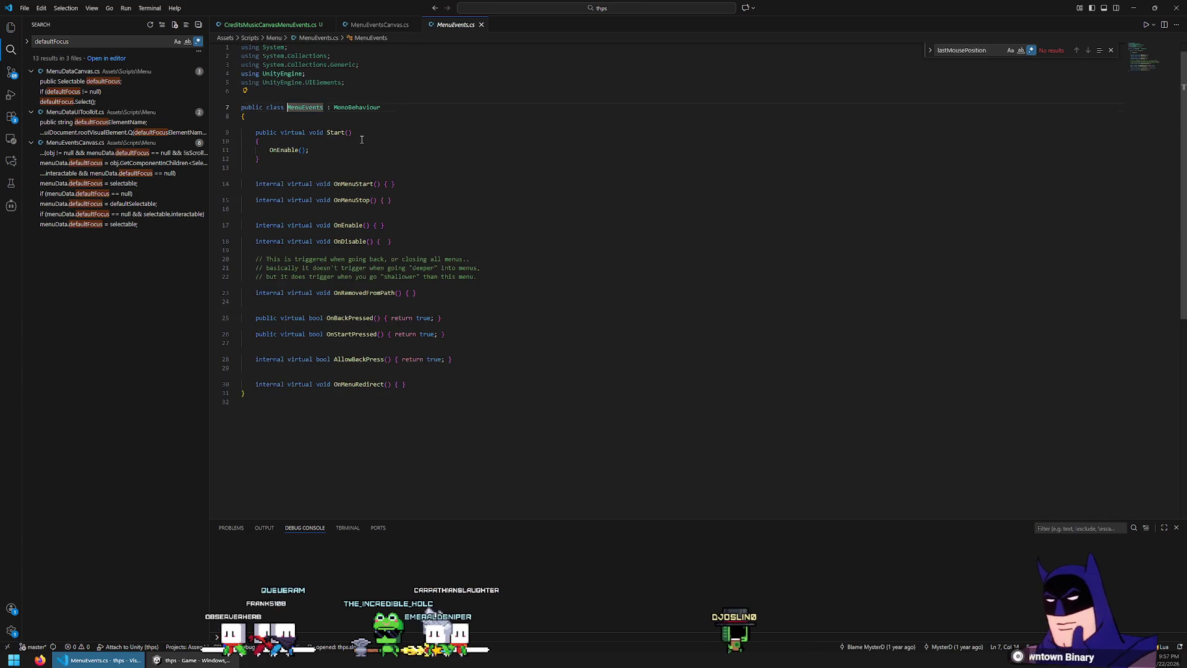
- Navigate back to CreditsMusicCanvasMenuEvents.cs with its band info panel fields
key(alt+Left)
key(alt+Left)
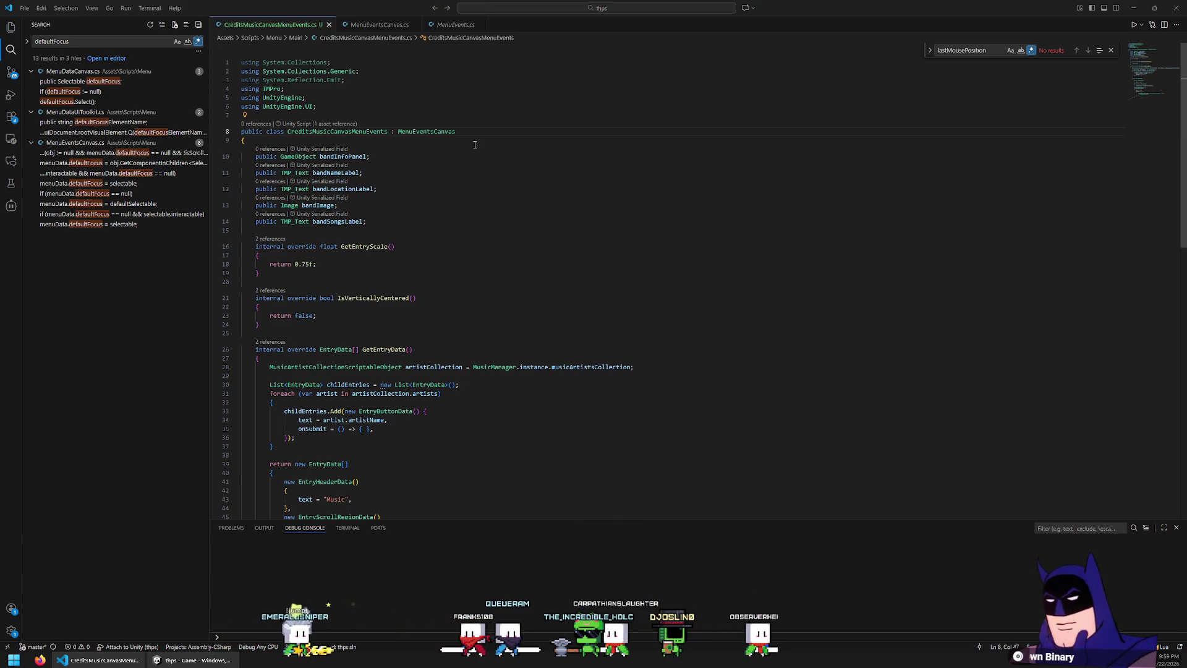
scroll(437, 186, down, 5)
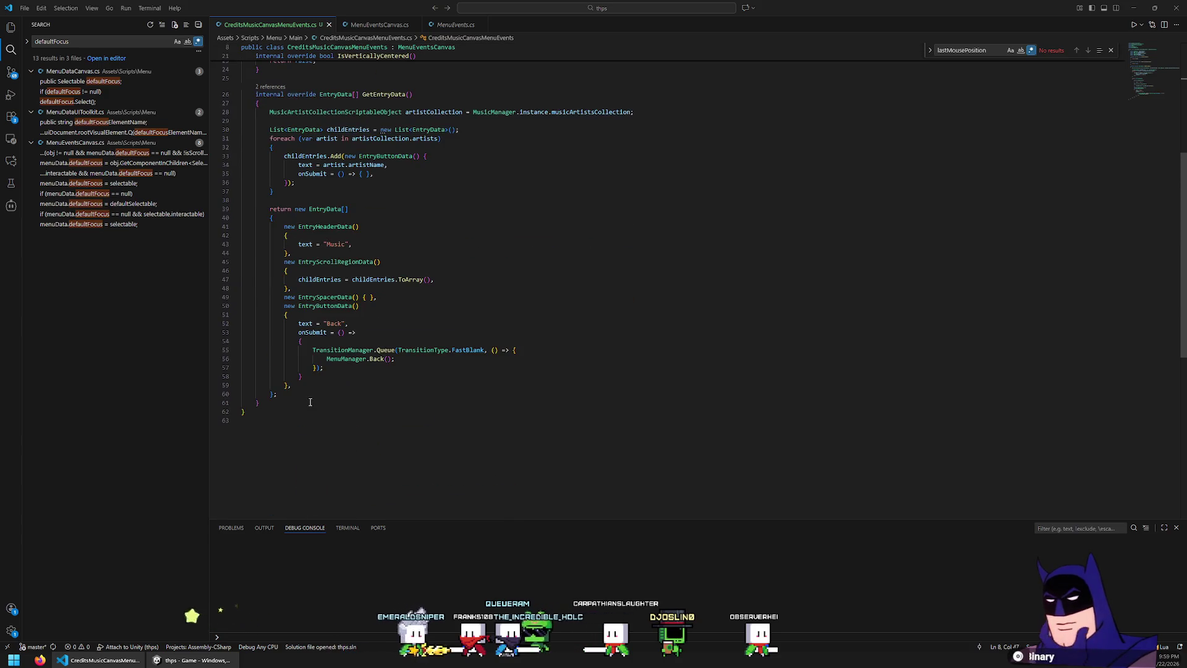
click(310, 403)
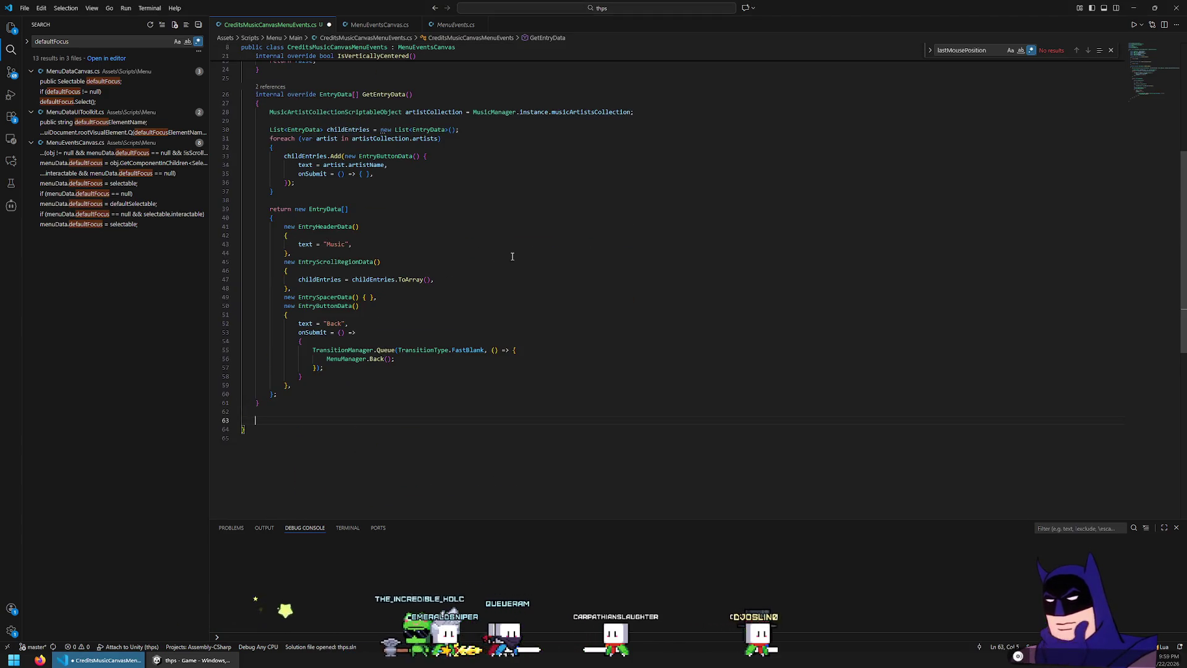
key(Return)
key(Return)
text(public void Update())
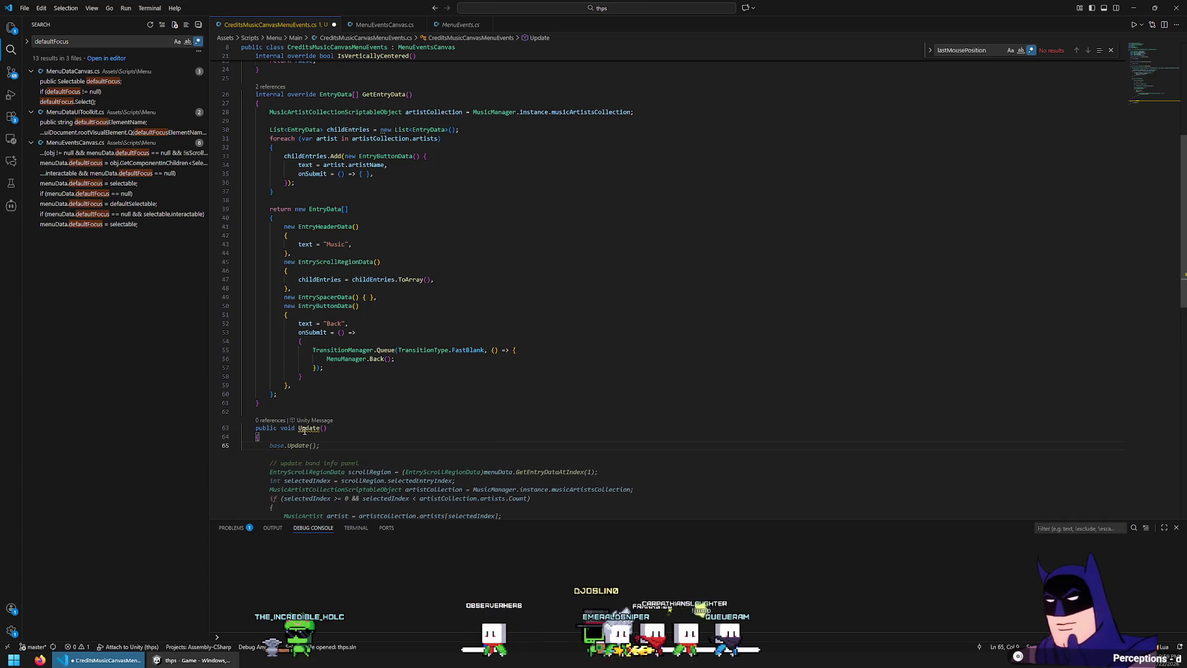
mouse_move(304, 431)
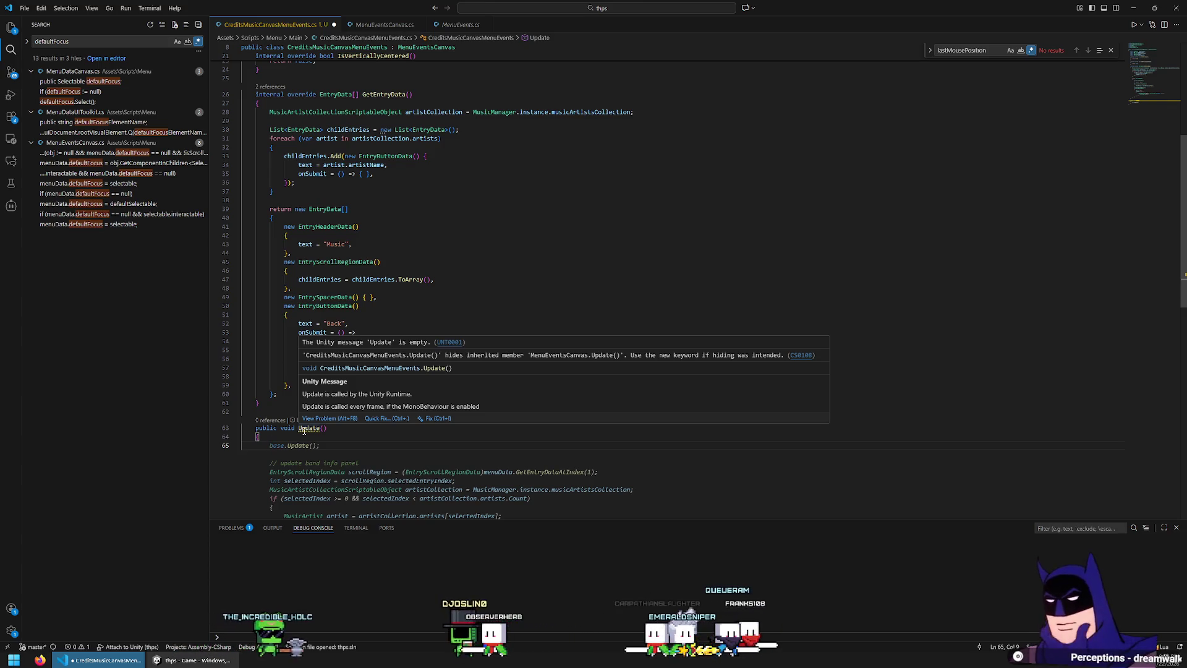
key(ctrl+z)
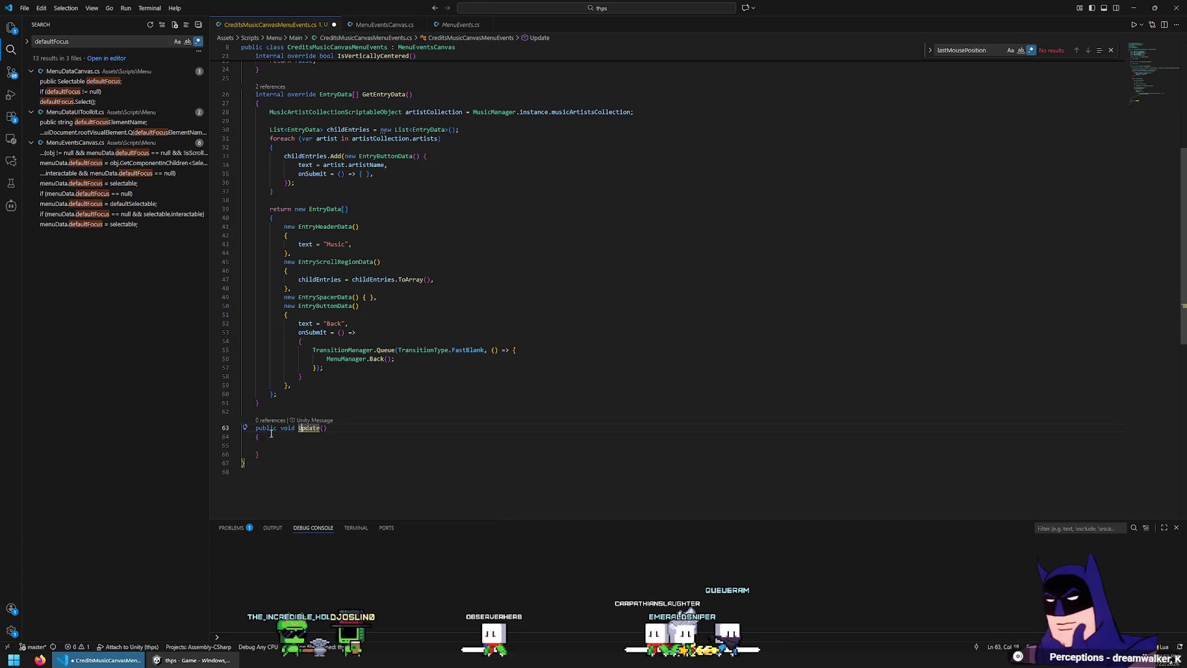
text(override)
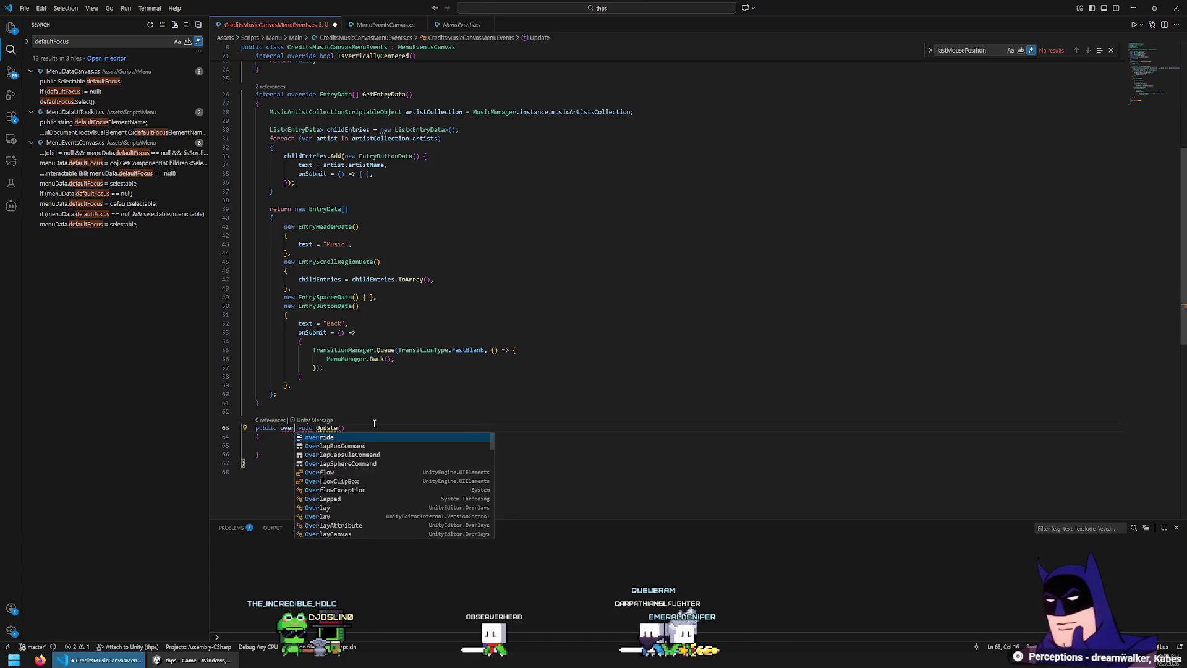
key(Escape)
key(Down)
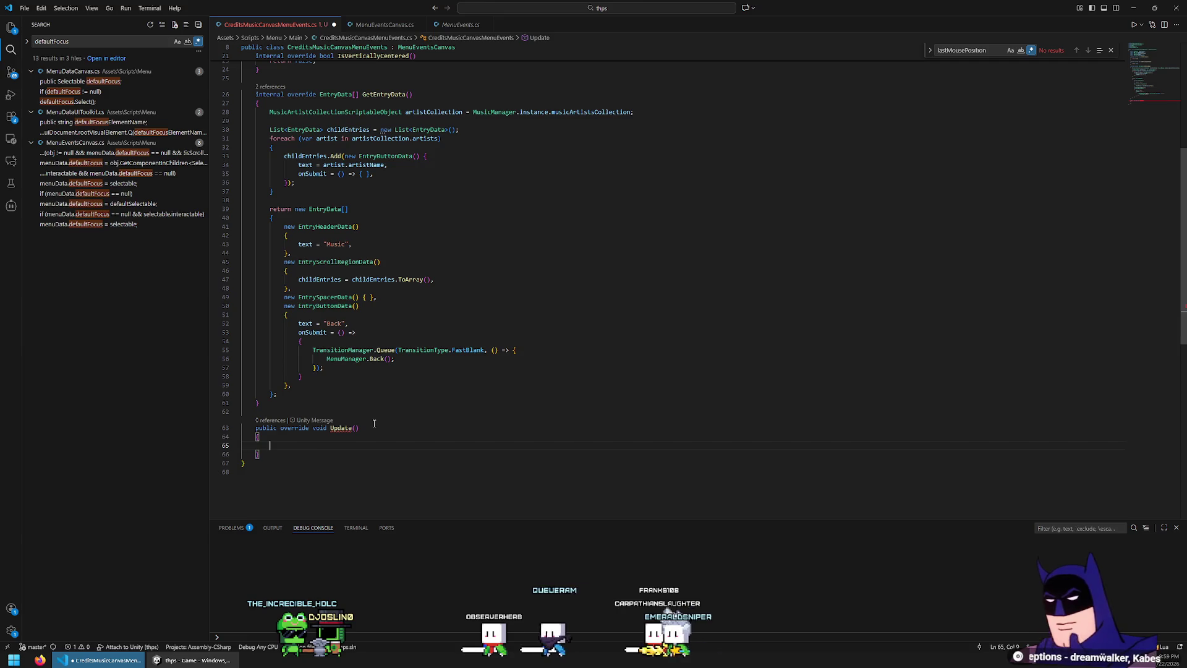
text(base.Update();)
key(Tab)
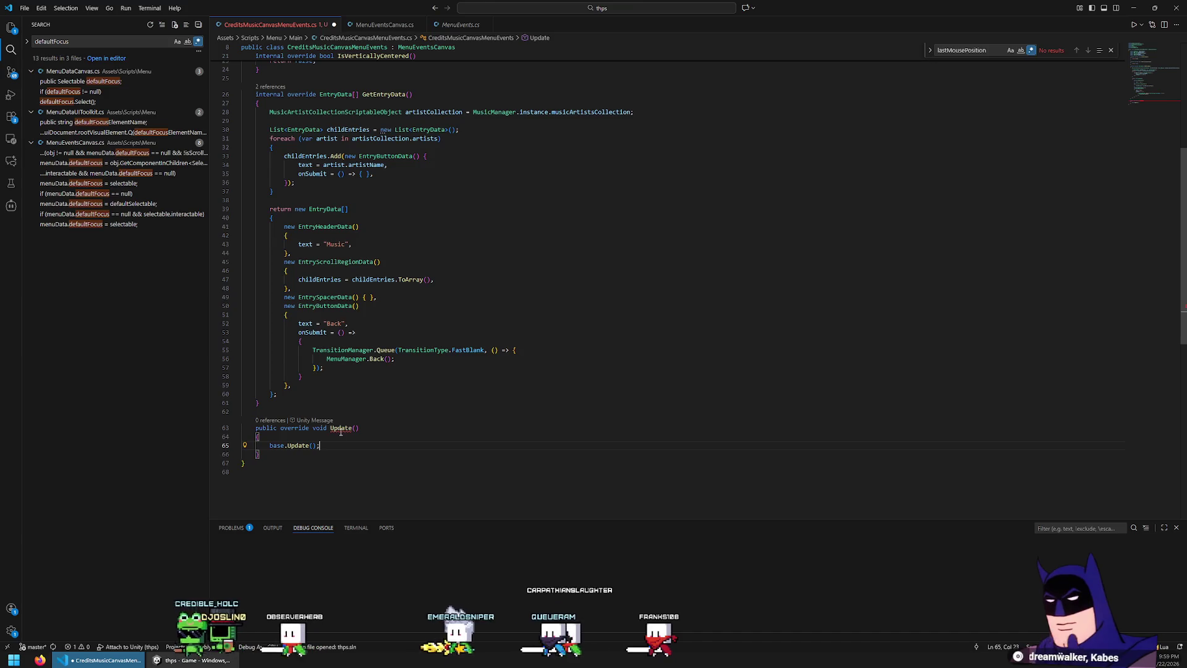
mouse_move(340, 432)
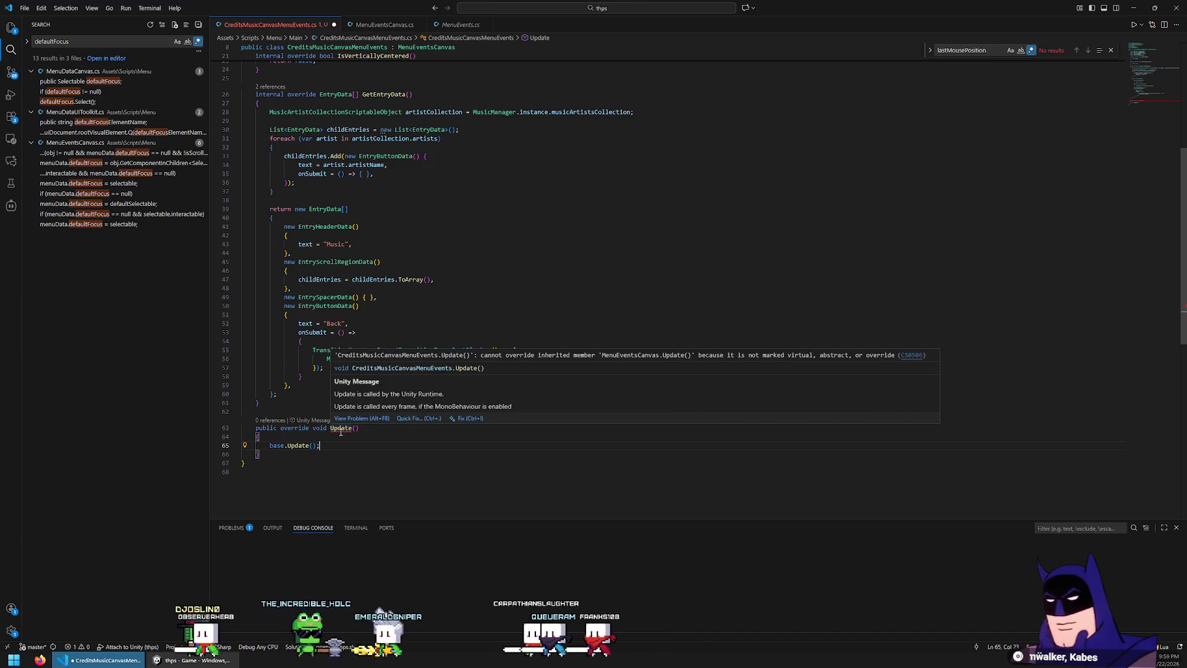
click(340, 429)
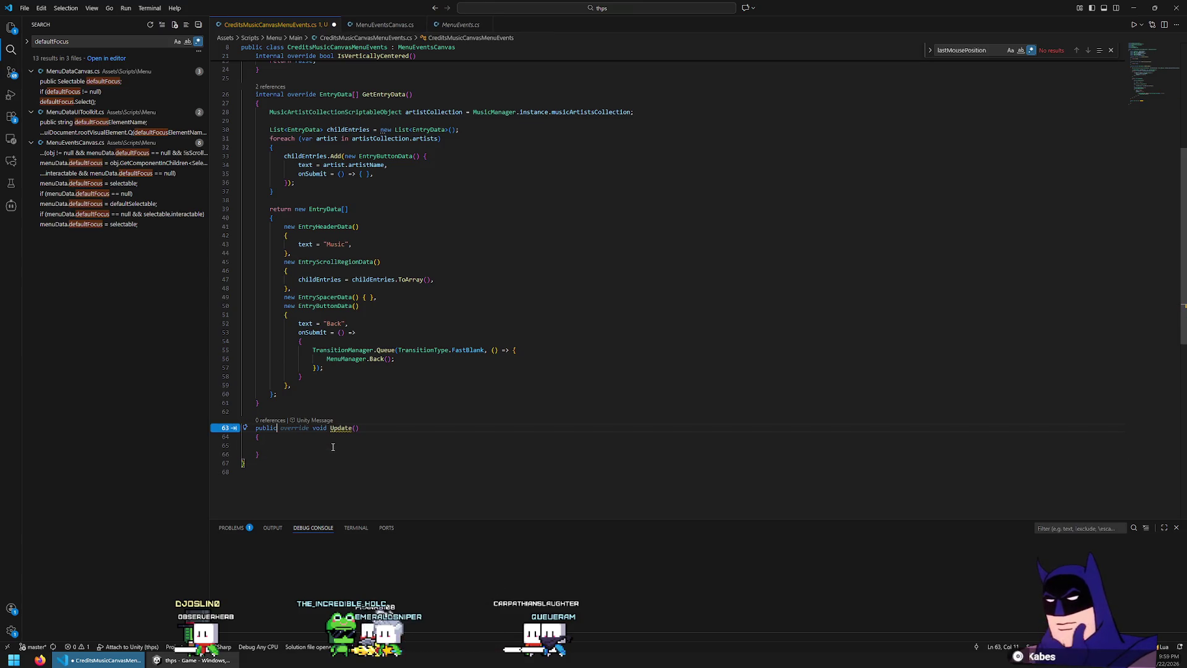
double_click(317, 427)
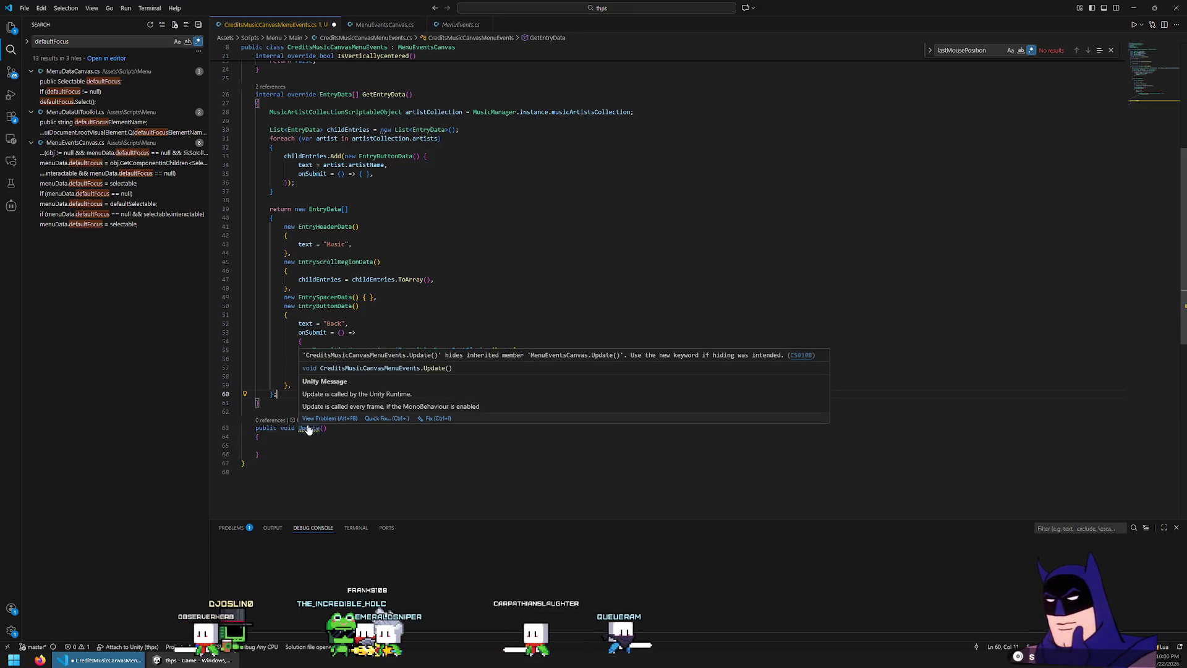
drag(340, 455, 319, 405)
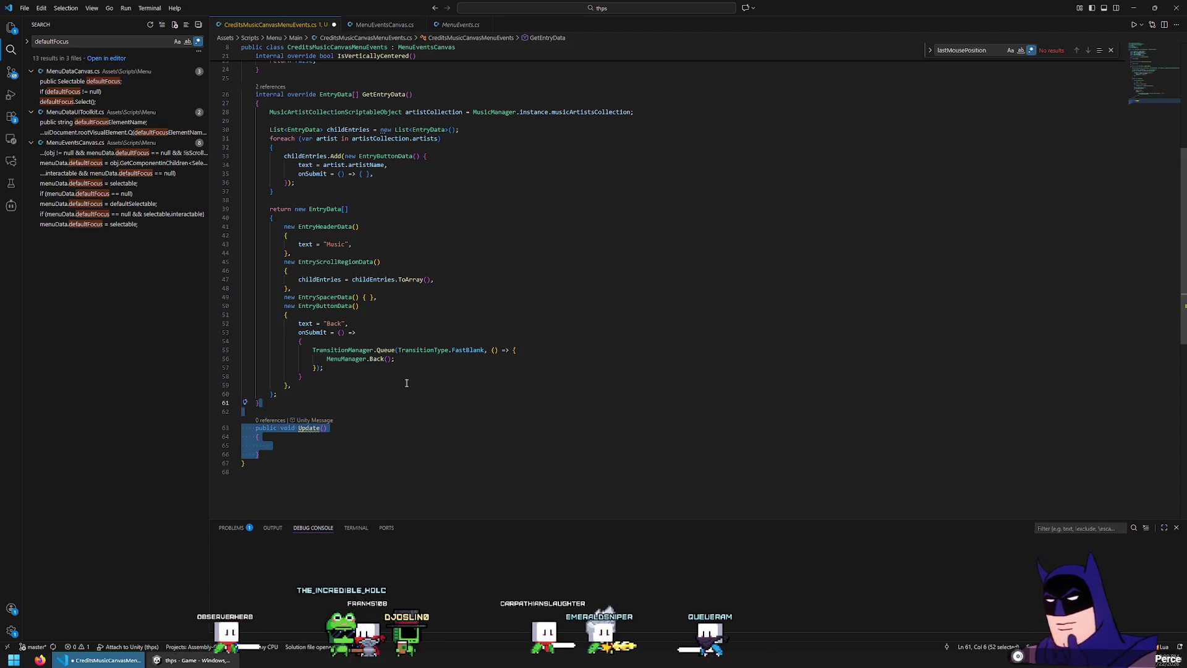
key(BackSpace)
scroll(475, 375, up, 5)
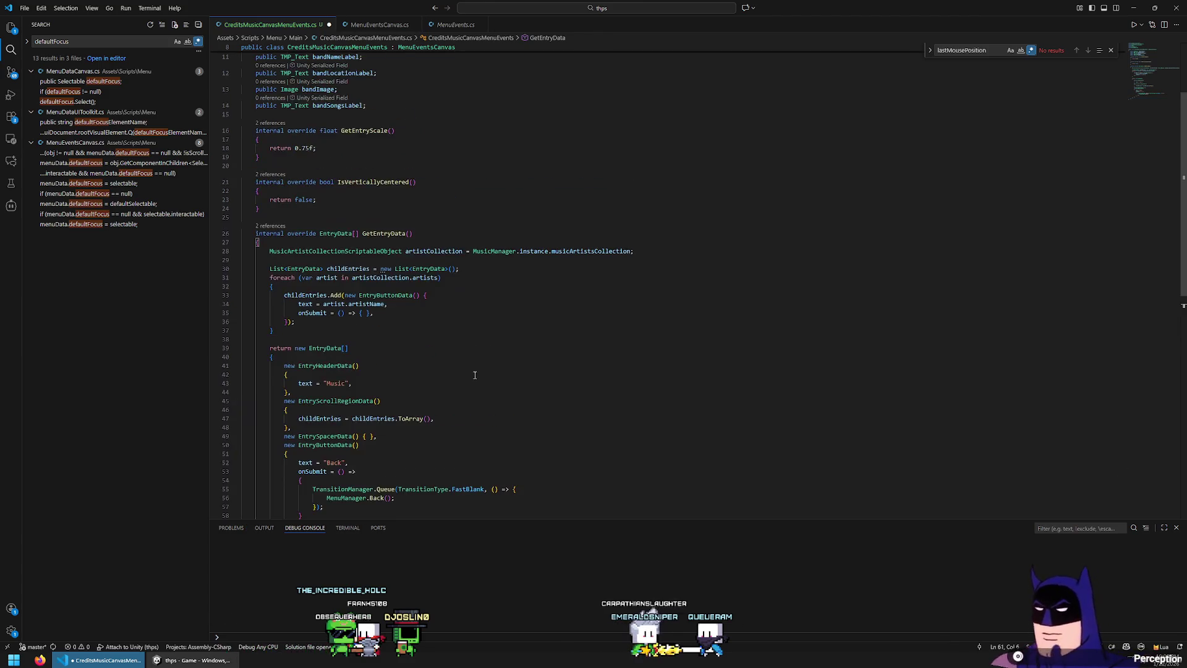
scroll(475, 375, up, 3)
scroll(475, 375, down, 2)
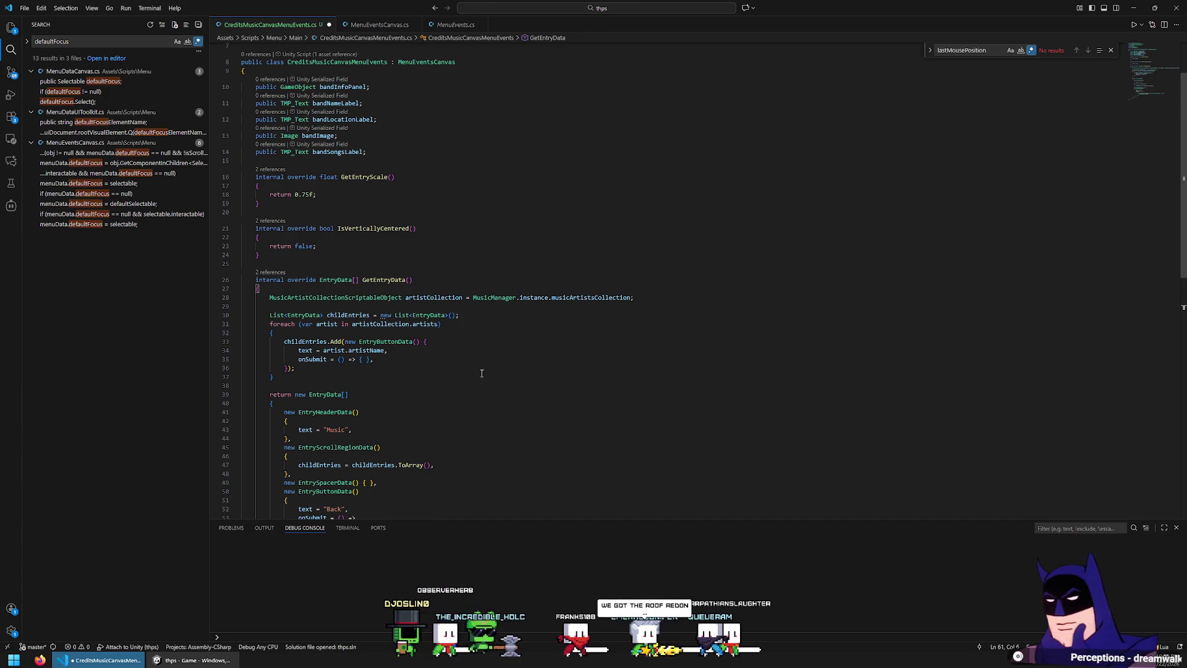
scroll(482, 374, down, 4)
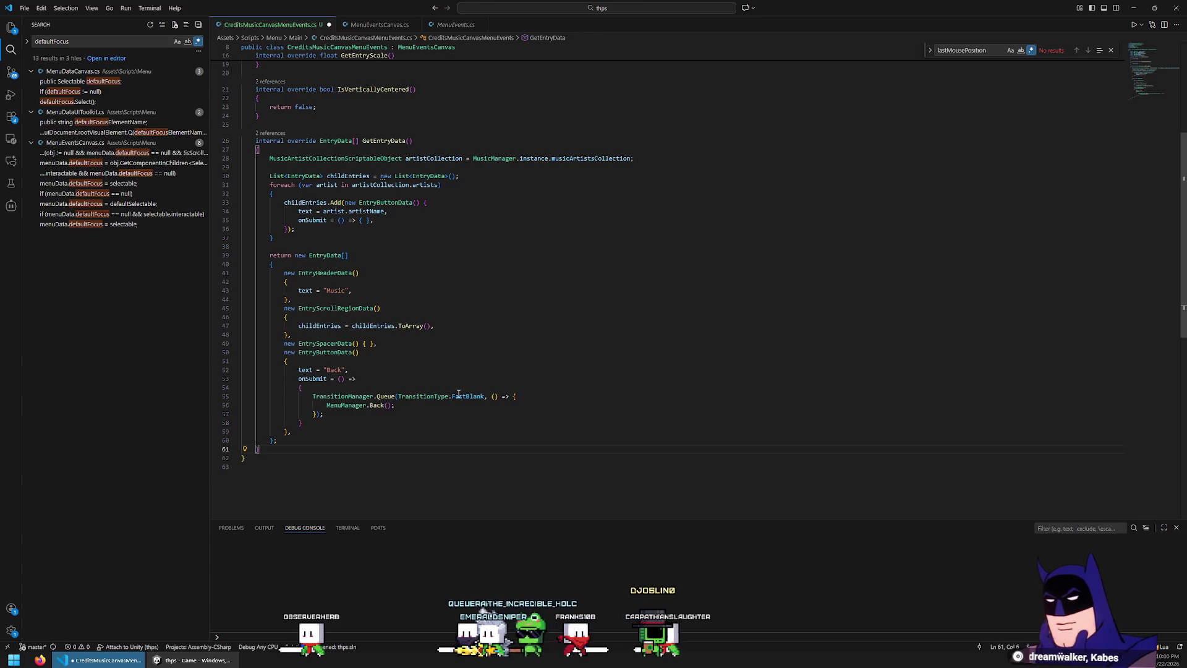
click(332, 426)
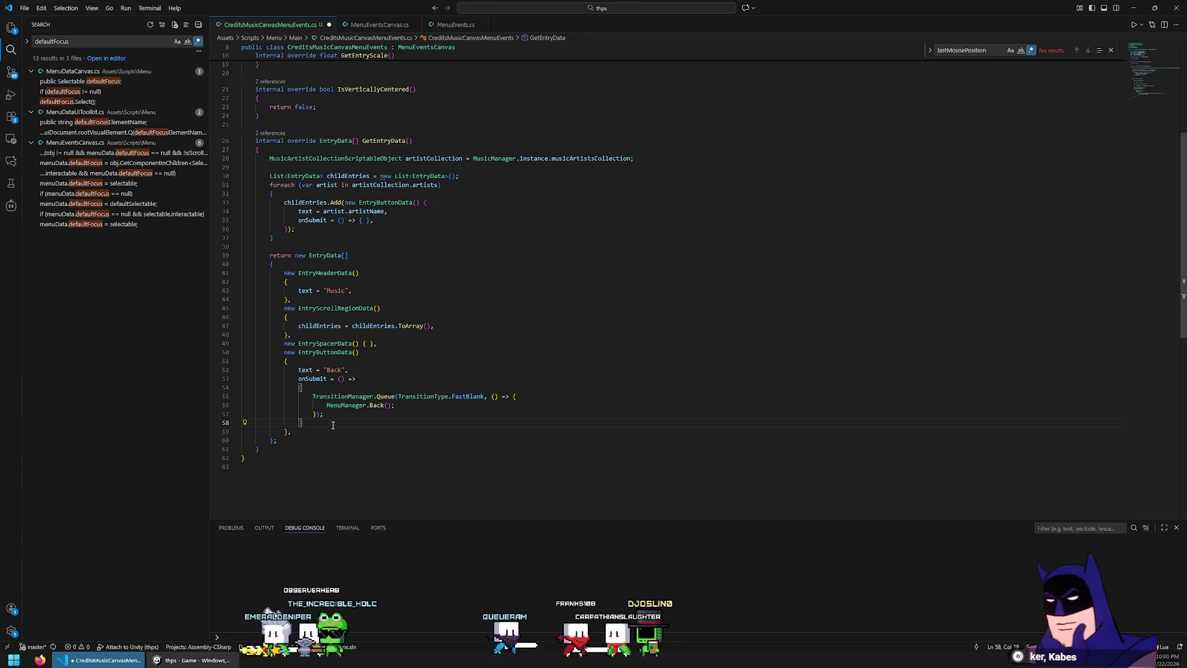
scroll(296, 415, up, 3)
scroll(356, 192, down, 4)
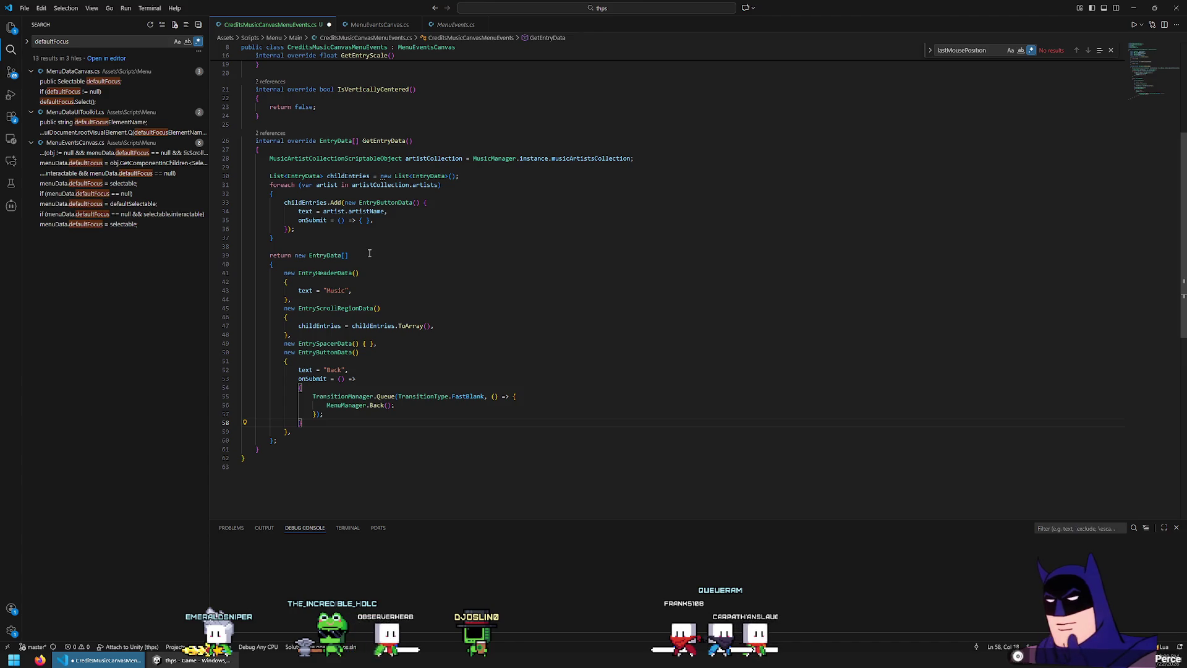
scroll(395, 281, up, 5)
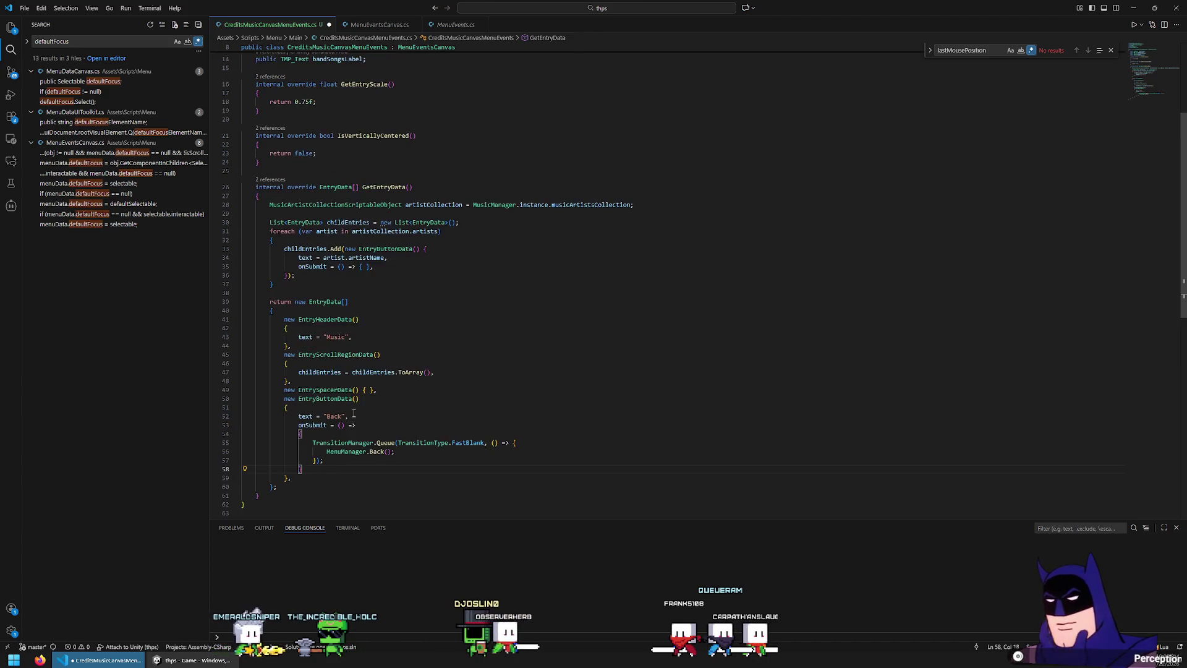
scroll(266, 341, down, 6)
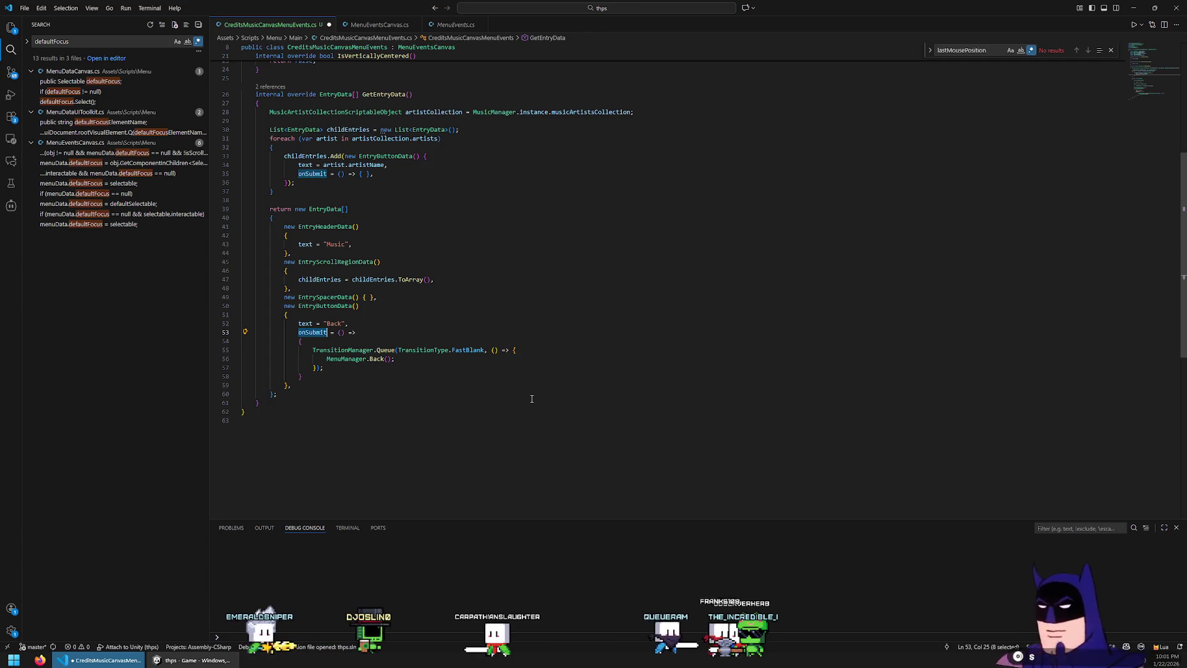
ctrl+click(313, 332)
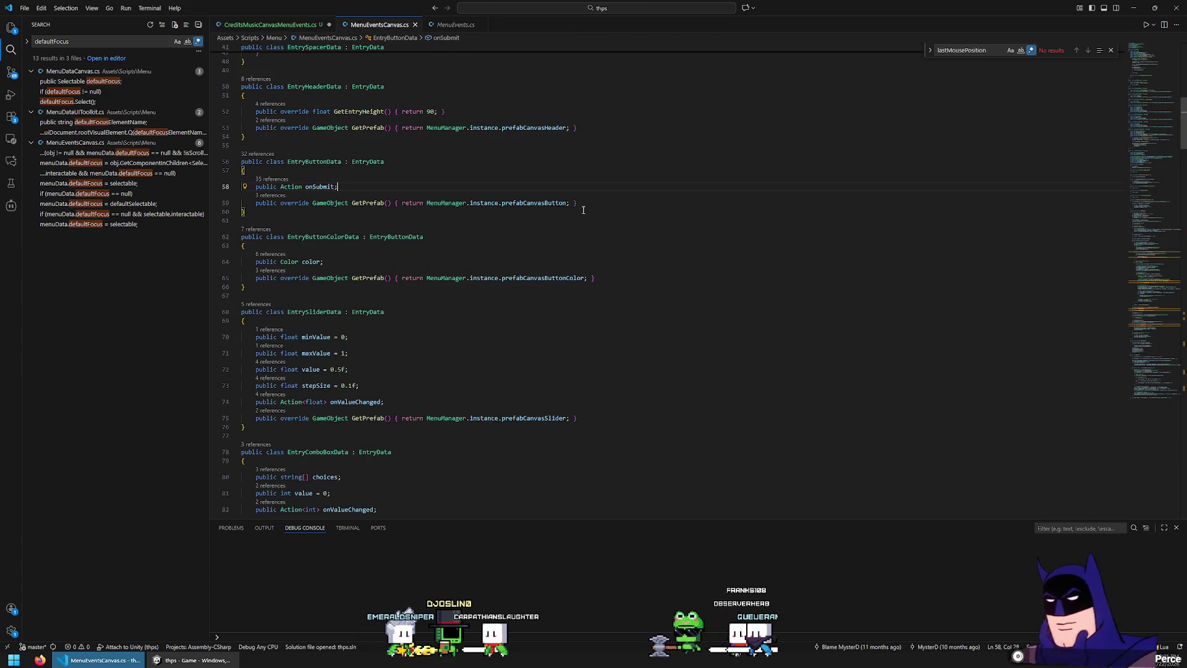
- Reach the EntryData class and add a public Action onFocusGained field below additionalSetup
scroll(583, 210, up, 5)
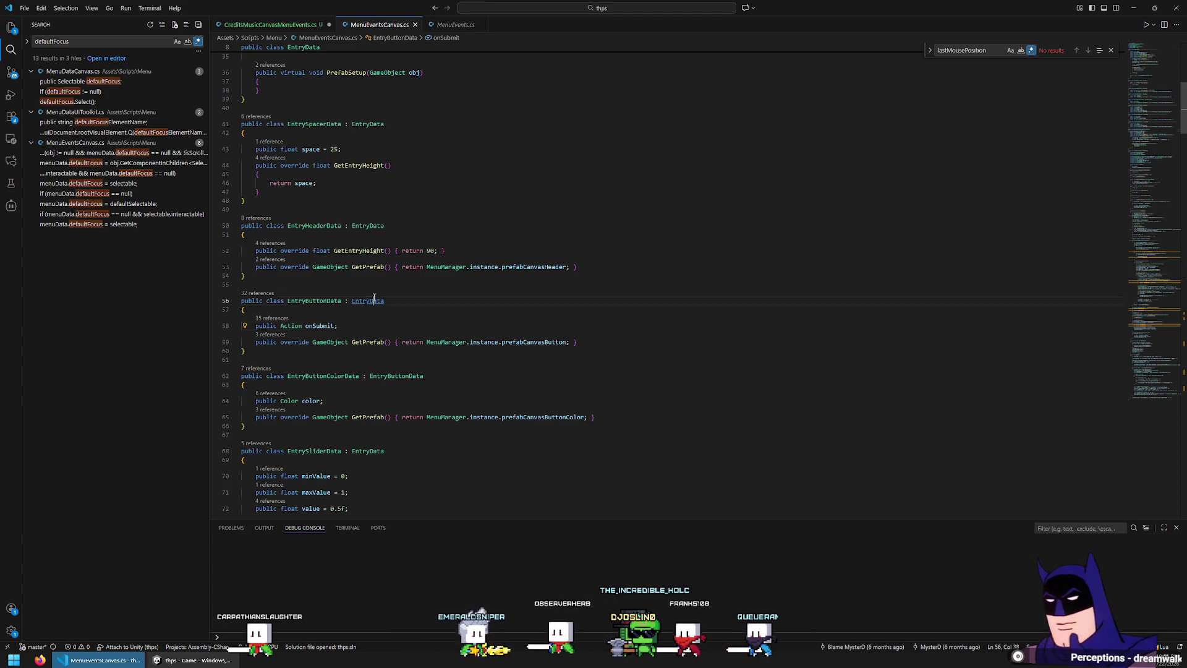
ctrl+click(368, 301)
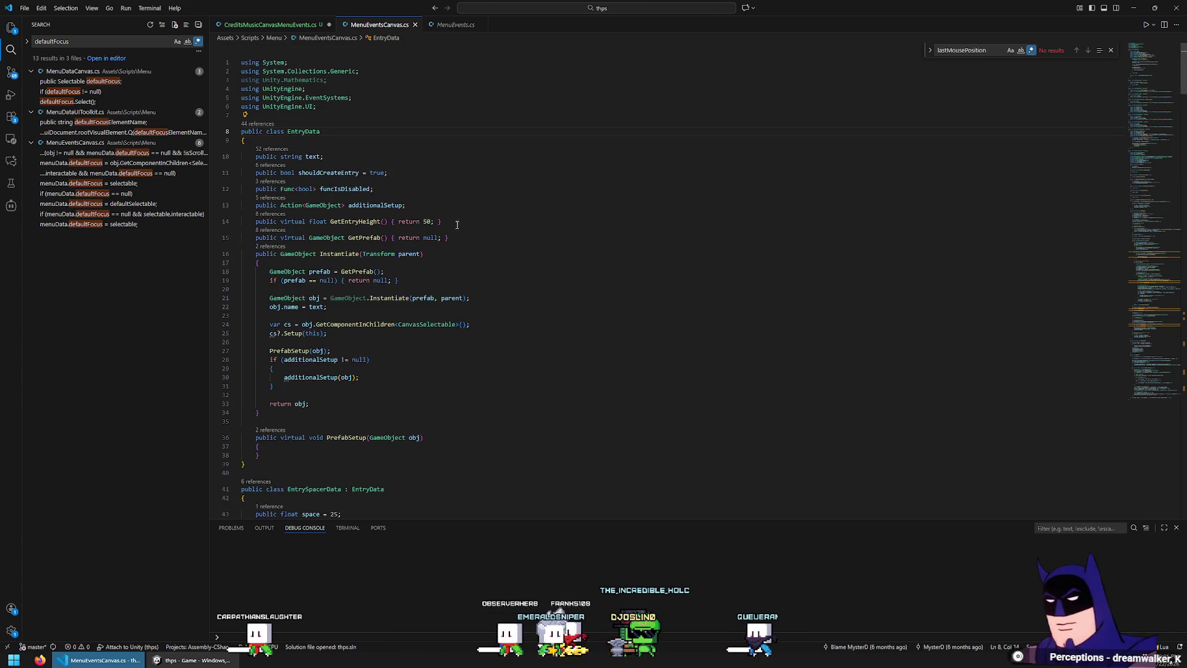
key(alt+Left)
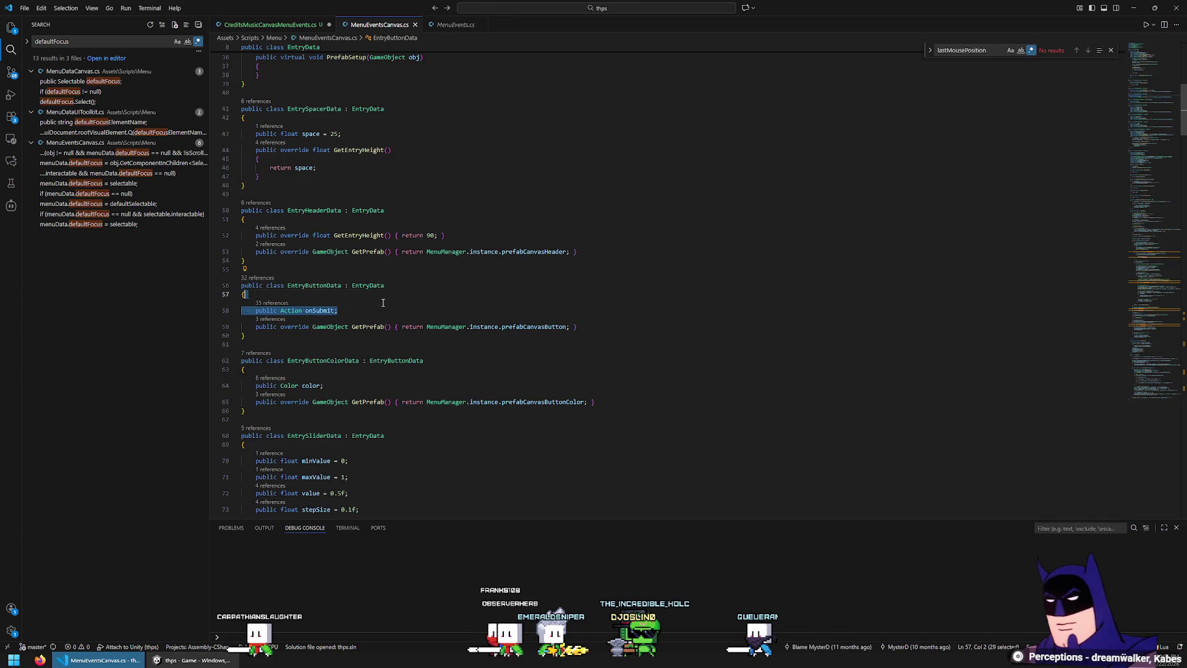
ctrl+click(372, 287)
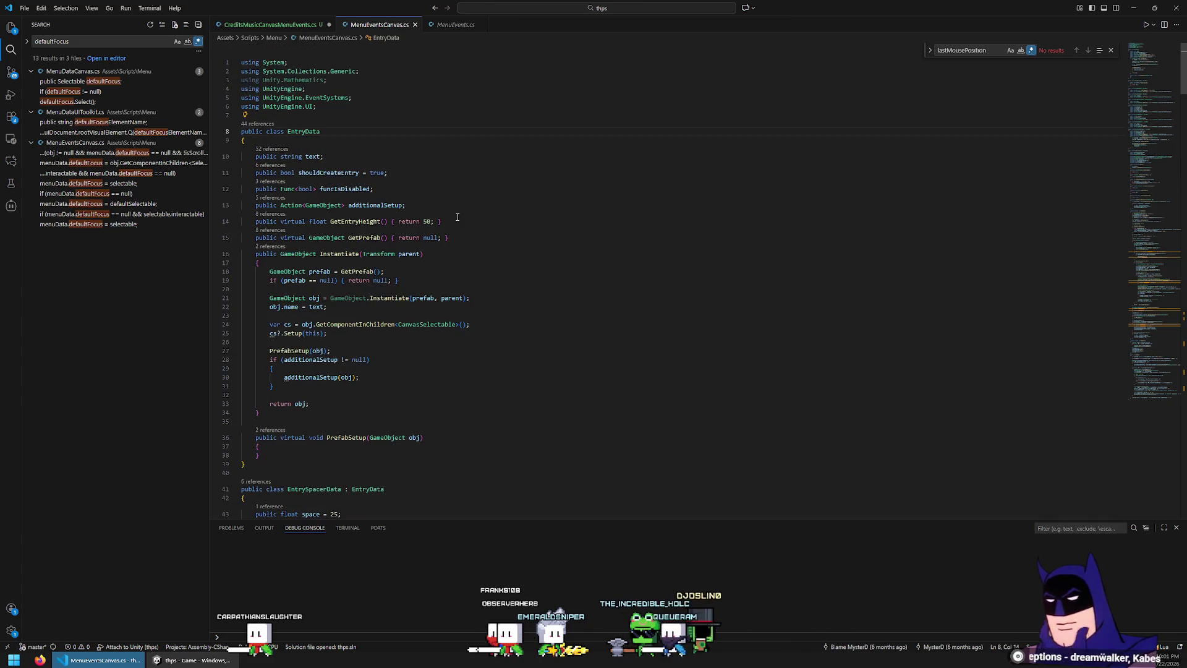
click(435, 204)
key(Return)
text(public Action onSubmit;)
key(Left)
key(ctrl+BackSpace)
text(onFoc)
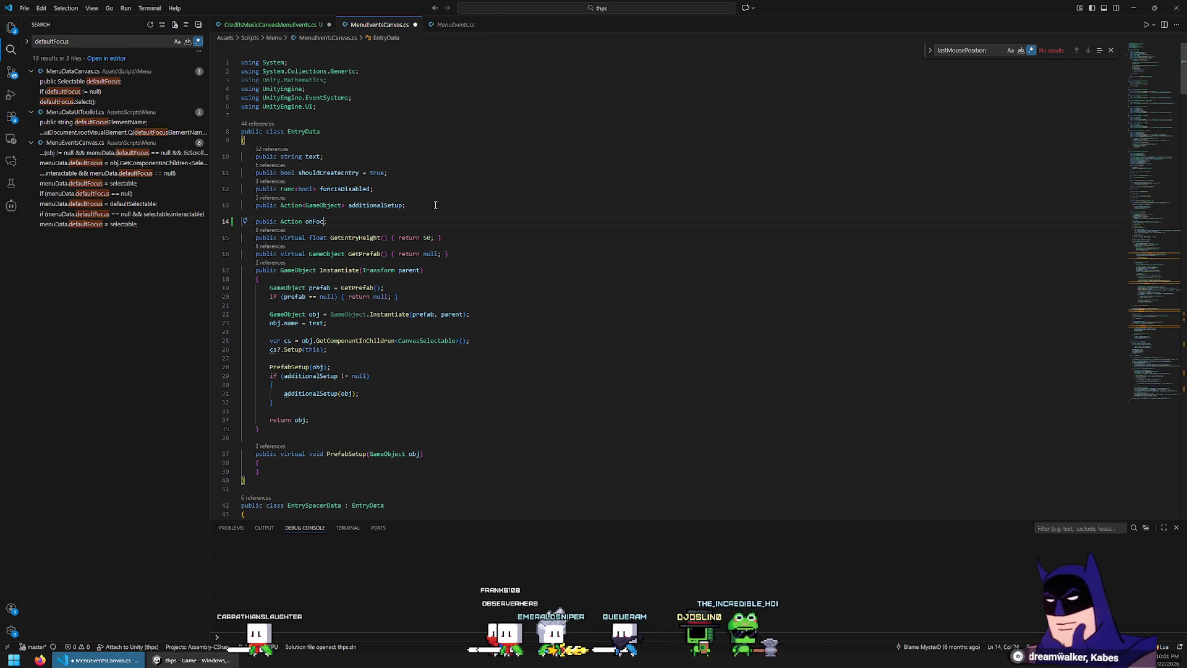